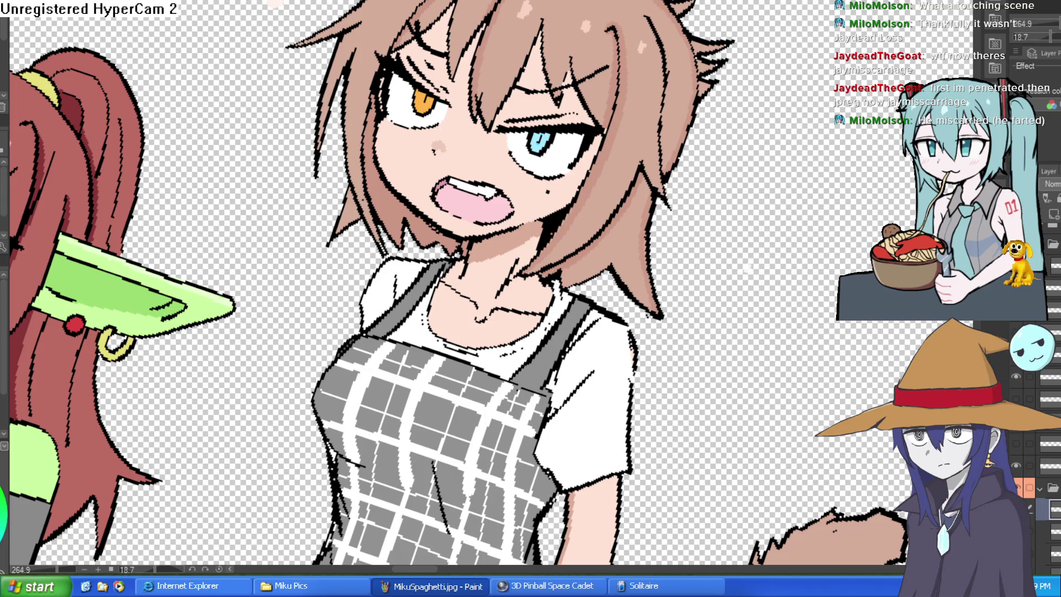
Redraw the dark brow and fringe lines over a faint pink guide, then level the view.
{"action": "left_click_drag", "start_coordinate": [811, 93], "coordinate": [849, 135]}
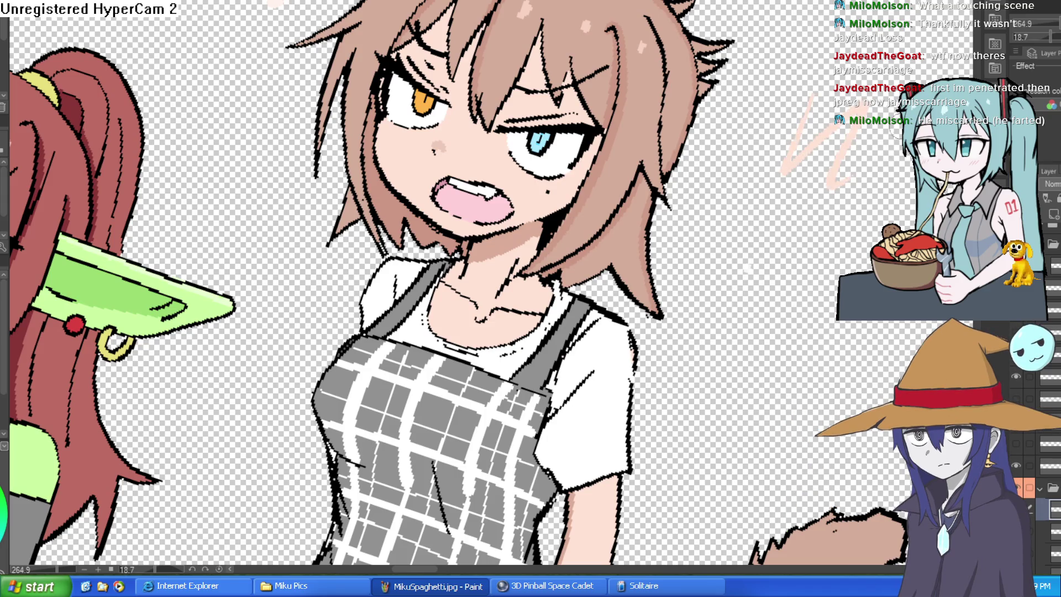
{"action": "scroll", "coordinate": [476, 83], "scroll_direction": "up", "scroll_amount": 2}
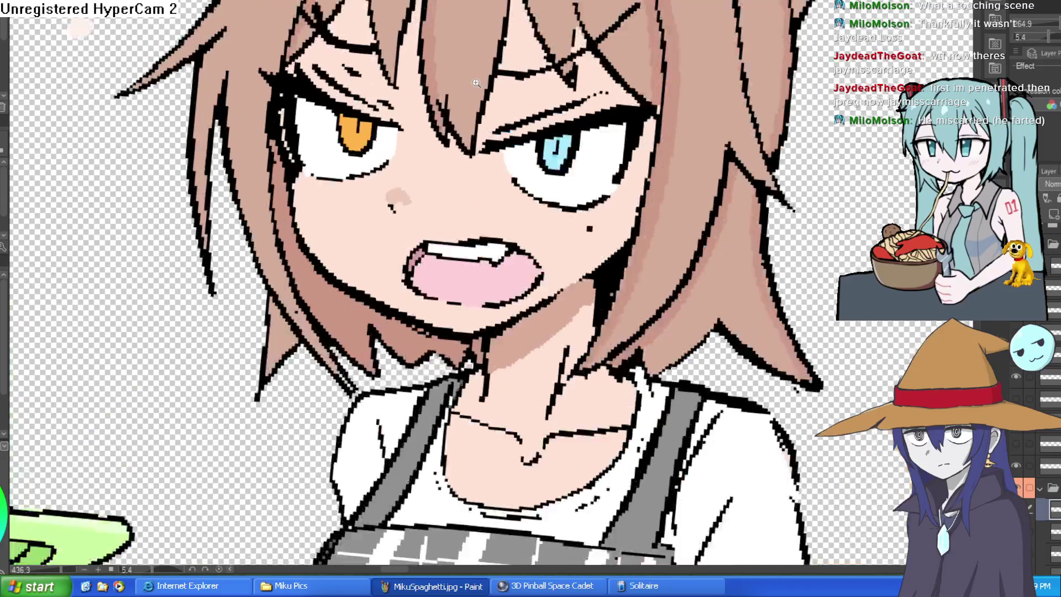
{"action": "scroll", "coordinate": [476, 83], "scroll_direction": "up", "scroll_amount": 2}
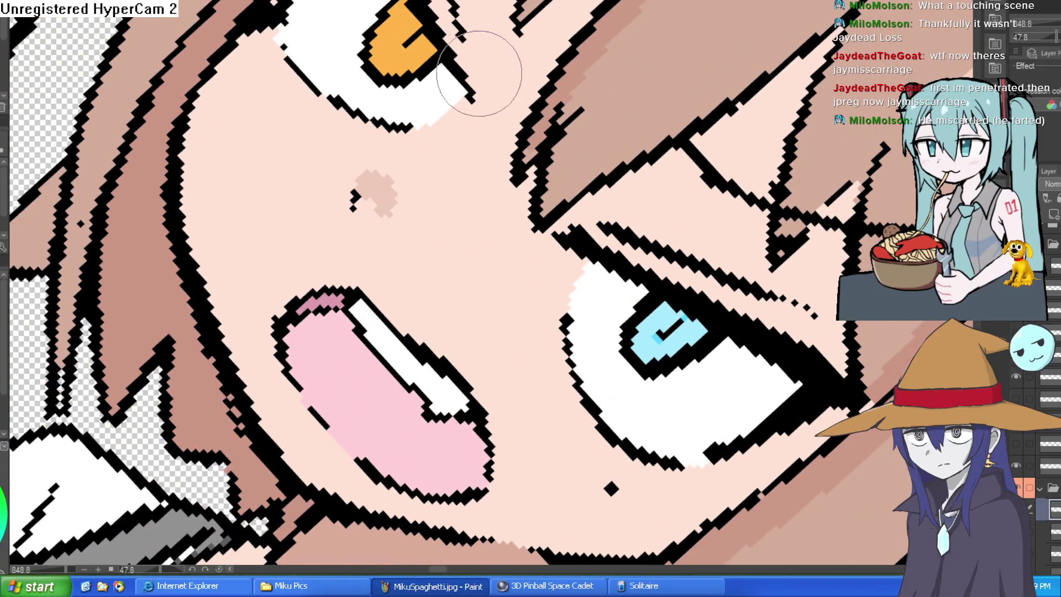
{"action": "scroll", "coordinate": [479, 73], "scroll_direction": "down", "scroll_amount": 2}
{"action": "mouse_move", "coordinate": [493, 53]}
{"action": "left_mouse_down"}
{"action": "mouse_move", "coordinate": [504, 83]}
{"action": "mouse_move", "coordinate": [539, 59]}
{"action": "mouse_move", "coordinate": [401, 33]}
{"action": "left_mouse_up"}
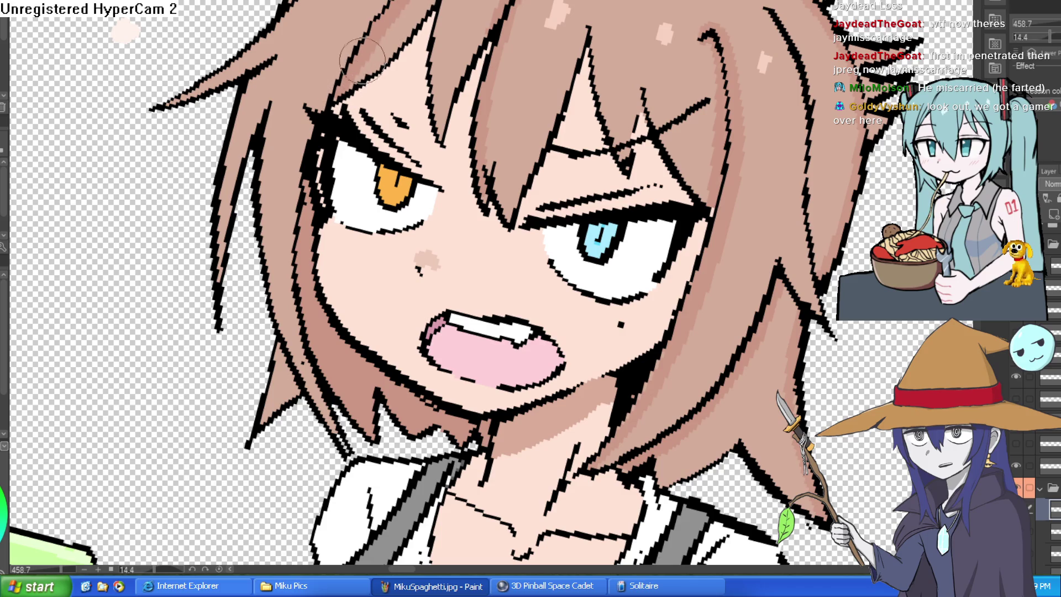
{"action": "scroll", "coordinate": [547, 55], "scroll_direction": "down", "scroll_amount": 2}
{"action": "left_click_drag", "start_coordinate": [547, 55], "coordinate": [593, 126]}
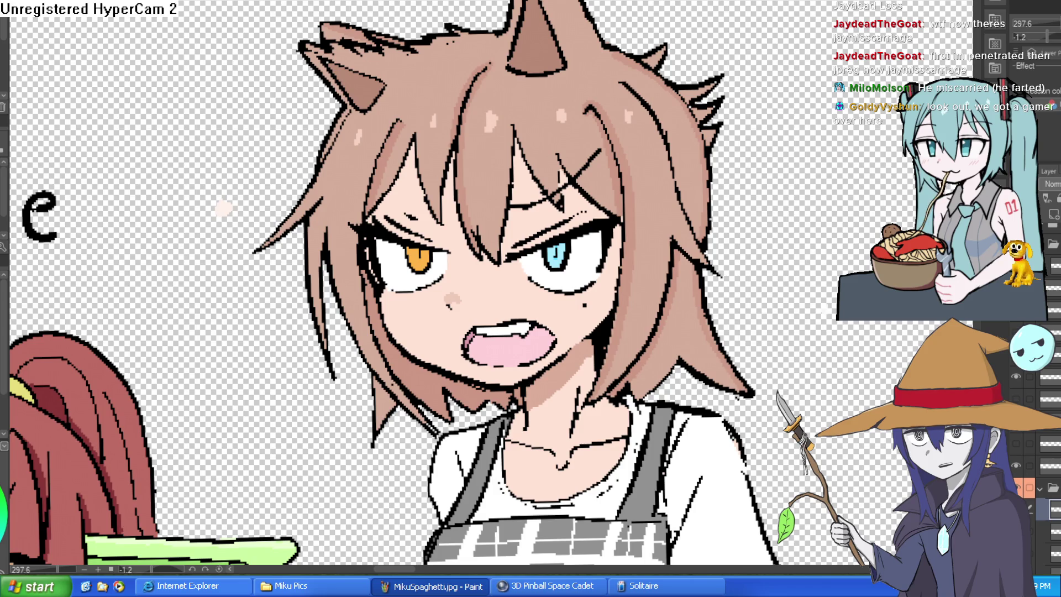
Thicken the crease above the eye and repaint the X hairclip in hair colour.
{"action": "left_click", "coordinate": [581, 180]}
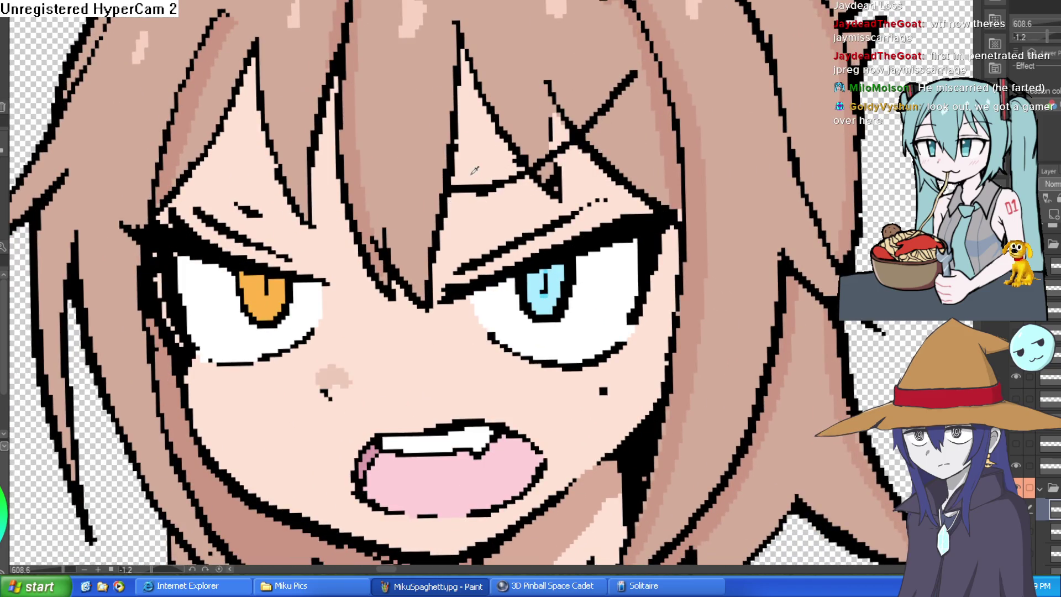
{"action": "left_click_drag", "start_coordinate": [474, 191], "coordinate": [519, 176]}
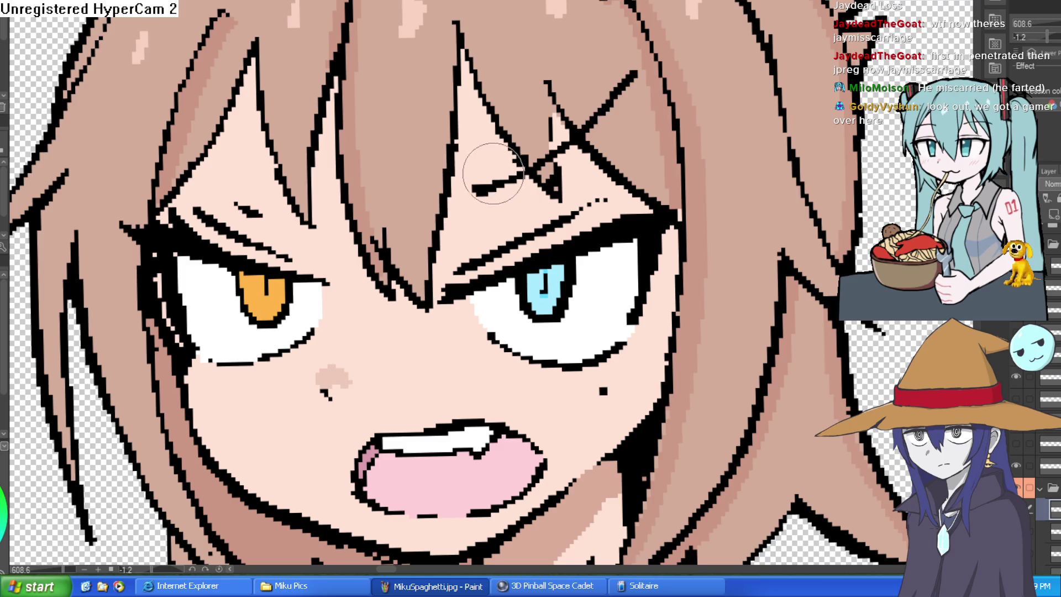
{"action": "left_click", "coordinate": [554, 173]}
{"action": "left_click_drag", "start_coordinate": [557, 170], "coordinate": [561, 119]}
{"action": "left_click_drag", "start_coordinate": [246, 145], "coordinate": [260, 228]}
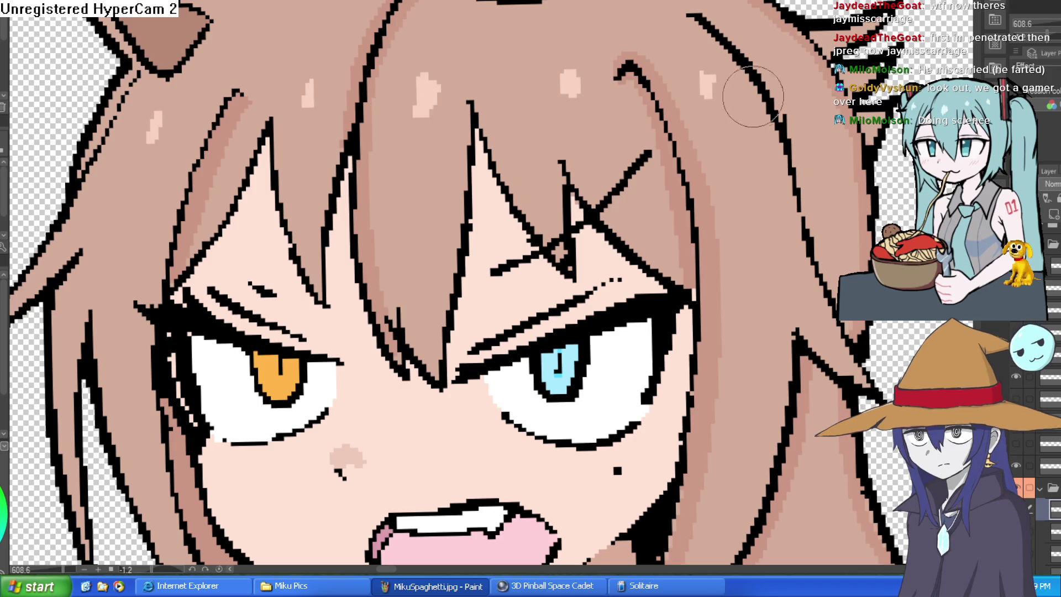
Draw a new black line up through the hair on a tilted canvas, then straighten the view.
{"action": "mouse_move", "coordinate": [769, 98]}
{"action": "left_mouse_down"}
{"action": "mouse_move", "coordinate": [608, 166]}
{"action": "mouse_move", "coordinate": [479, 255]}
{"action": "left_mouse_up"}
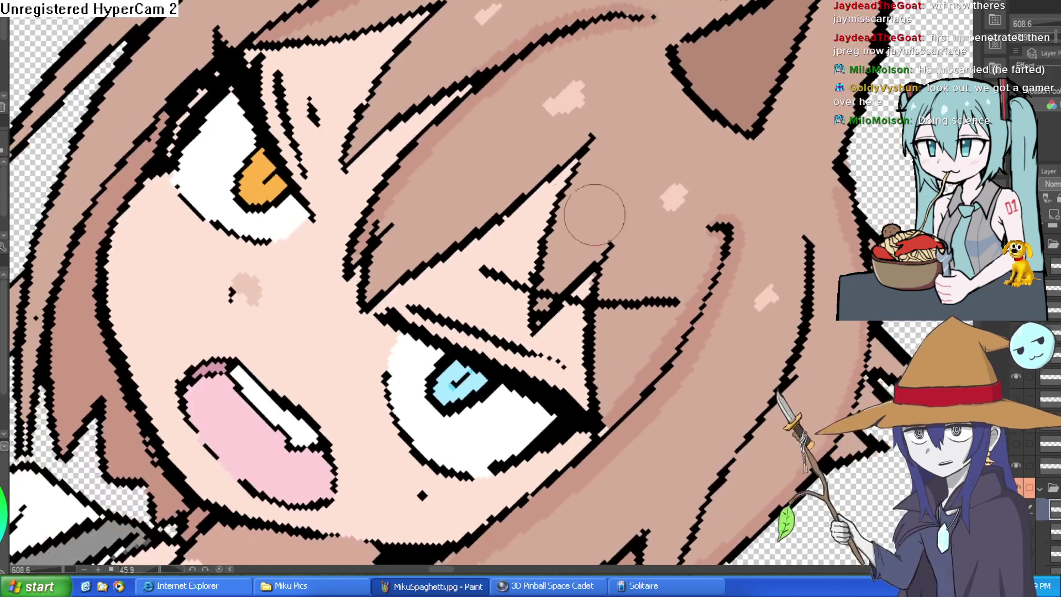
{"action": "left_click_drag", "start_coordinate": [331, 138], "coordinate": [331, 8]}
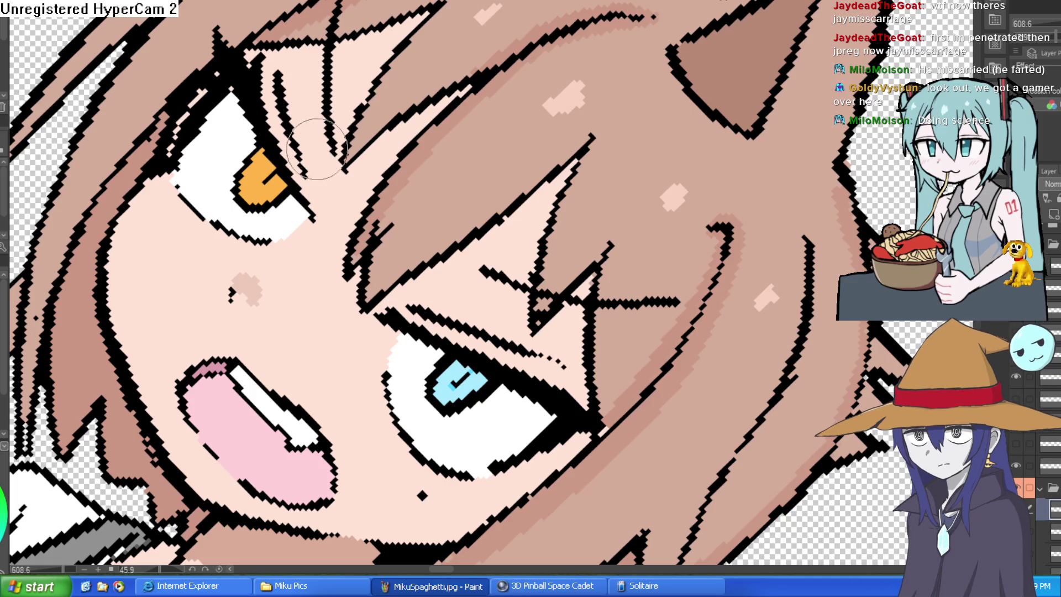
{"action": "left_click_drag", "start_coordinate": [332, 163], "coordinate": [284, 113]}
{"action": "key", "text": "minus"}
{"action": "key", "text": "minus"}
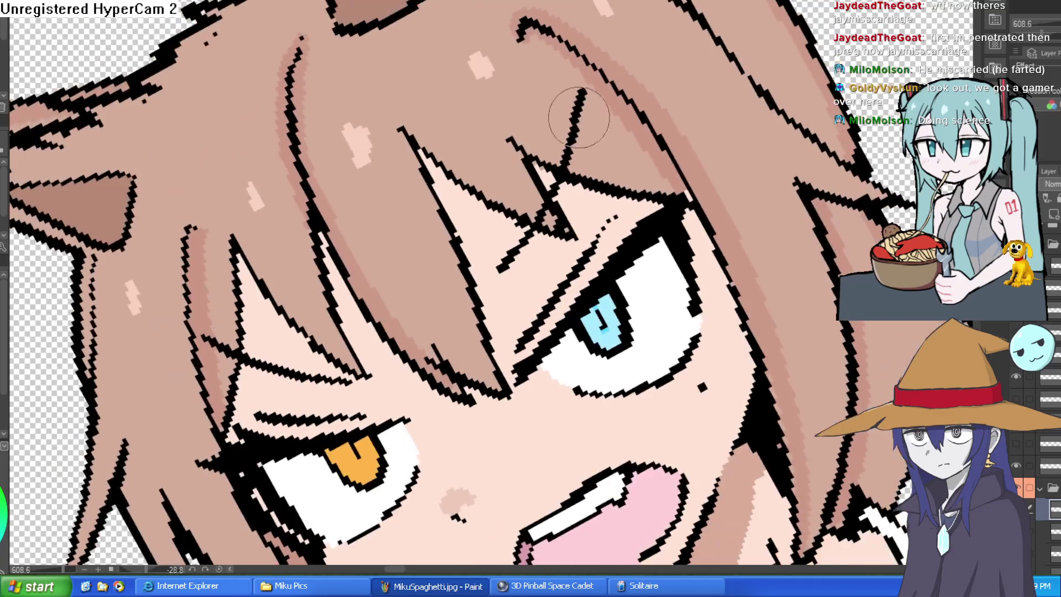
{"action": "key", "text": "equal"}
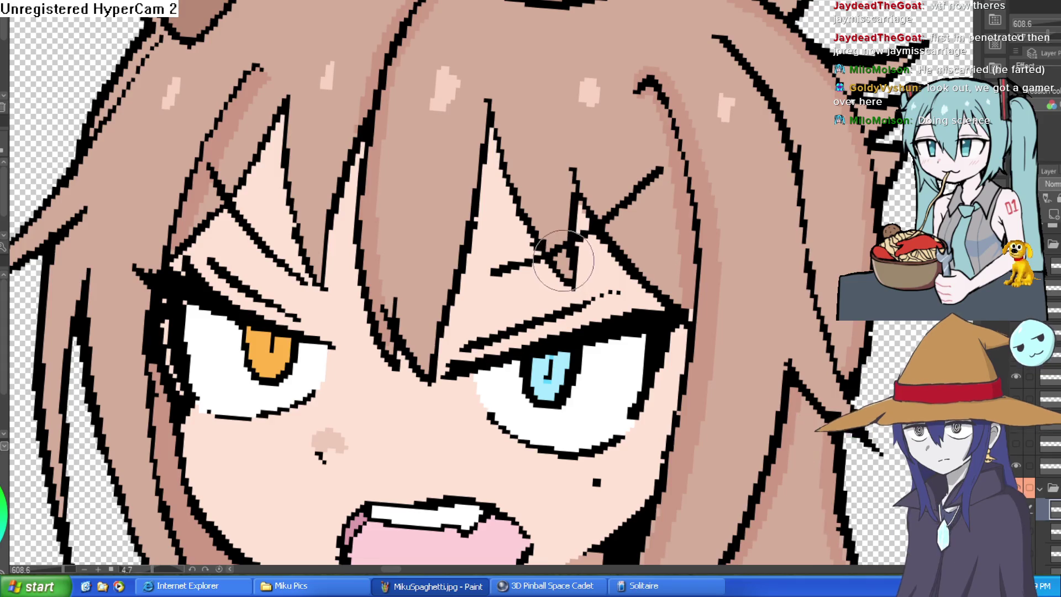
{"action": "scroll", "coordinate": [573, 141], "scroll_direction": "down", "scroll_amount": 5}
Zoom and rotate onto the face, then draw a dark crease stroke across the brow.
{"action": "mouse_move", "coordinate": [629, 157]}
{"action": "left_mouse_down"}
{"action": "mouse_move", "coordinate": [644, 92]}
{"action": "mouse_move", "coordinate": [679, 95]}
{"action": "left_mouse_up"}
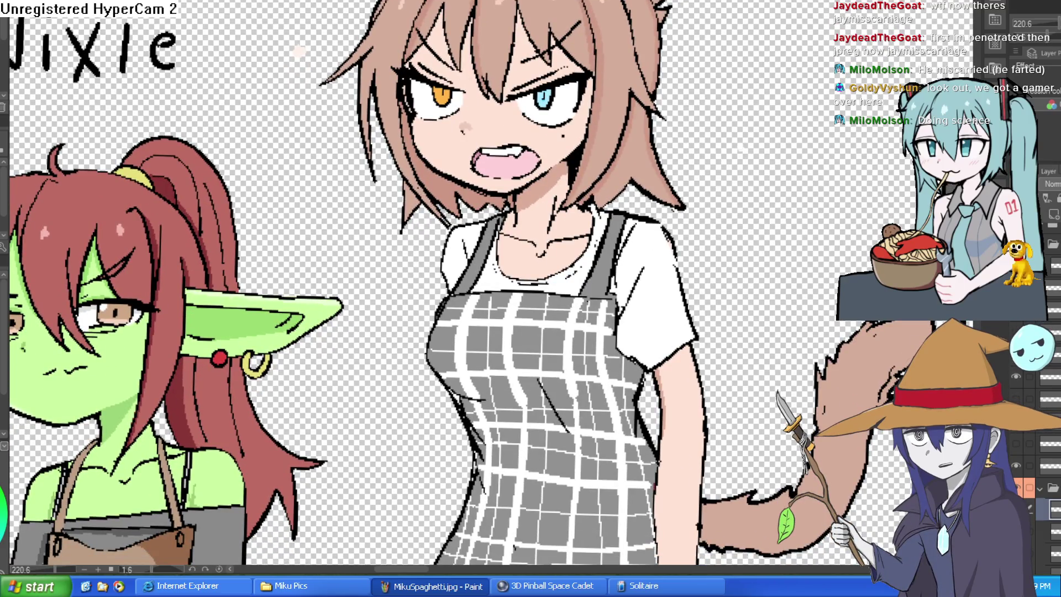
{"action": "scroll", "coordinate": [545, 99], "scroll_direction": "up", "scroll_amount": 5}
{"action": "mouse_move", "coordinate": [608, 222]}
{"action": "left_mouse_down"}
{"action": "mouse_move", "coordinate": [661, 244]}
{"action": "mouse_move", "coordinate": [683, 159]}
{"action": "mouse_move", "coordinate": [641, 95]}
{"action": "left_mouse_up"}
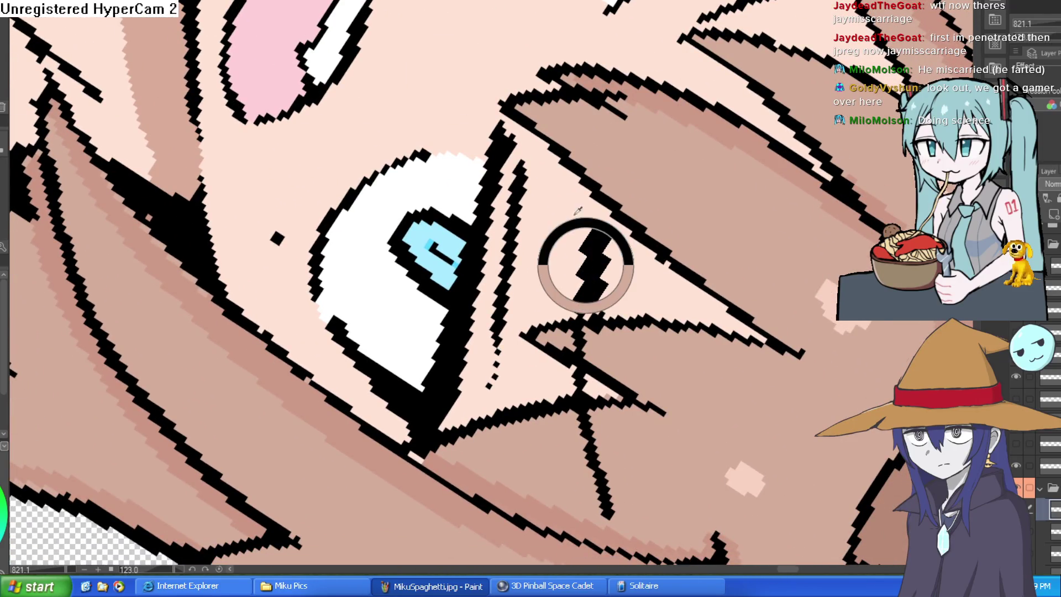
{"action": "left_click_drag", "start_coordinate": [440, 76], "coordinate": [433, 41]}
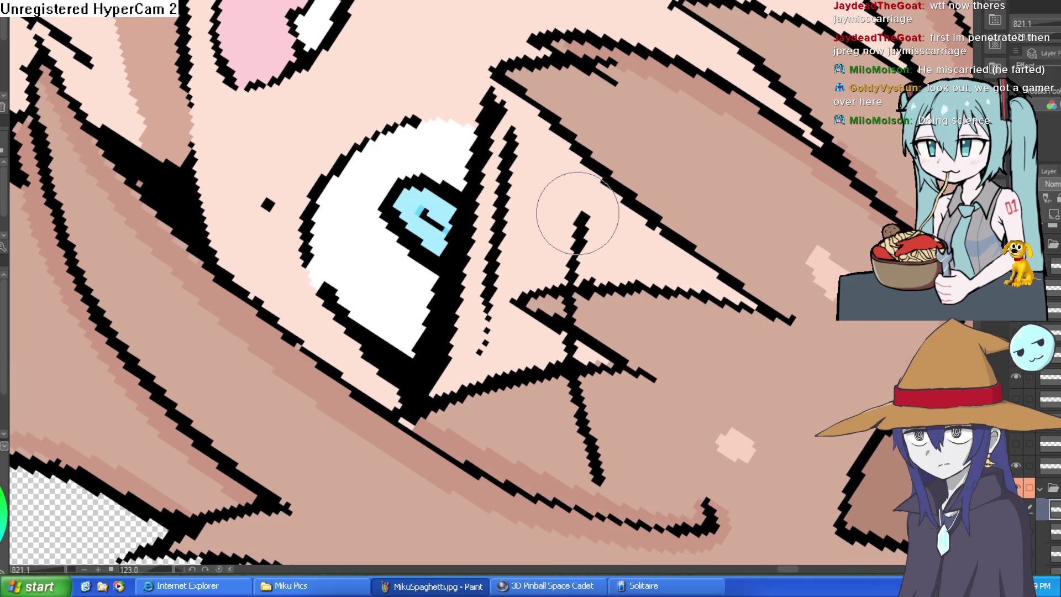
{"action": "left_click_drag", "start_coordinate": [637, 272], "coordinate": [464, 205]}
{"action": "mouse_move", "coordinate": [597, 55]}
{"action": "left_mouse_down"}
{"action": "mouse_move", "coordinate": [575, 77]}
{"action": "mouse_move", "coordinate": [616, 94]}
{"action": "left_mouse_up"}
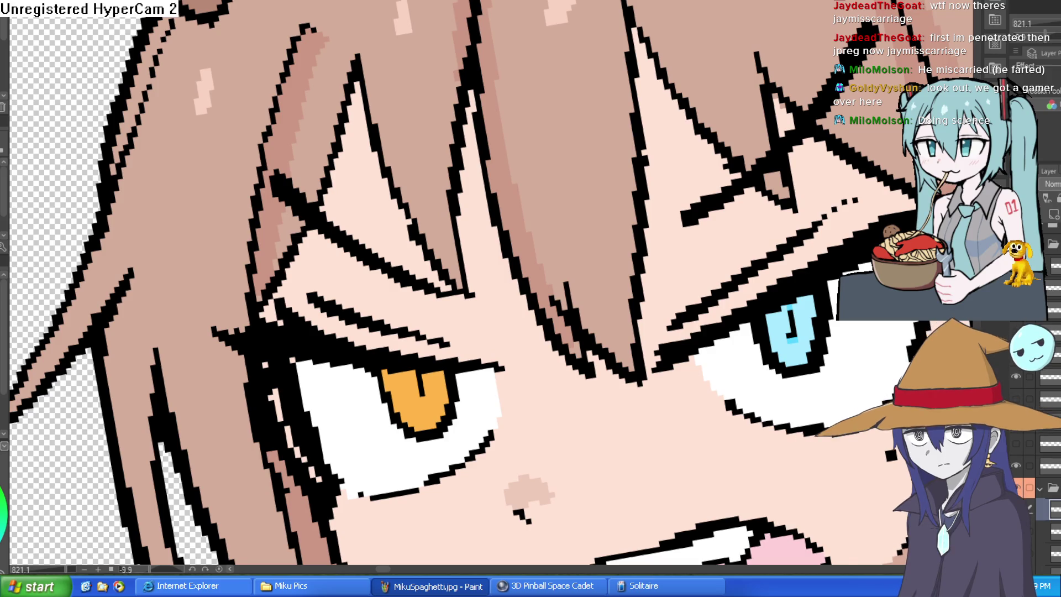
{"action": "left_click_drag", "start_coordinate": [770, 161], "coordinate": [793, 215]}
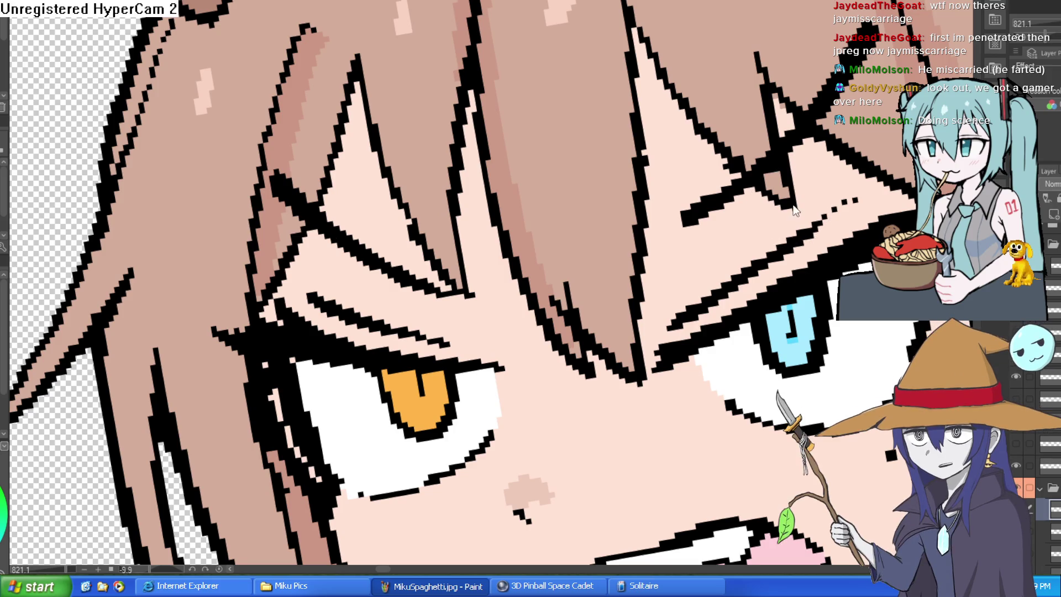
Zoom out to the lineup and back in on the face, then outline a selection around the orange eye.
{"action": "scroll", "coordinate": [793, 214], "scroll_direction": "down", "scroll_amount": 5}
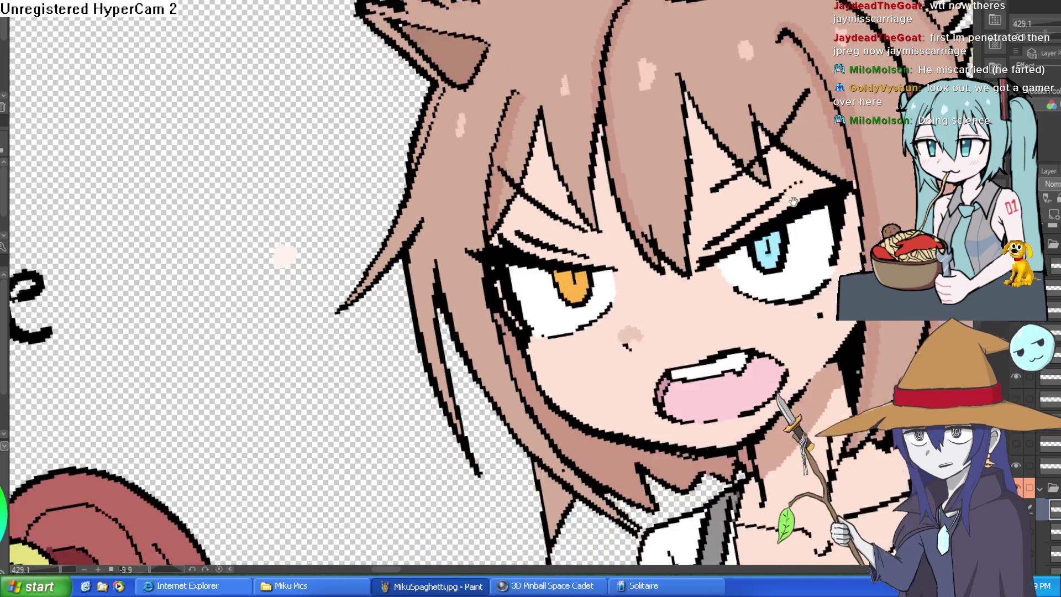
{"action": "scroll", "coordinate": [766, 126], "scroll_direction": "down", "scroll_amount": 5}
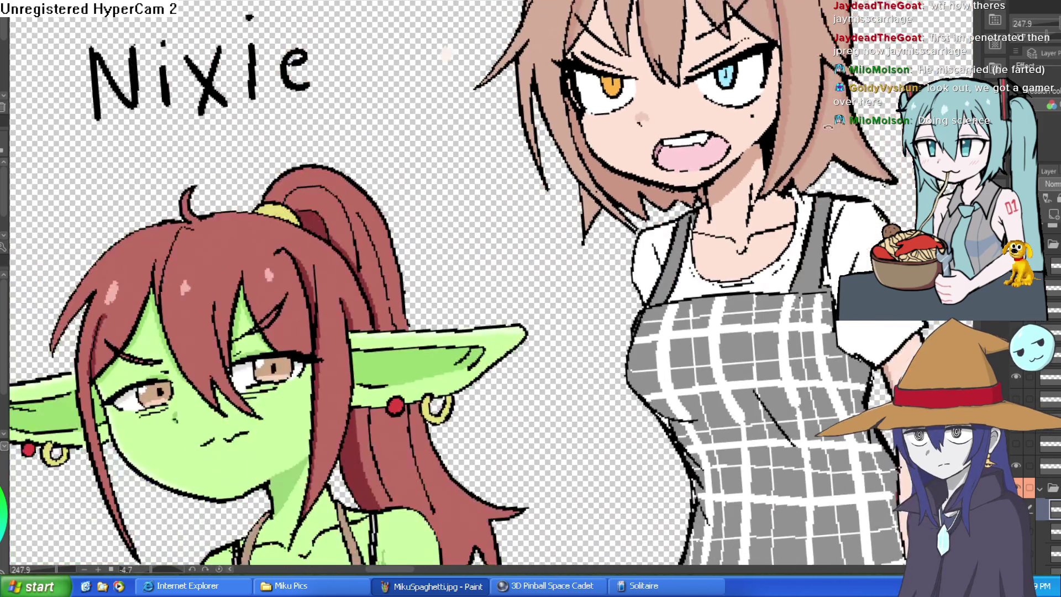
{"action": "scroll", "coordinate": [577, 63], "scroll_direction": "up", "scroll_amount": 5}
{"action": "scroll", "coordinate": [577, 62], "scroll_direction": "up", "scroll_amount": 2}
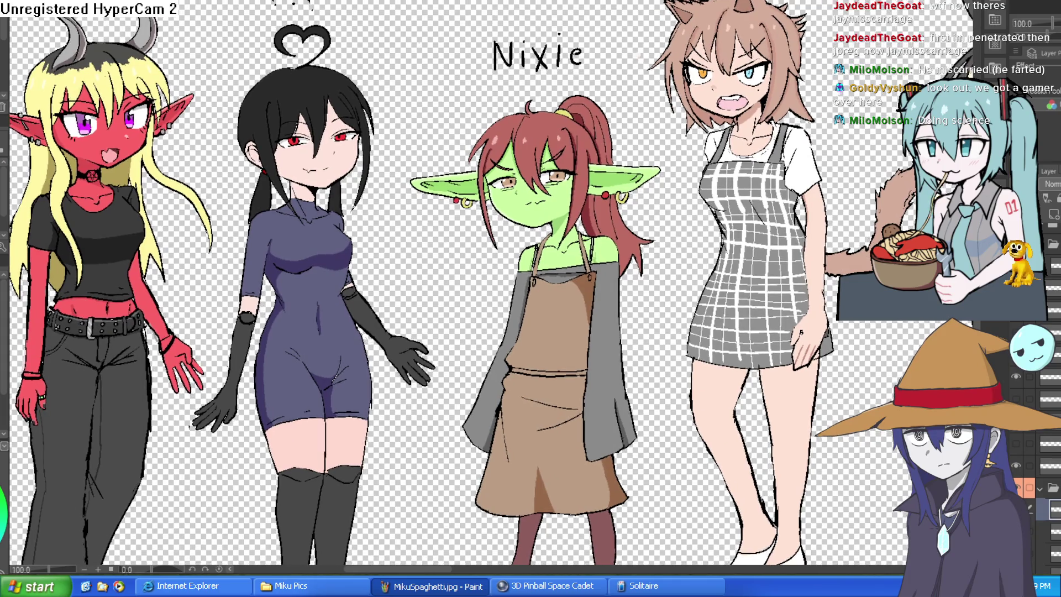
{"action": "scroll", "coordinate": [639, 194], "scroll_direction": "up", "scroll_amount": 3}
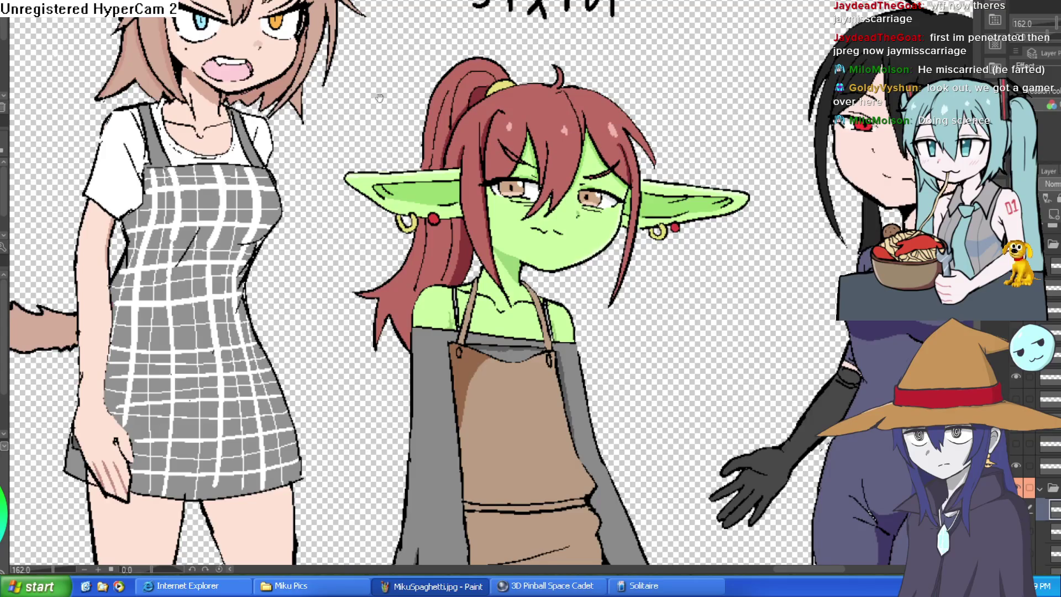
{"action": "scroll", "coordinate": [380, 98], "scroll_direction": "down", "scroll_amount": 3}
{"action": "scroll", "coordinate": [368, 176], "scroll_direction": "up", "scroll_amount": 6}
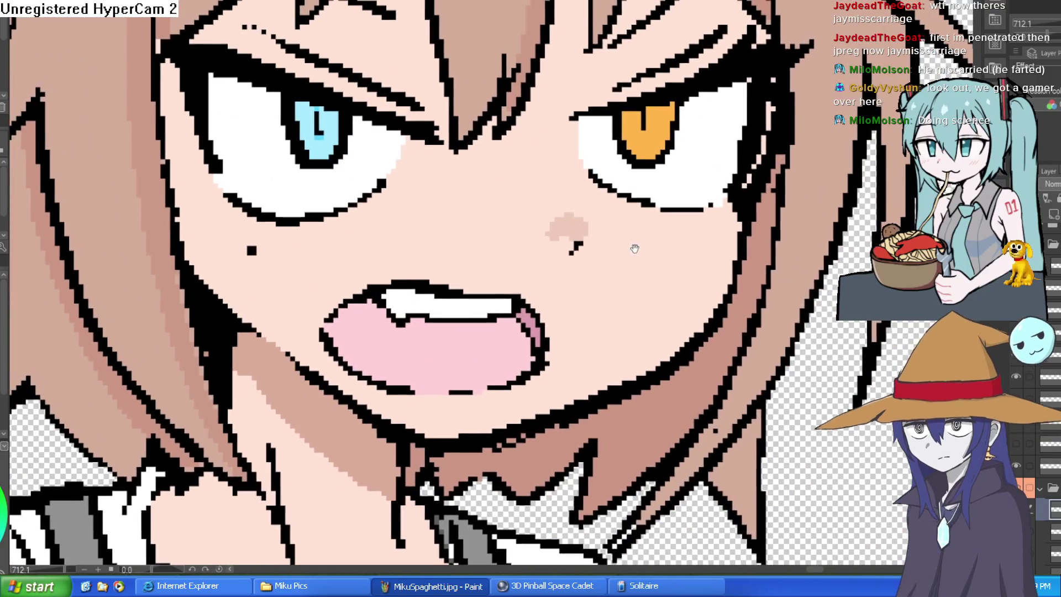
{"action": "left_click_drag", "start_coordinate": [635, 249], "coordinate": [637, 248]}
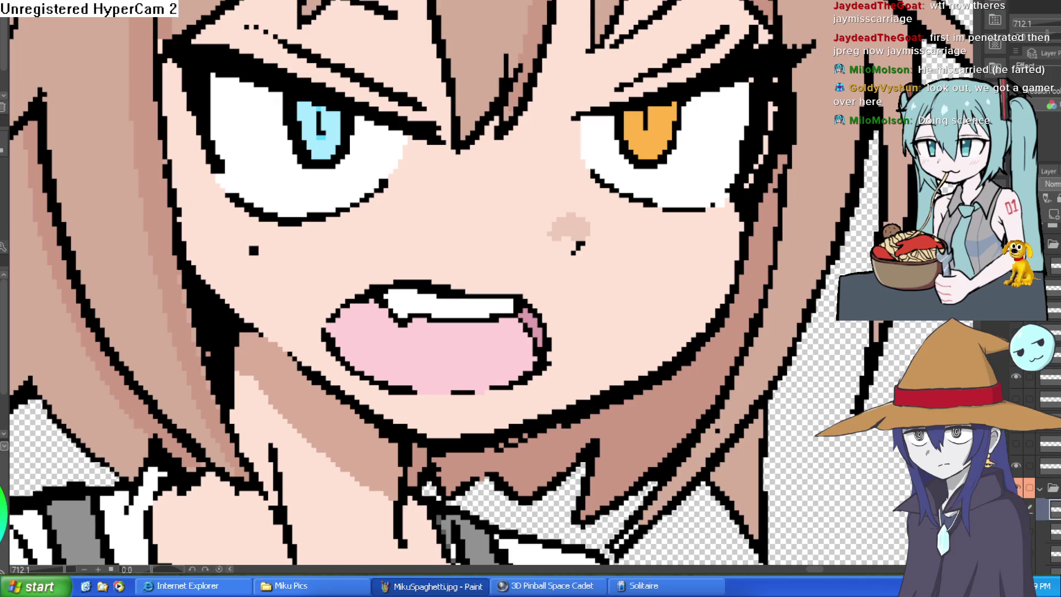
{"action": "scroll", "coordinate": [673, 112], "scroll_direction": "up", "scroll_amount": 1}
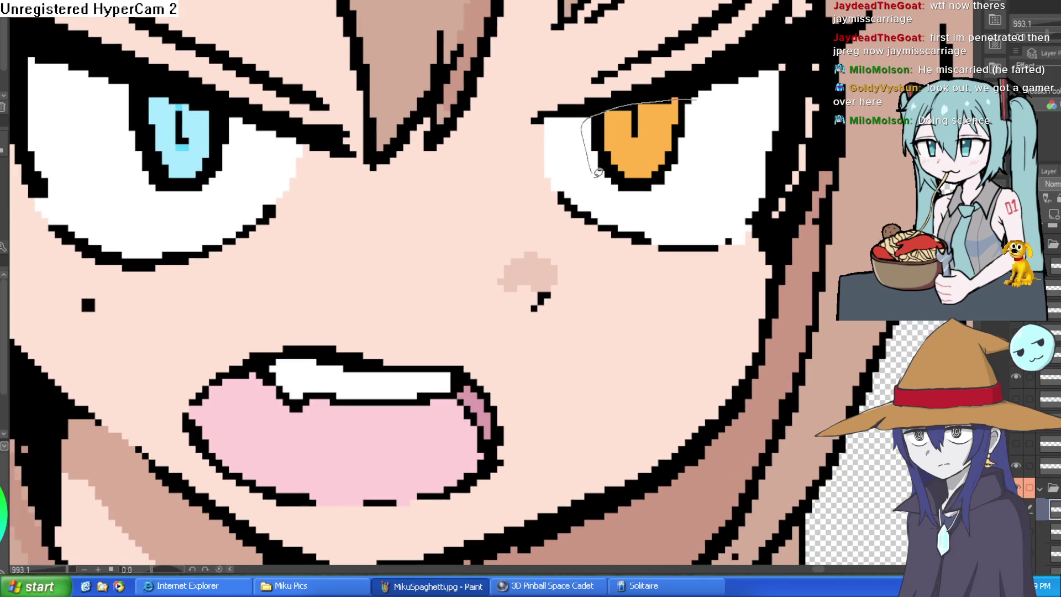
{"action": "left_click_drag", "start_coordinate": [702, 99], "coordinate": [700, 101]}
{"action": "key", "text": "ctrl+t"}
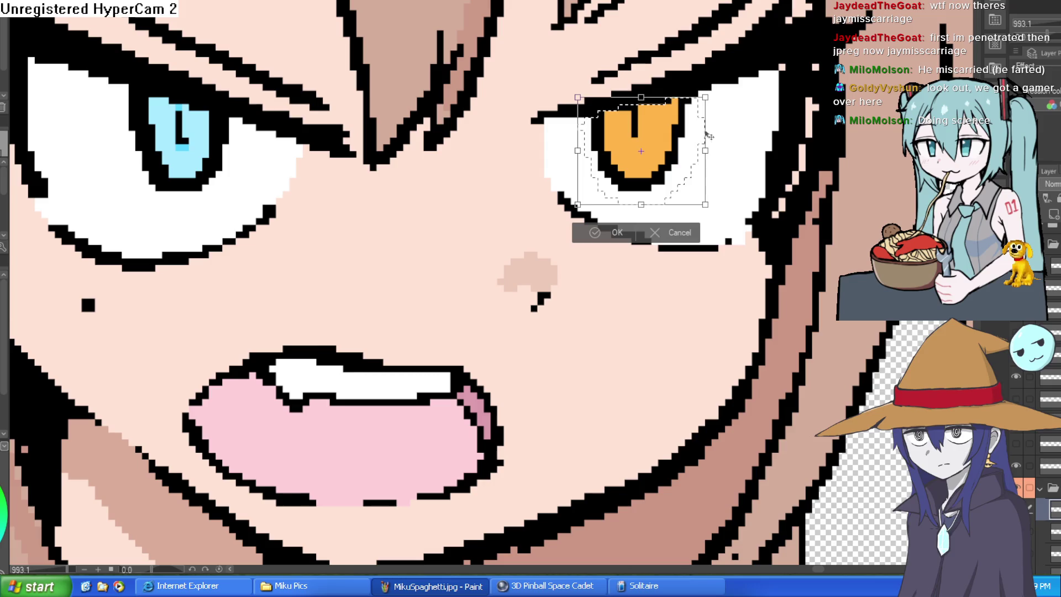
{"action": "left_click_drag", "start_coordinate": [703, 154], "coordinate": [677, 162]}
{"action": "key", "text": "ctrl+z"}
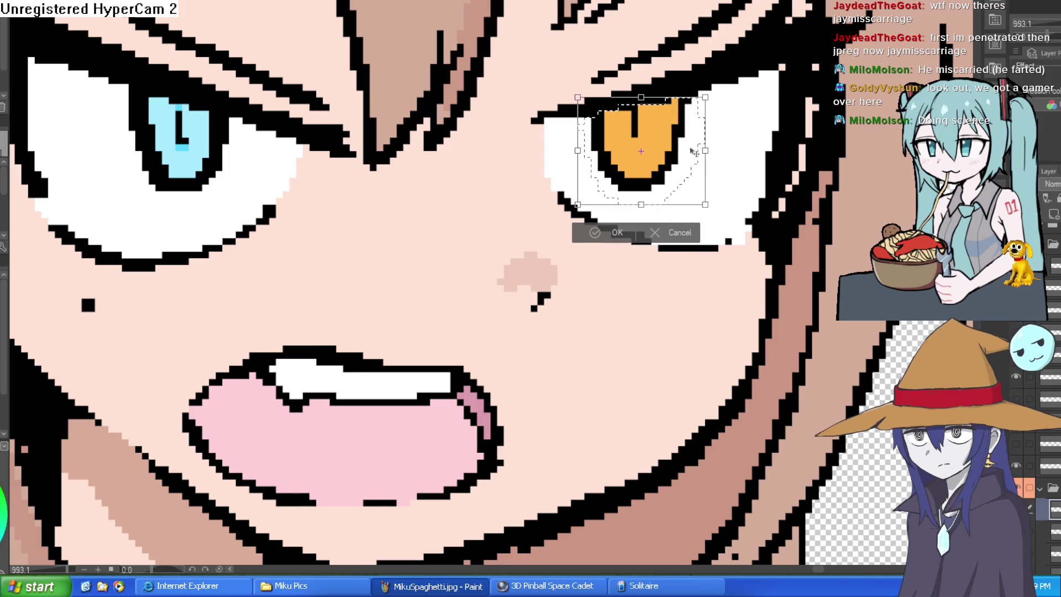
{"action": "left_click", "coordinate": [618, 230]}
{"action": "scroll", "coordinate": [449, 135], "scroll_direction": "down", "scroll_amount": 3}
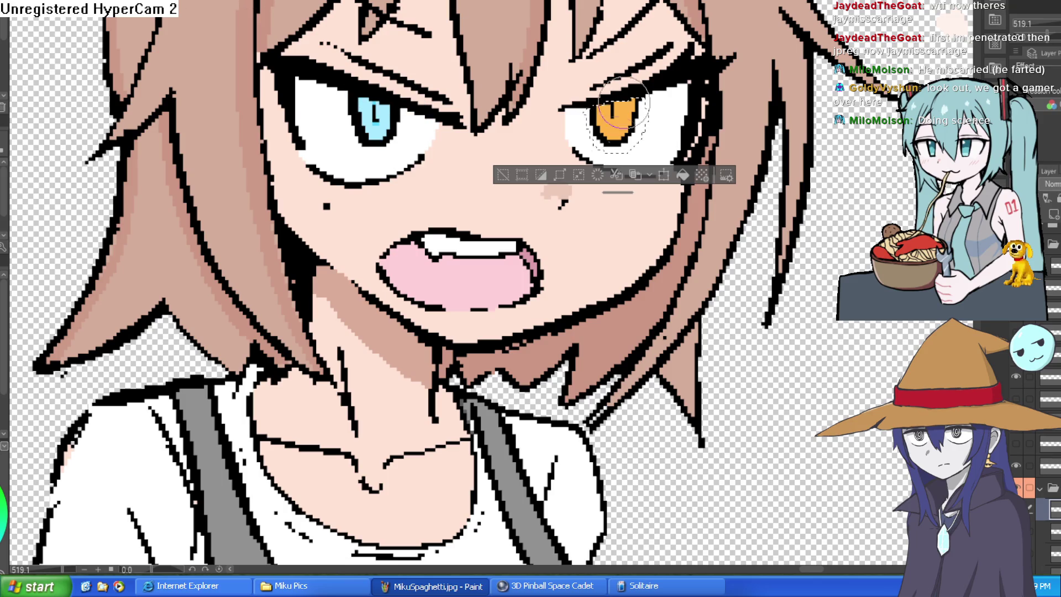
{"action": "key", "text": "ctrl+d"}
{"action": "scroll", "coordinate": [353, 108], "scroll_direction": "up", "scroll_amount": 5}
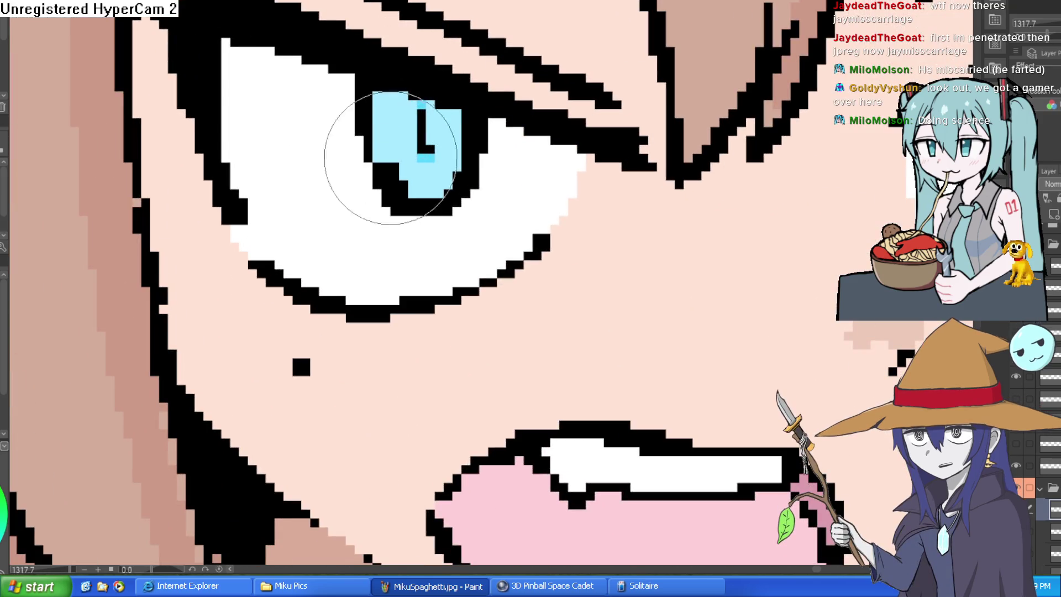
{"action": "scroll", "coordinate": [630, 159], "scroll_direction": "down", "scroll_amount": 7}
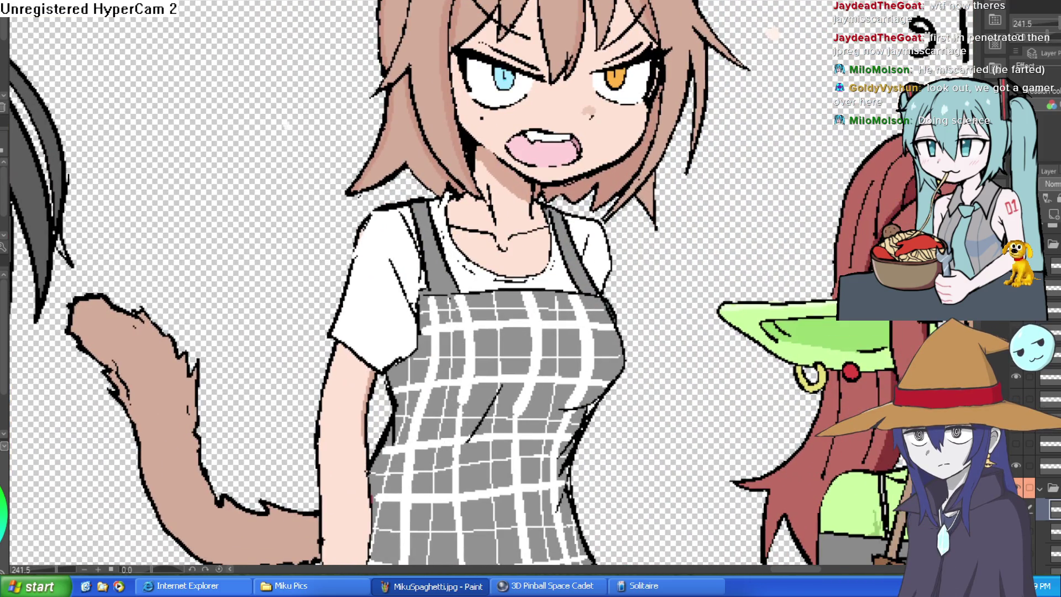
Mirror the canvas view and recolour the blue patch in the left iris orange.
{"action": "key", "text": "h"}
{"action": "key", "text": "h"}
{"action": "key", "text": "h"}
{"action": "key", "text": "h"}
{"action": "key", "text": "h"}
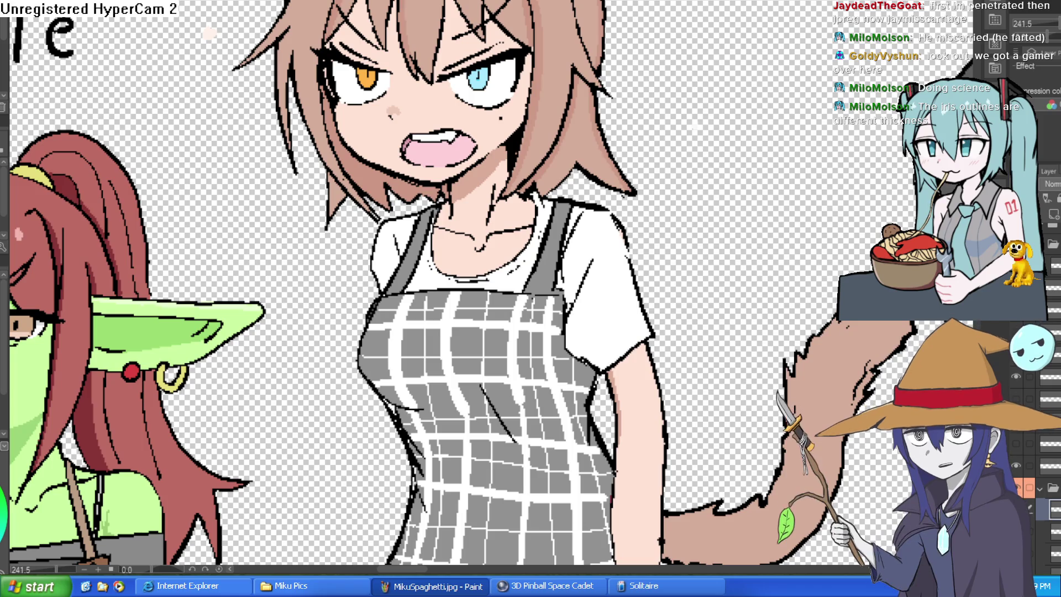
{"action": "scroll", "coordinate": [445, 81], "scroll_direction": "up", "scroll_amount": 5}
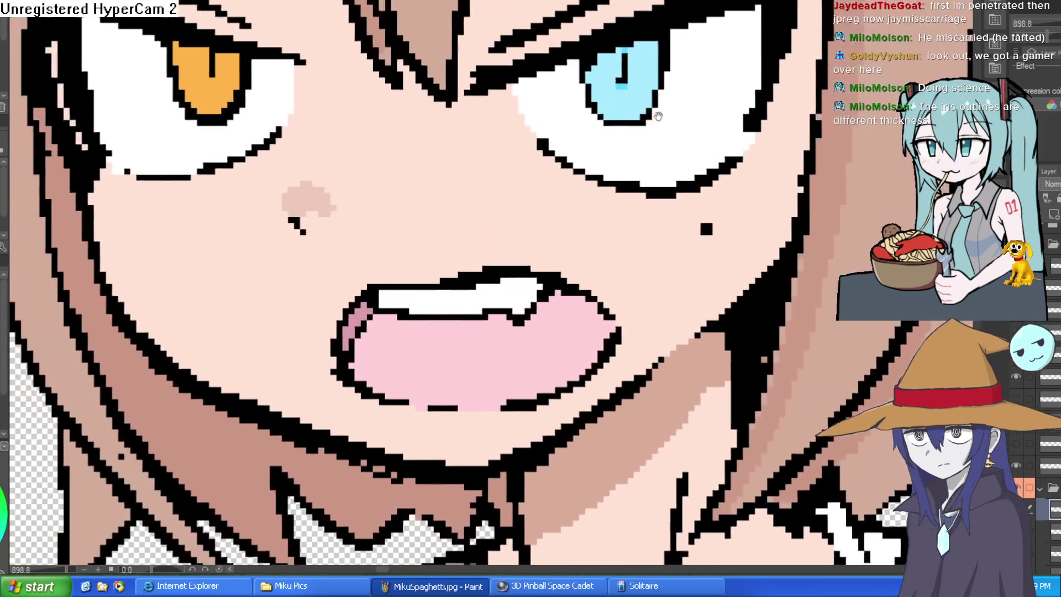
{"action": "left_click", "coordinate": [221, 105]}
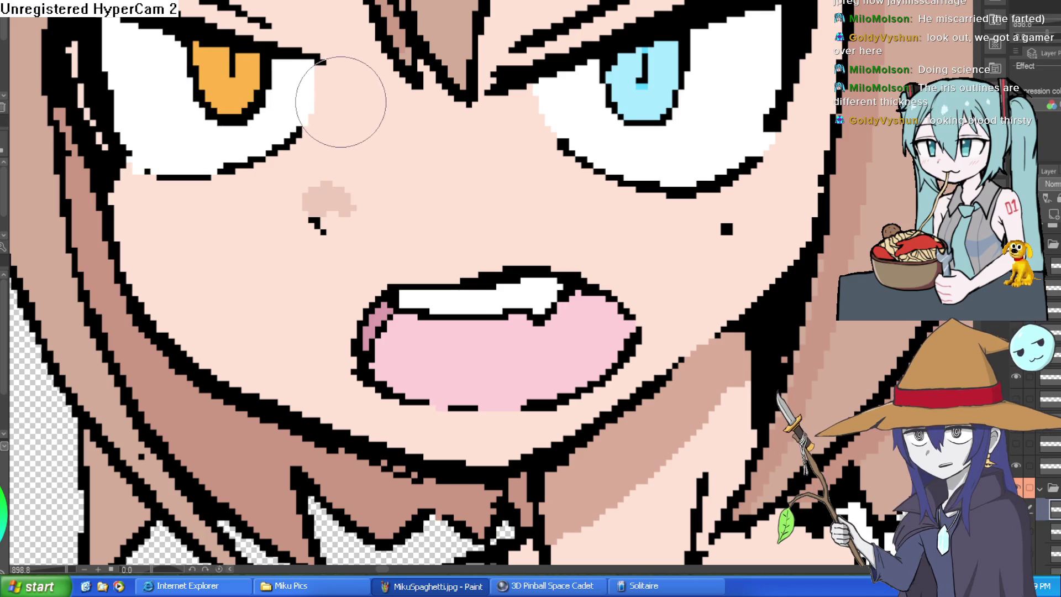
{"action": "scroll", "coordinate": [854, 388], "scroll_direction": "down", "scroll_amount": 3}
{"action": "scroll", "coordinate": [530, 298], "scroll_direction": "down", "scroll_amount": 3}
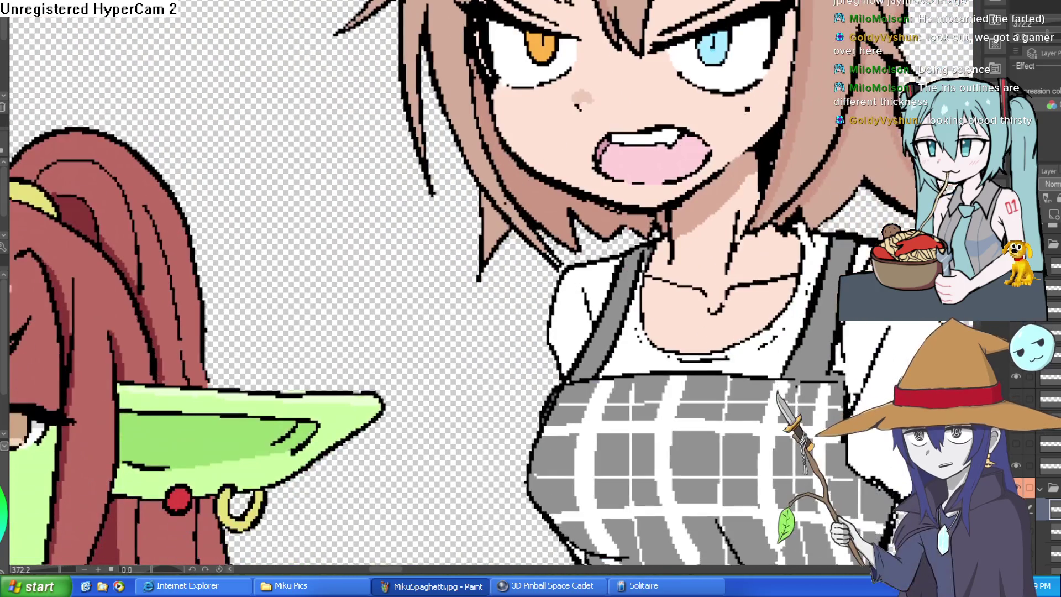
Compare the red-lips and bleeding face variants, ending on the open-mouthed scowl.
{"action": "left_click", "coordinate": [1041, 488]}
{"action": "left_click", "coordinate": [1016, 442]}
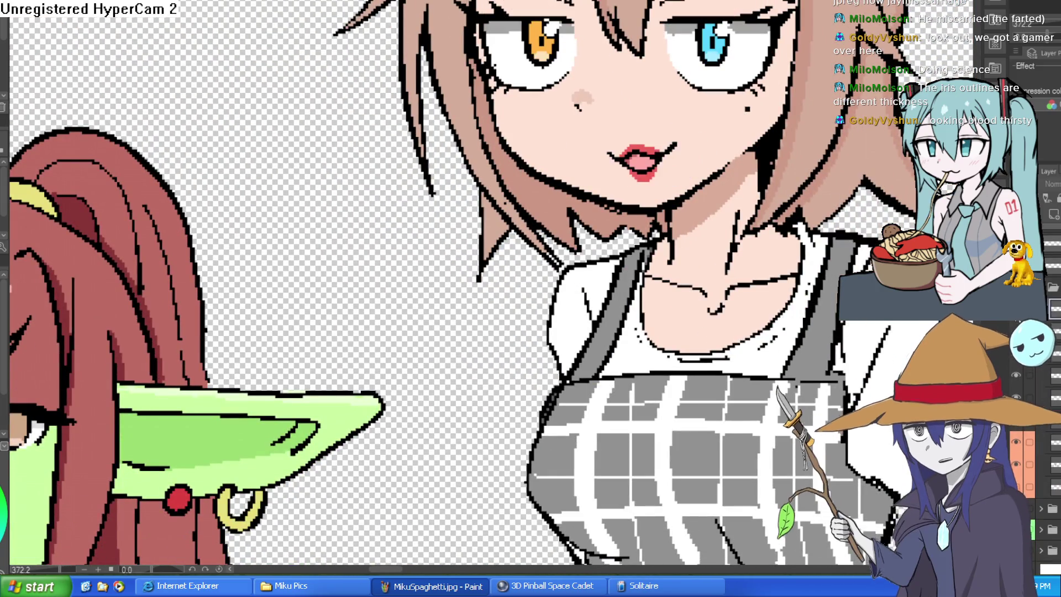
{"action": "left_click", "coordinate": [1016, 331]}
{"action": "left_click", "coordinate": [1016, 331]}
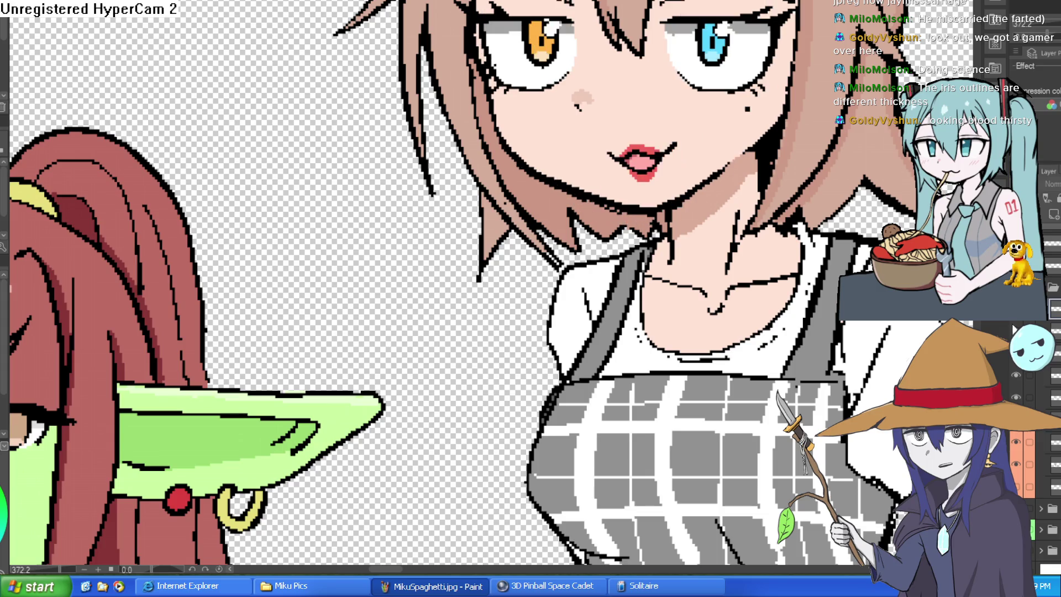
{"action": "left_click", "coordinate": [1016, 331]}
{"action": "left_click_drag", "start_coordinate": [739, 261], "coordinate": [646, 338]}
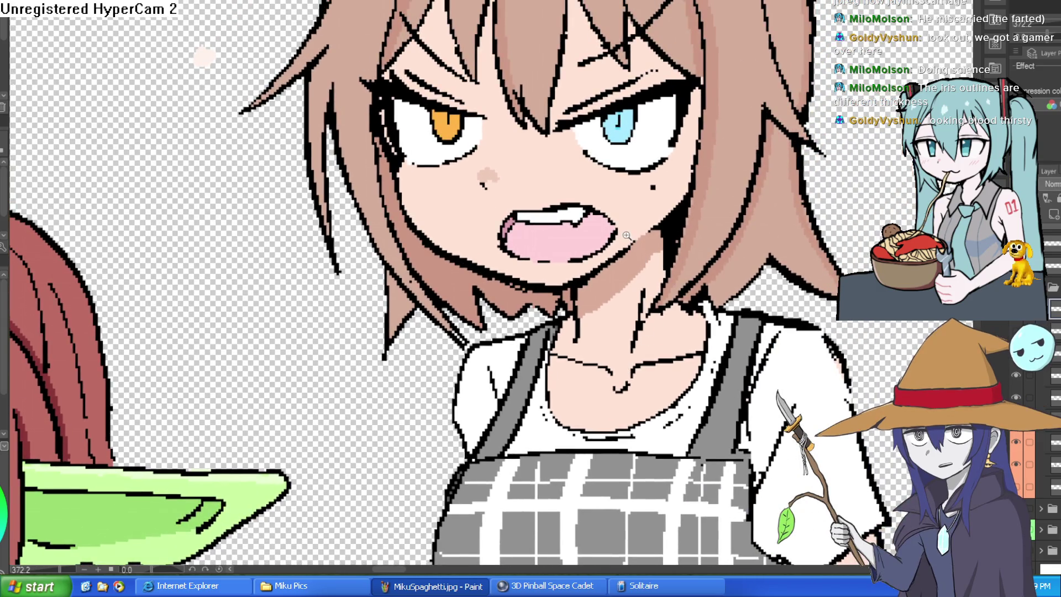
Switch to the Construct 3 project and open the nixiesroom1 layout.
{"action": "scroll", "coordinate": [626, 235], "scroll_direction": "down", "scroll_amount": 4}
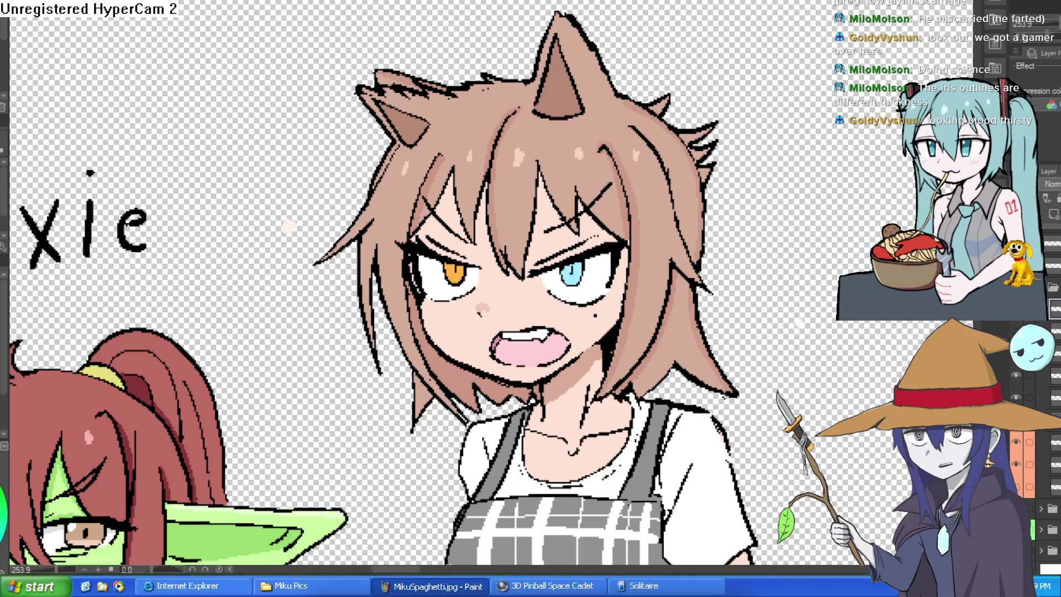
{"action": "key", "text": "alt+Tab"}
{"action": "key", "text": "ctrl+Tab"}
{"action": "key", "text": "ctrl+Tab"}
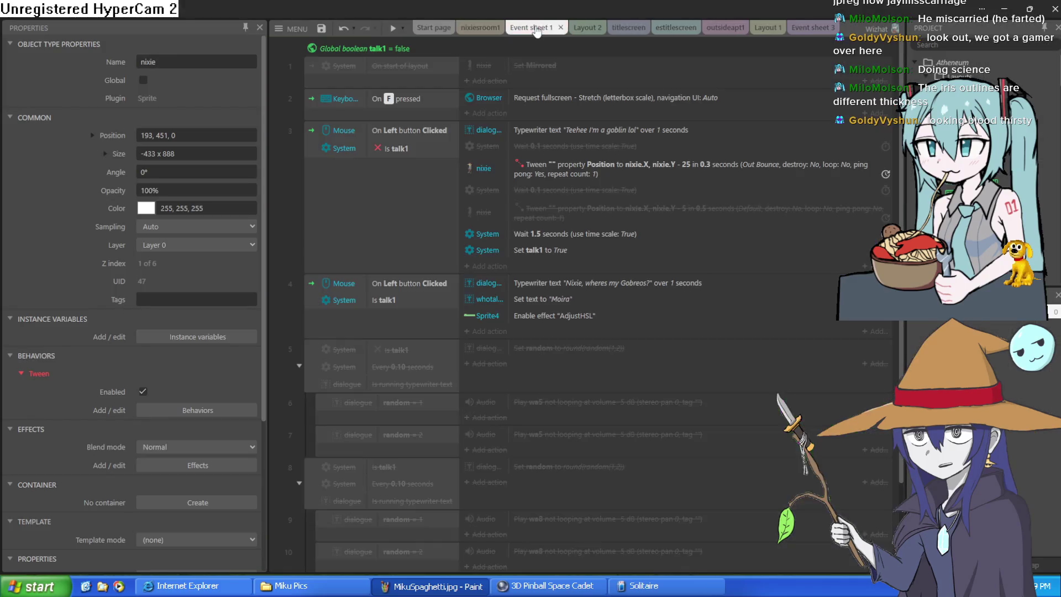
Select the ziti sprite in nixiesroom1 and nudge it slightly to the right.
{"action": "scroll", "coordinate": [570, 252], "scroll_direction": "up", "scroll_amount": 5}
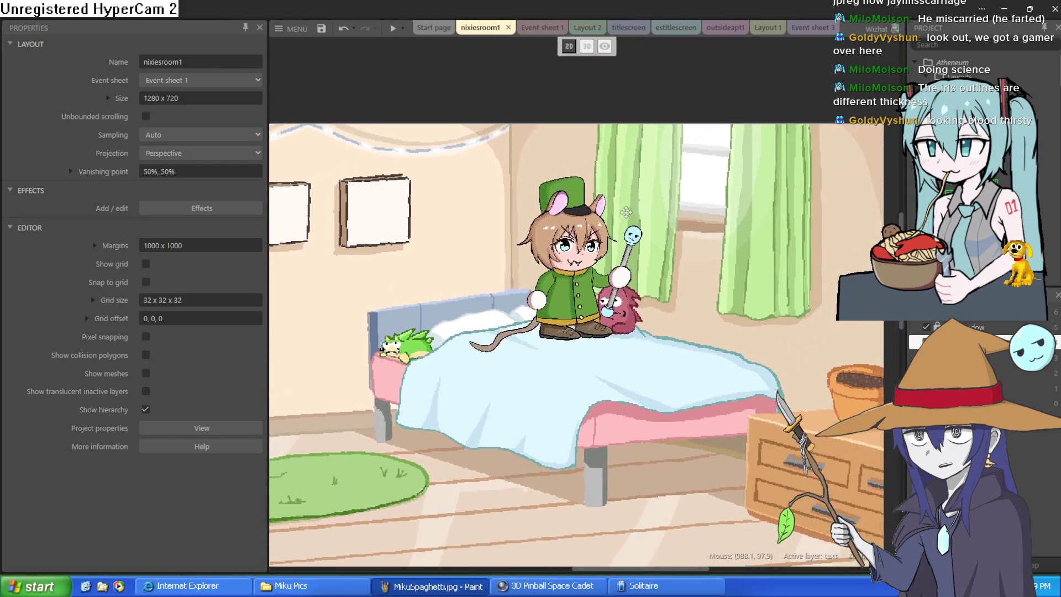
{"action": "scroll", "coordinate": [570, 251], "scroll_direction": "down", "scroll_amount": 1}
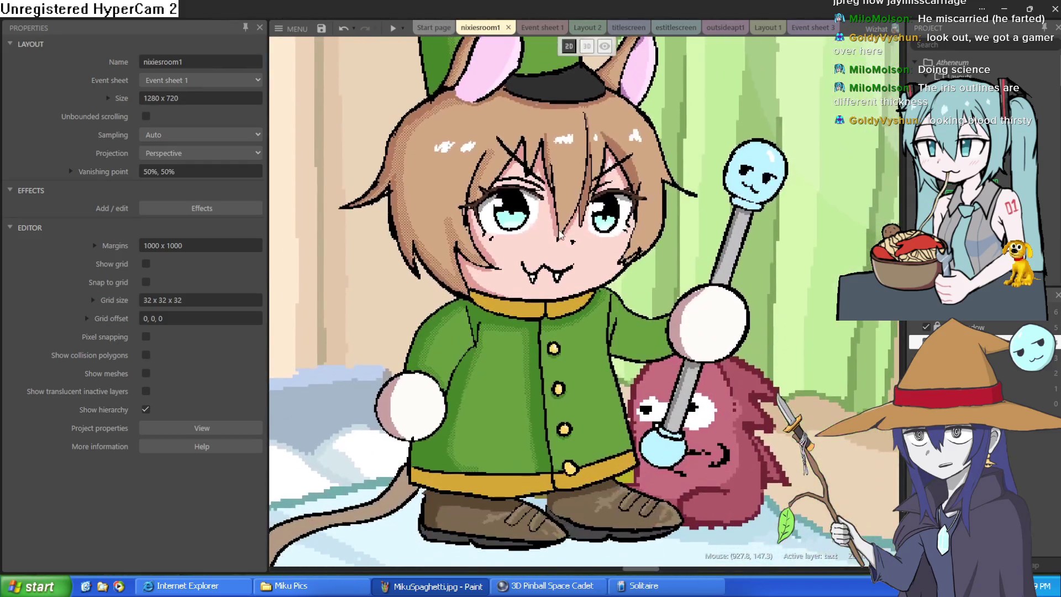
{"action": "scroll", "coordinate": [571, 260], "scroll_direction": "up", "scroll_amount": 4}
{"action": "scroll", "coordinate": [569, 267], "scroll_direction": "down", "scroll_amount": 2}
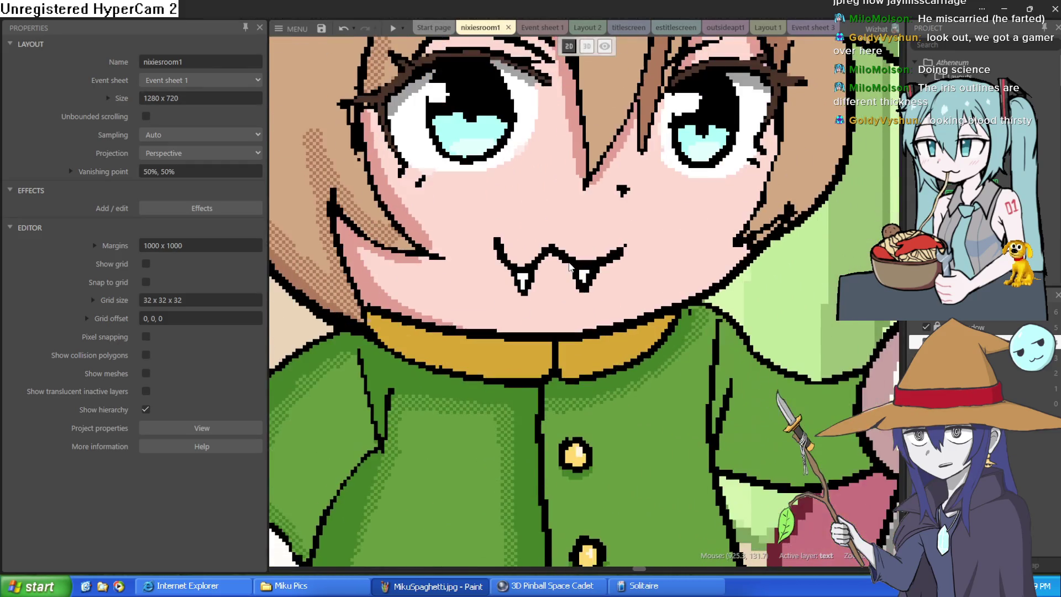
{"action": "scroll", "coordinate": [569, 267], "scroll_direction": "up", "scroll_amount": 1}
{"action": "scroll", "coordinate": [571, 260], "scroll_direction": "down", "scroll_amount": 4}
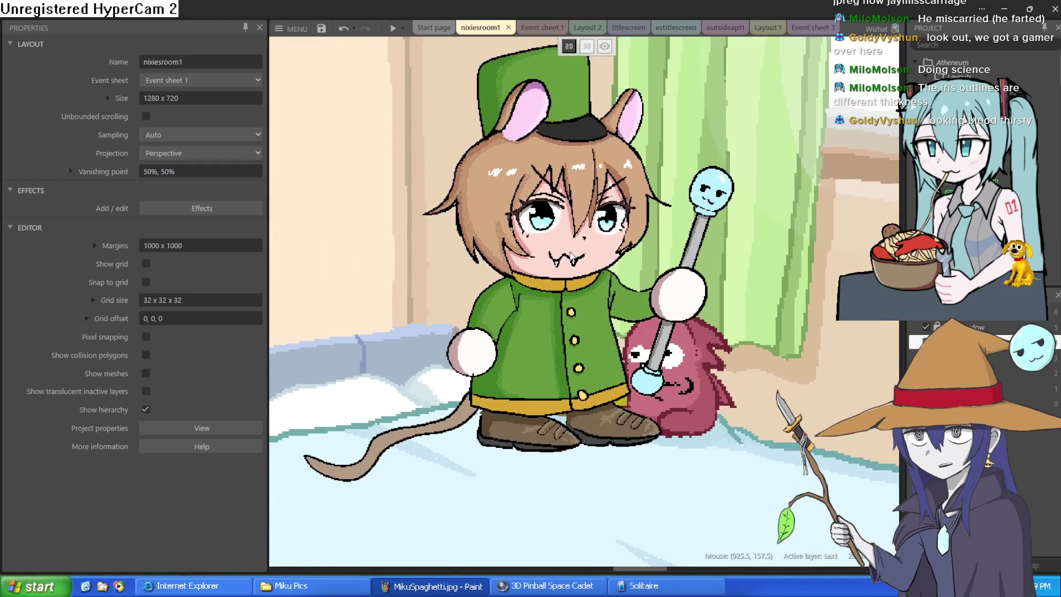
{"action": "scroll", "coordinate": [571, 263], "scroll_direction": "up", "scroll_amount": 2}
{"action": "left_click", "coordinate": [565, 341]}
{"action": "mouse_move", "coordinate": [565, 341]}
{"action": "left_mouse_down"}
{"action": "mouse_move", "coordinate": [588, 350]}
{"action": "mouse_move", "coordinate": [579, 313]}
{"action": "mouse_move", "coordinate": [586, 356]}
{"action": "mouse_move", "coordinate": [573, 323]}
{"action": "left_mouse_up"}
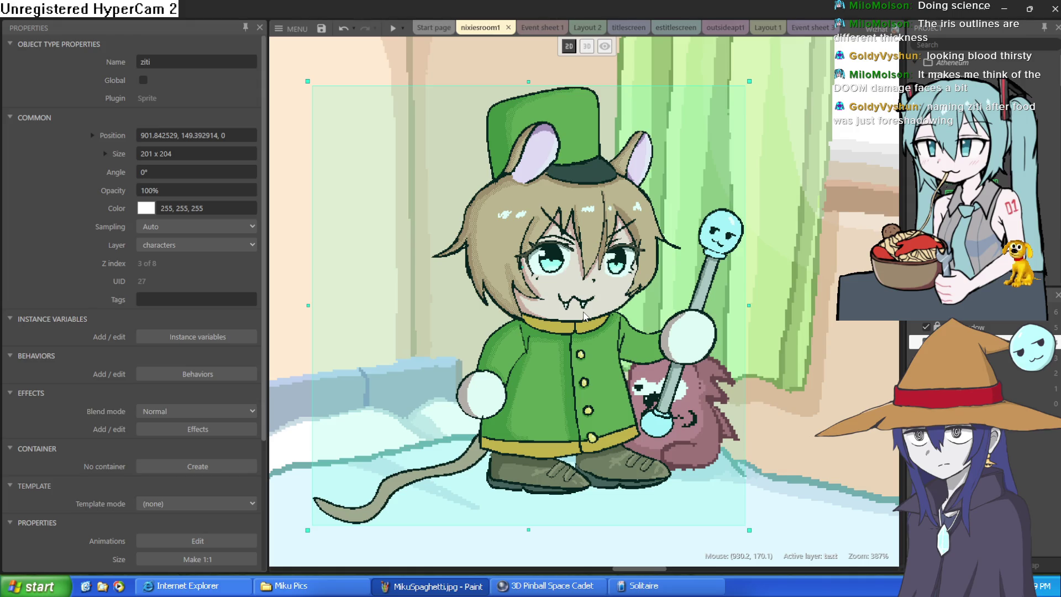
{"action": "mouse_move", "coordinate": [584, 316]}
{"action": "left_mouse_down"}
{"action": "mouse_move", "coordinate": [537, 192]}
{"action": "mouse_move", "coordinate": [544, 293]}
{"action": "mouse_move", "coordinate": [527, 244]}
{"action": "mouse_move", "coordinate": [612, 316]}
{"action": "mouse_move", "coordinate": [600, 322]}
{"action": "left_mouse_up"}
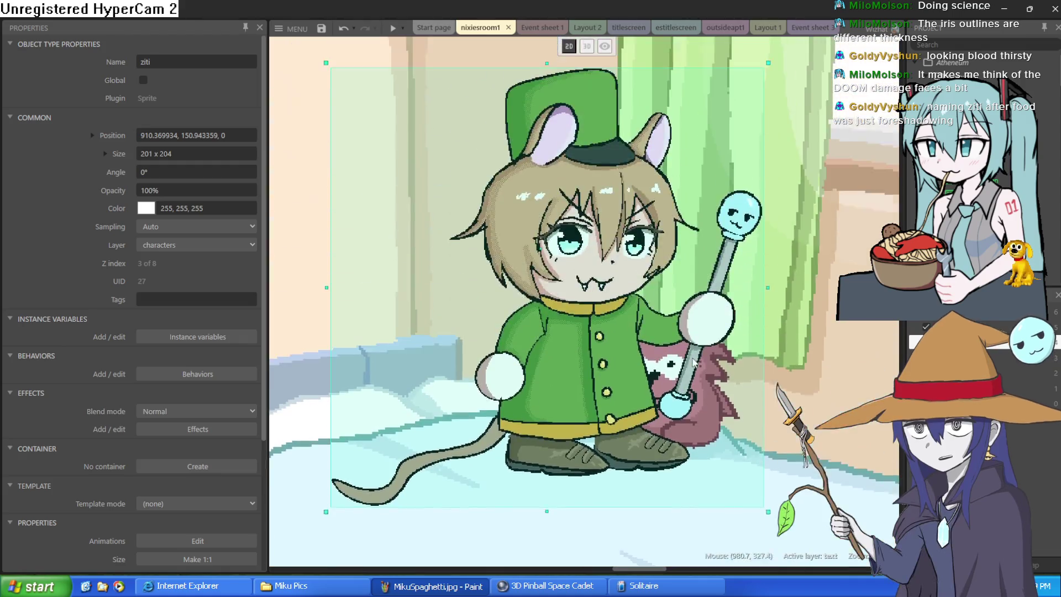
Deselect ziti and zoom and pan around the layout to inspect its placement.
{"action": "left_click_drag", "start_coordinate": [700, 197], "coordinate": [602, 568]}
{"action": "left_click", "coordinate": [627, 215]}
{"action": "scroll", "coordinate": [625, 205], "scroll_direction": "down", "scroll_amount": 6}
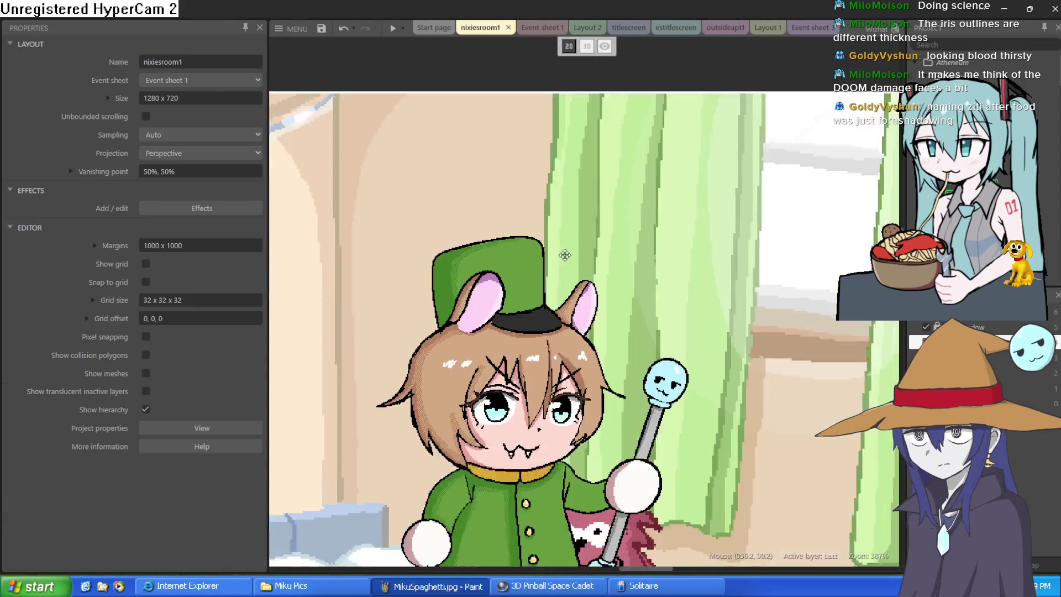
{"action": "scroll", "coordinate": [615, 185], "scroll_direction": "up", "scroll_amount": 5, "text": "ctrl"}
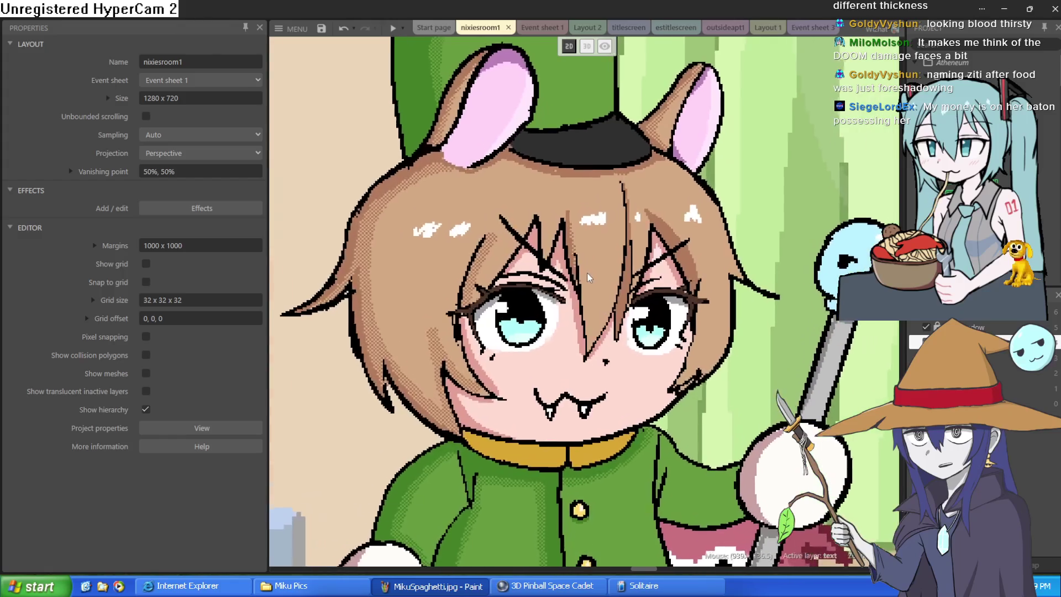
{"action": "scroll", "coordinate": [575, 214], "scroll_direction": "up", "scroll_amount": 3, "text": "ctrl"}
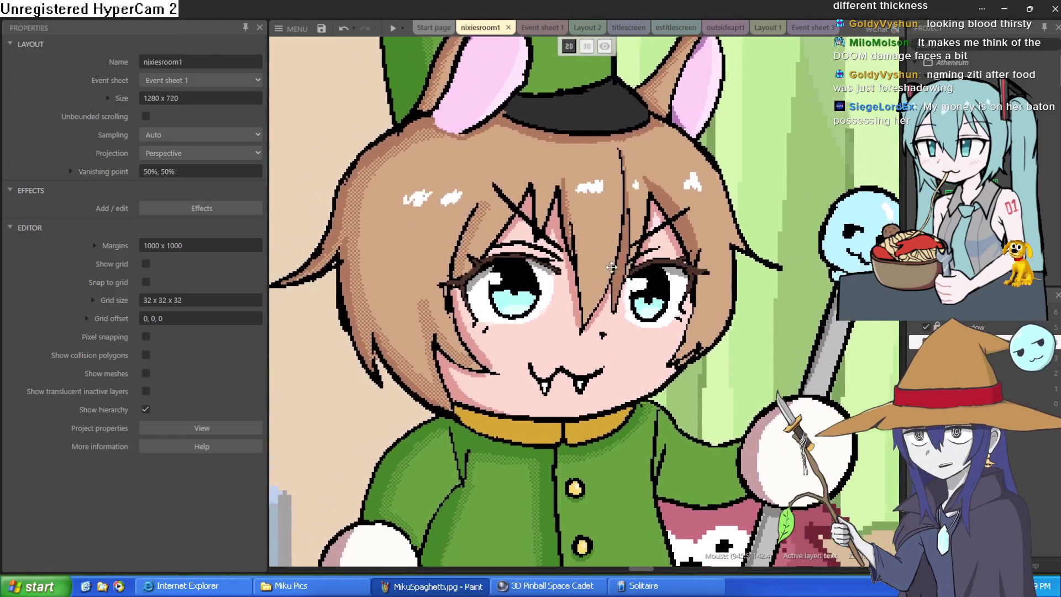
{"action": "scroll", "coordinate": [575, 214], "scroll_direction": "down", "scroll_amount": 4, "text": "ctrl"}
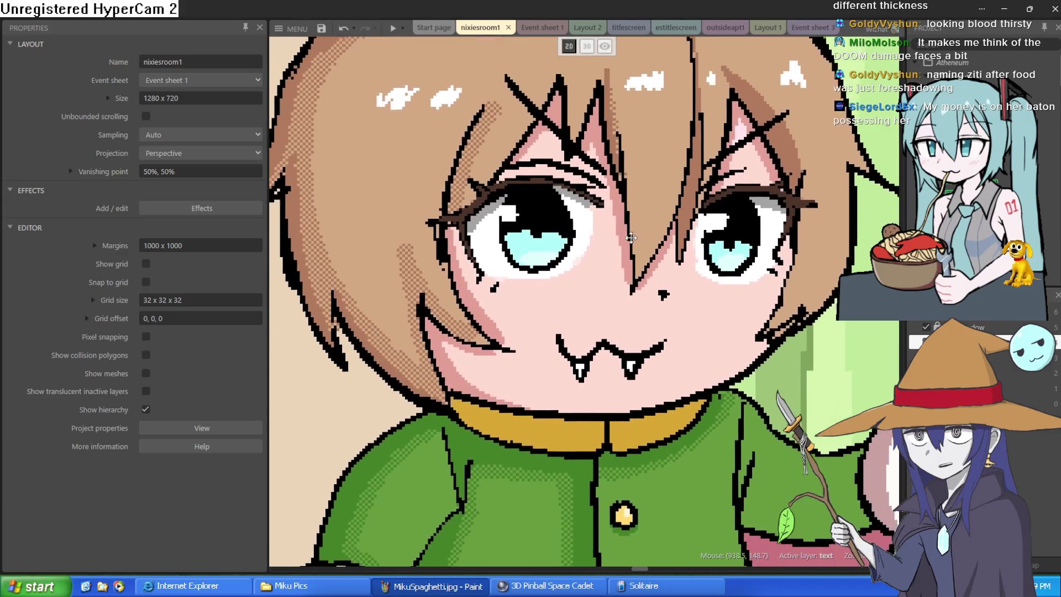
{"action": "scroll", "coordinate": [642, 251], "scroll_direction": "down", "scroll_amount": 3, "text": "ctrl"}
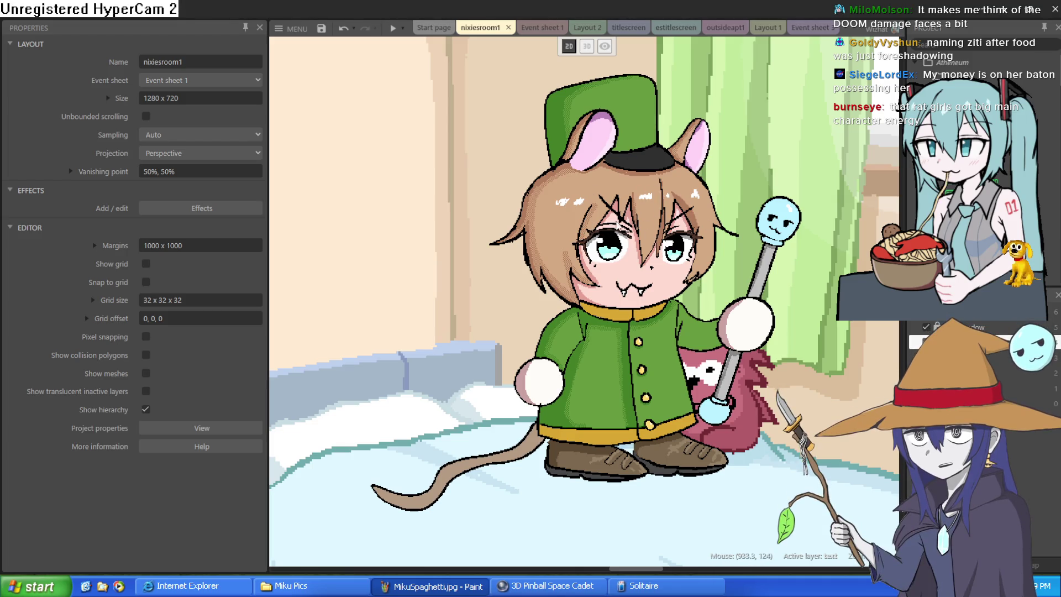
{"action": "left_click_drag", "start_coordinate": [598, 236], "coordinate": [566, 245]}
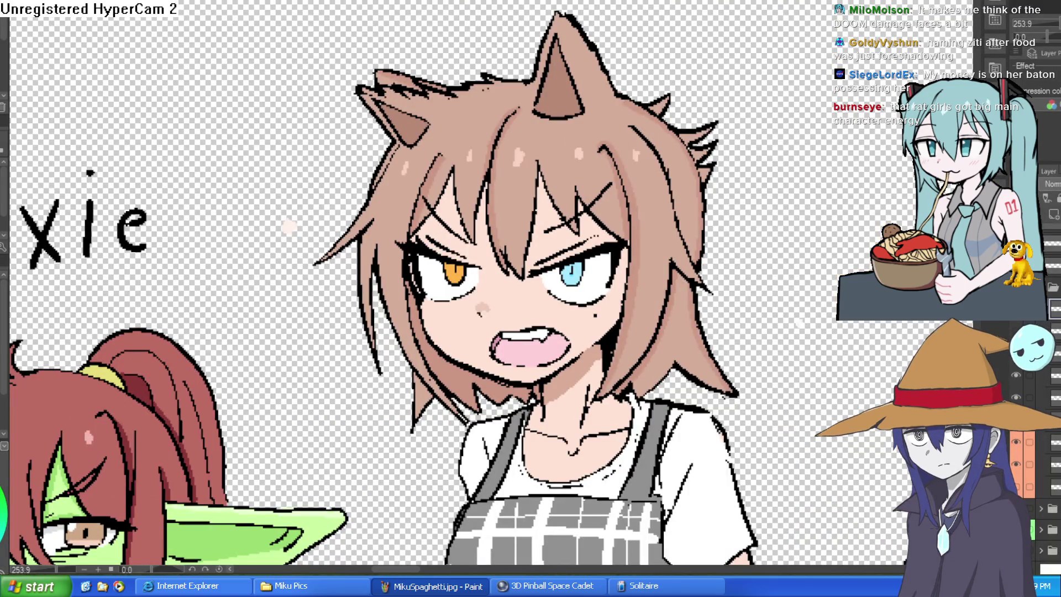
Compare the red-lips face variant against the open shouting mouth, keeping the open mouth.
{"action": "scroll", "coordinate": [695, 101], "scroll_direction": "up", "scroll_amount": 3}
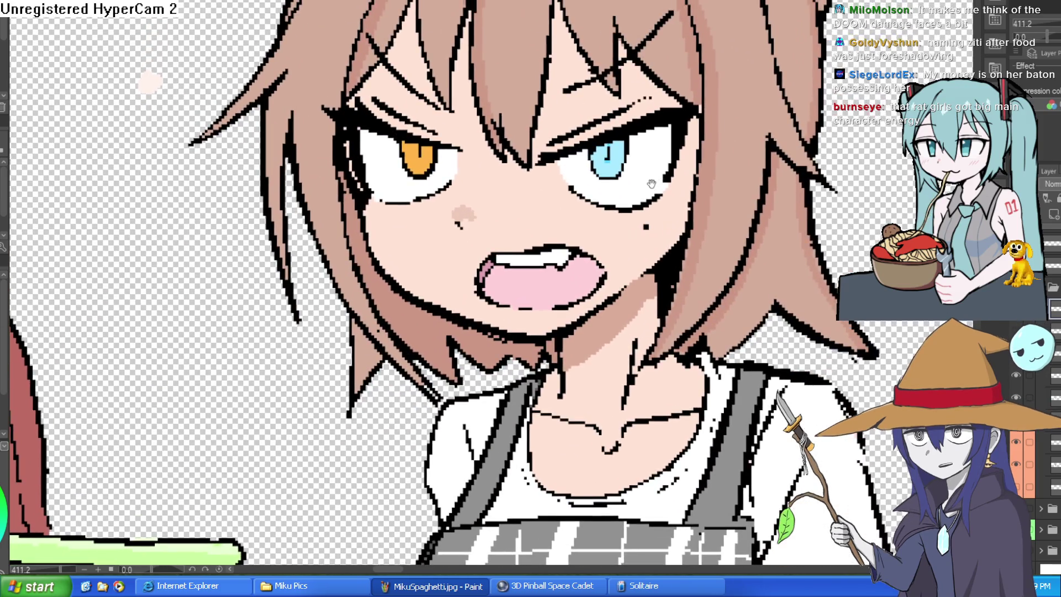
{"action": "left_click_drag", "start_coordinate": [652, 184], "coordinate": [629, 164]}
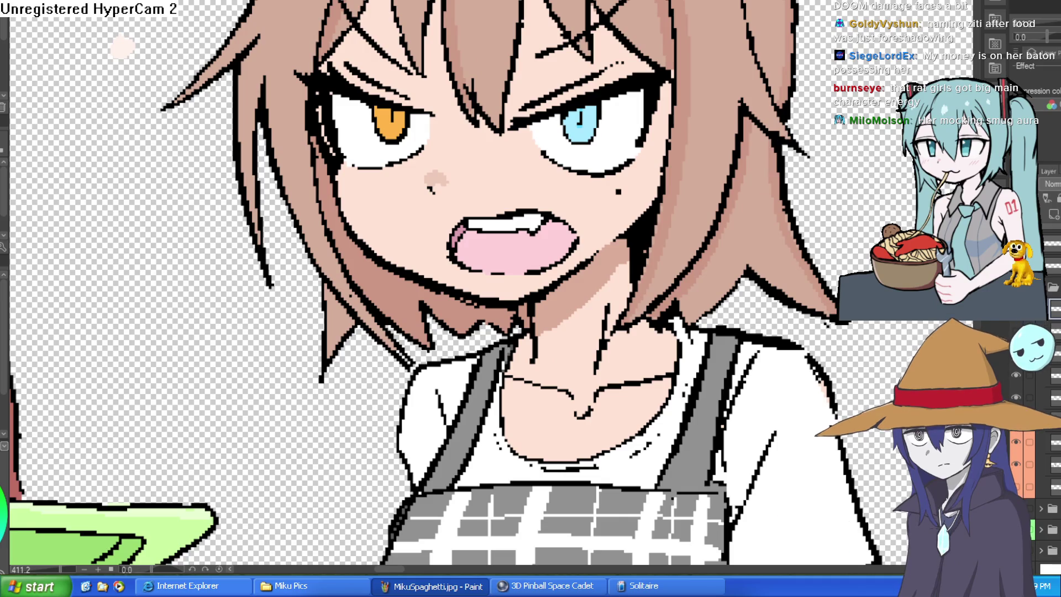
{"action": "left_click", "coordinate": [1017, 320]}
{"action": "left_click", "coordinate": [1018, 320]}
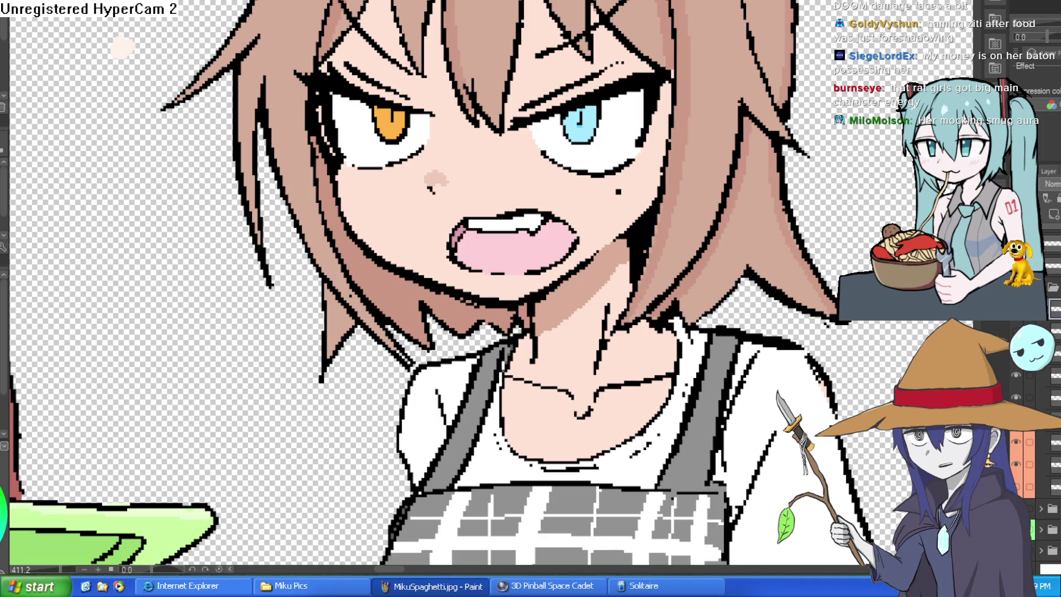
{"action": "left_click", "coordinate": [1018, 320]}
{"action": "scroll", "coordinate": [545, 229], "scroll_direction": "up", "scroll_amount": 5}
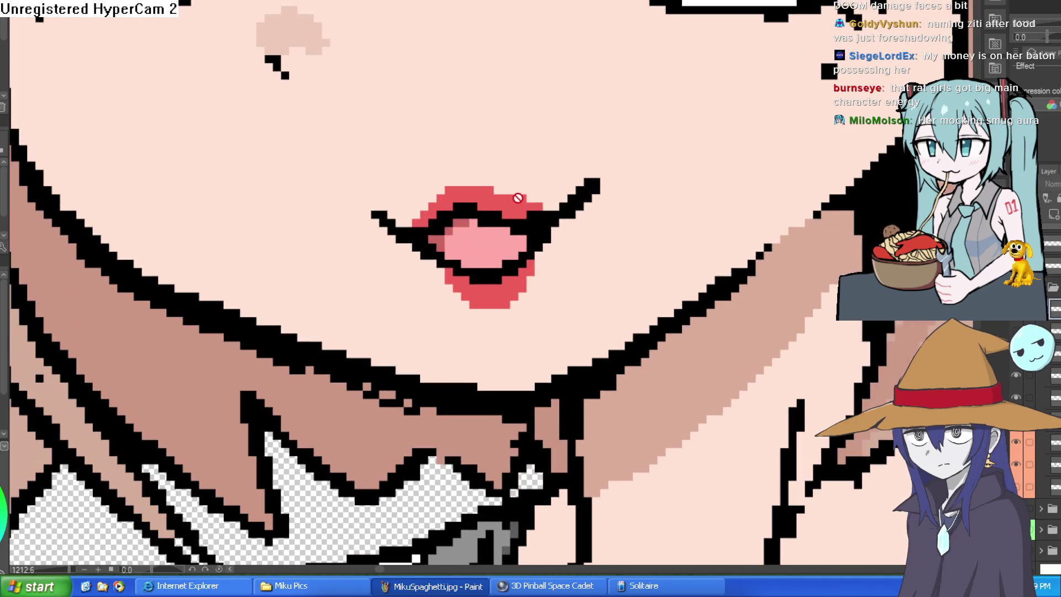
{"action": "left_click", "coordinate": [1023, 322]}
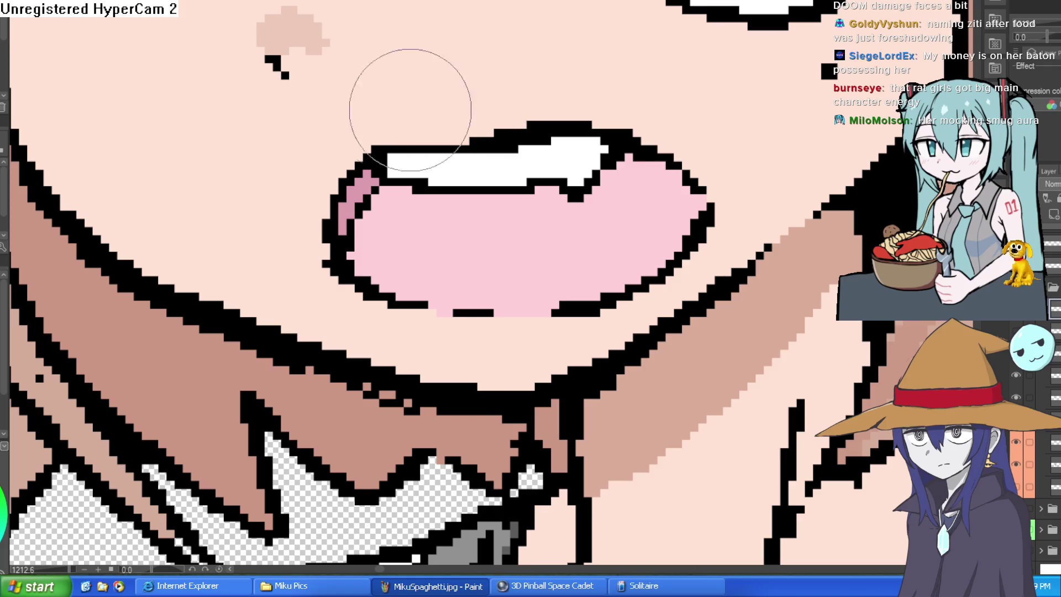
Select the skin area and paint red lip colour above and below the mouth.
{"action": "left_click", "coordinate": [419, 64]}
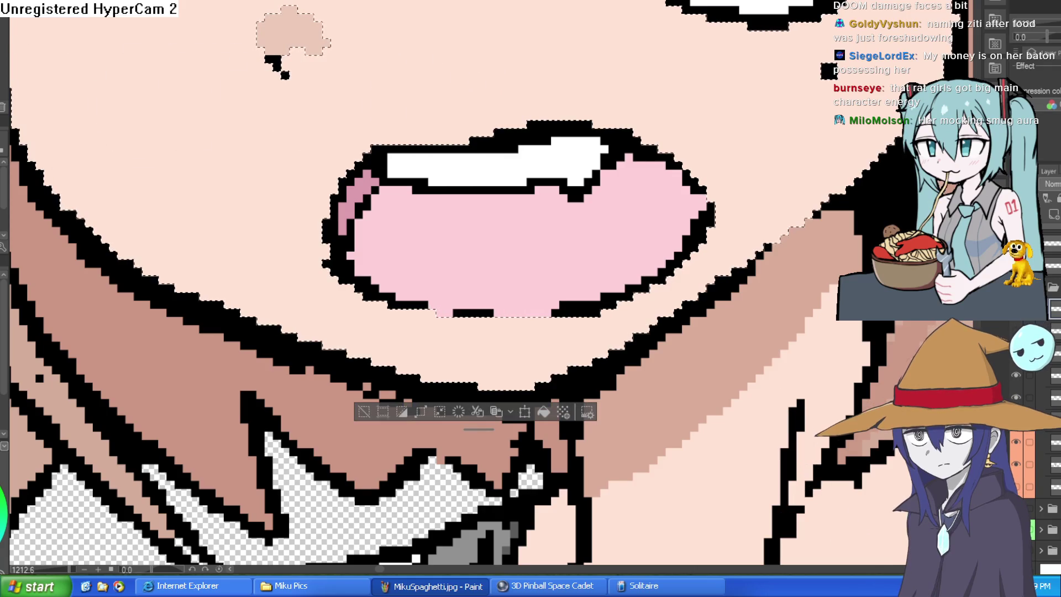
{"action": "mouse_move", "coordinate": [458, 137]}
{"action": "left_mouse_down"}
{"action": "mouse_move", "coordinate": [490, 111]}
{"action": "mouse_move", "coordinate": [534, 107]}
{"action": "left_mouse_up"}
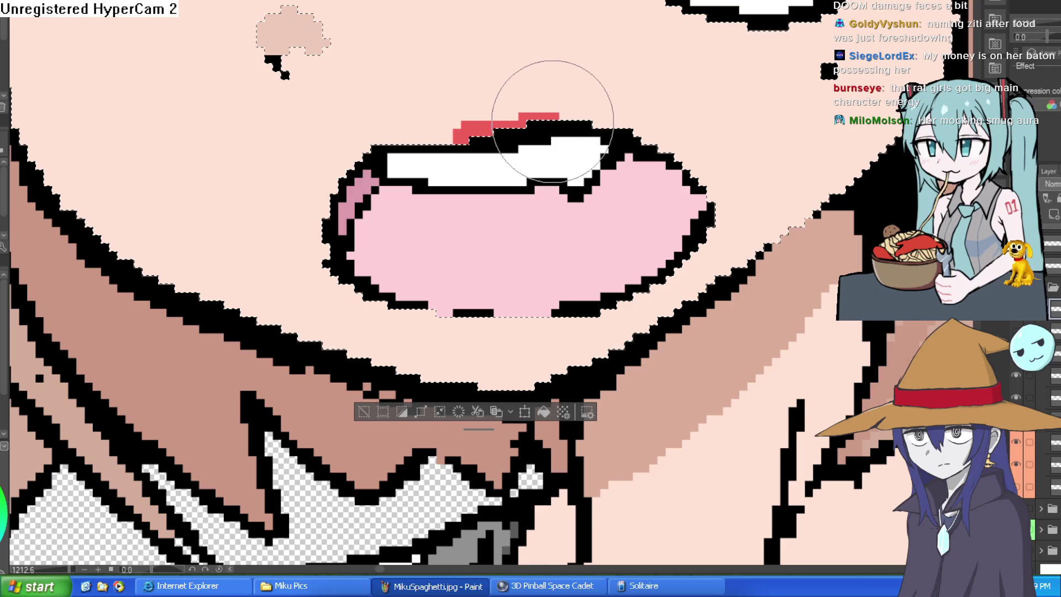
{"action": "left_click_drag", "start_coordinate": [463, 131], "coordinate": [425, 132]}
{"action": "scroll", "coordinate": [640, 212], "scroll_direction": "down", "scroll_amount": 2}
{"action": "mouse_move", "coordinate": [464, 249]}
{"action": "left_mouse_down"}
{"action": "mouse_move", "coordinate": [498, 260]}
{"action": "mouse_move", "coordinate": [485, 248]}
{"action": "mouse_move", "coordinate": [504, 236]}
{"action": "mouse_move", "coordinate": [588, 252]}
{"action": "left_mouse_up"}
{"action": "scroll", "coordinate": [588, 252], "scroll_direction": "up", "scroll_amount": 3}
{"action": "scroll", "coordinate": [652, 131], "scroll_direction": "down", "scroll_amount": 5}
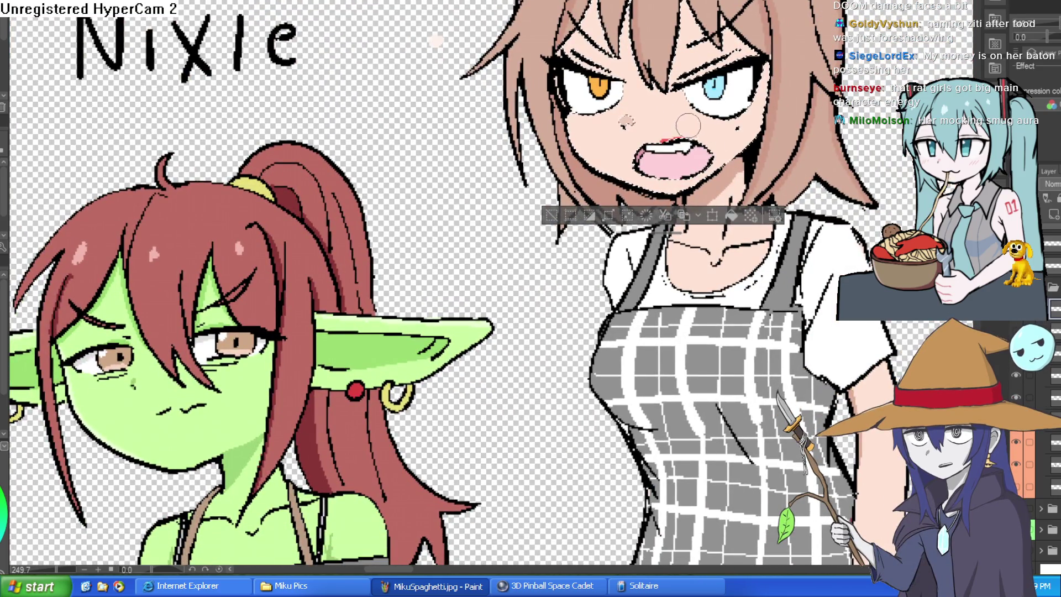
Extend the red strokes along the upper and lower lip lines.
{"action": "scroll", "coordinate": [668, 135], "scroll_direction": "up", "scroll_amount": 4}
{"action": "mouse_move", "coordinate": [647, 156]}
{"action": "left_mouse_down"}
{"action": "mouse_move", "coordinate": [694, 147]}
{"action": "mouse_move", "coordinate": [647, 155]}
{"action": "left_mouse_up"}
{"action": "left_click_drag", "start_coordinate": [638, 282], "coordinate": [719, 276]}
{"action": "mouse_move", "coordinate": [611, 152]}
{"action": "left_mouse_down"}
{"action": "mouse_move", "coordinate": [723, 141]}
{"action": "mouse_move", "coordinate": [735, 155]}
{"action": "left_mouse_up"}
Pan and zoom onto the face and tilt the canvas about -30.8°.
{"action": "scroll", "coordinate": [734, 156], "scroll_direction": "down", "scroll_amount": 5}
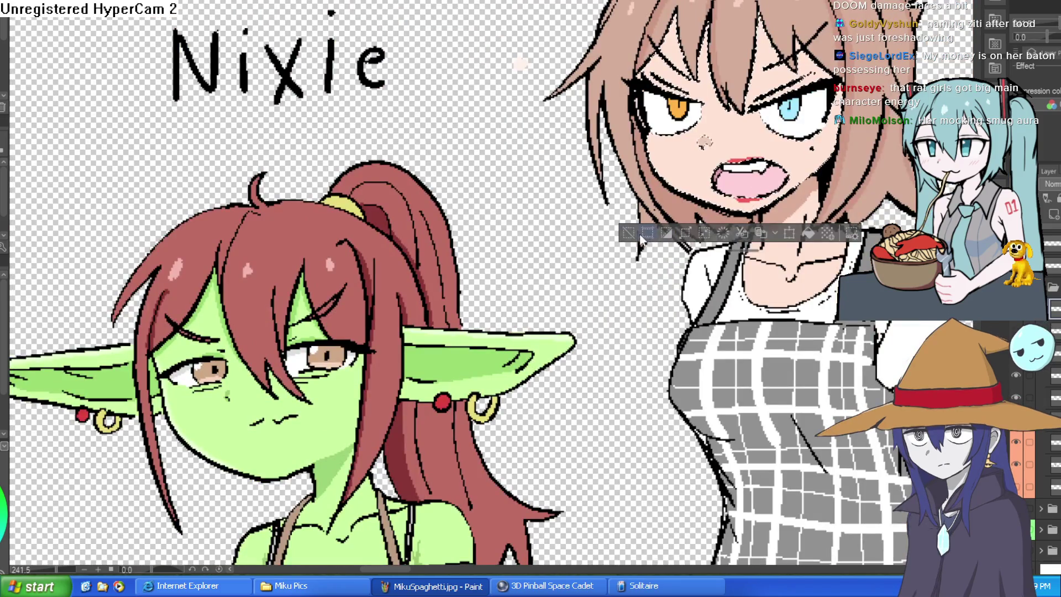
{"action": "left_click_drag", "start_coordinate": [776, 261], "coordinate": [730, 222]}
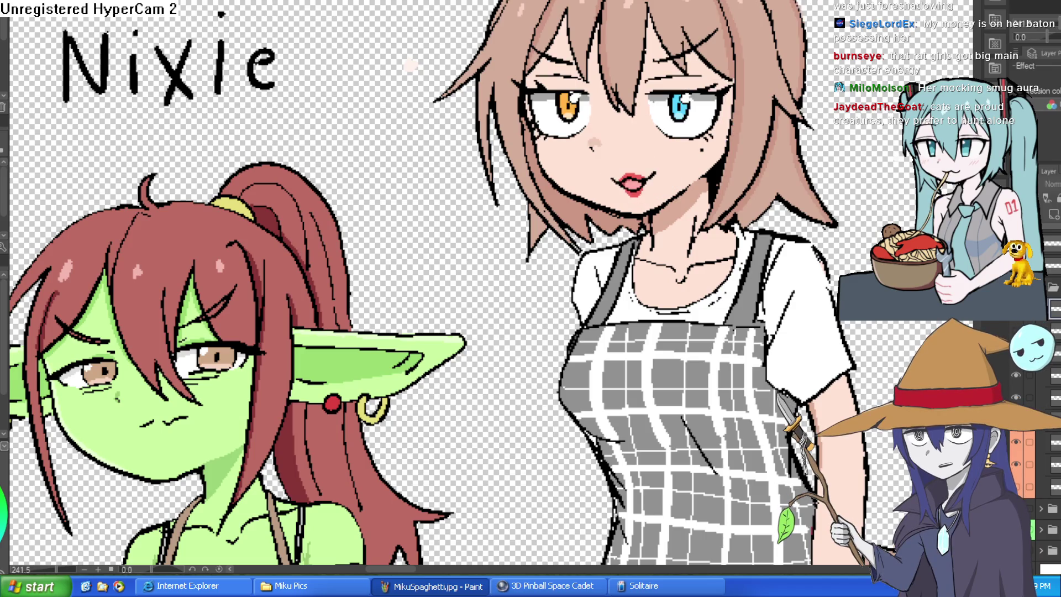
{"action": "left_click_drag", "start_coordinate": [649, 137], "coordinate": [572, 81]}
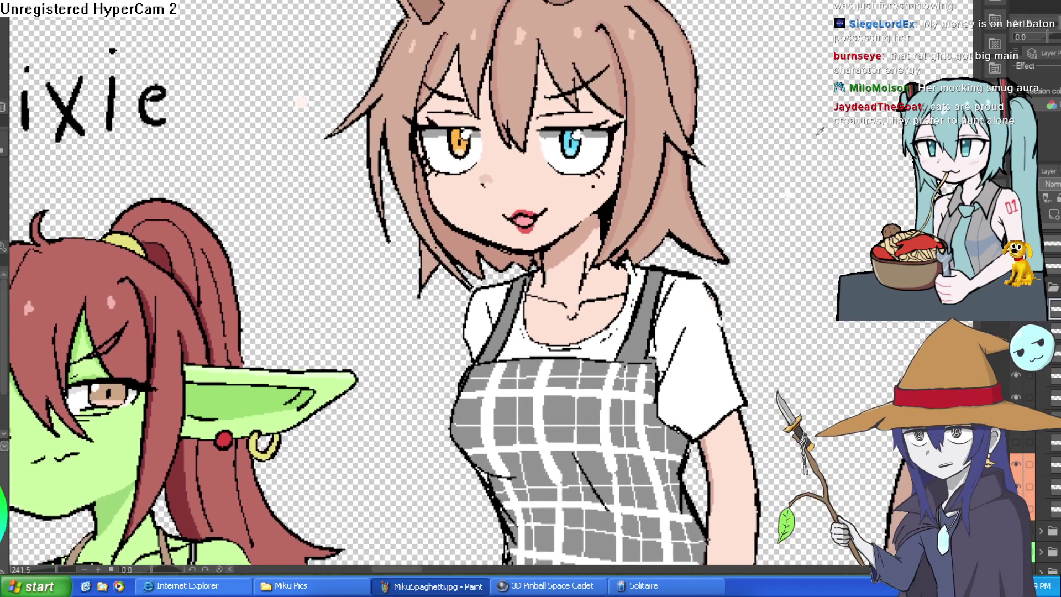
{"action": "left_click_drag", "start_coordinate": [779, 104], "coordinate": [755, 200]}
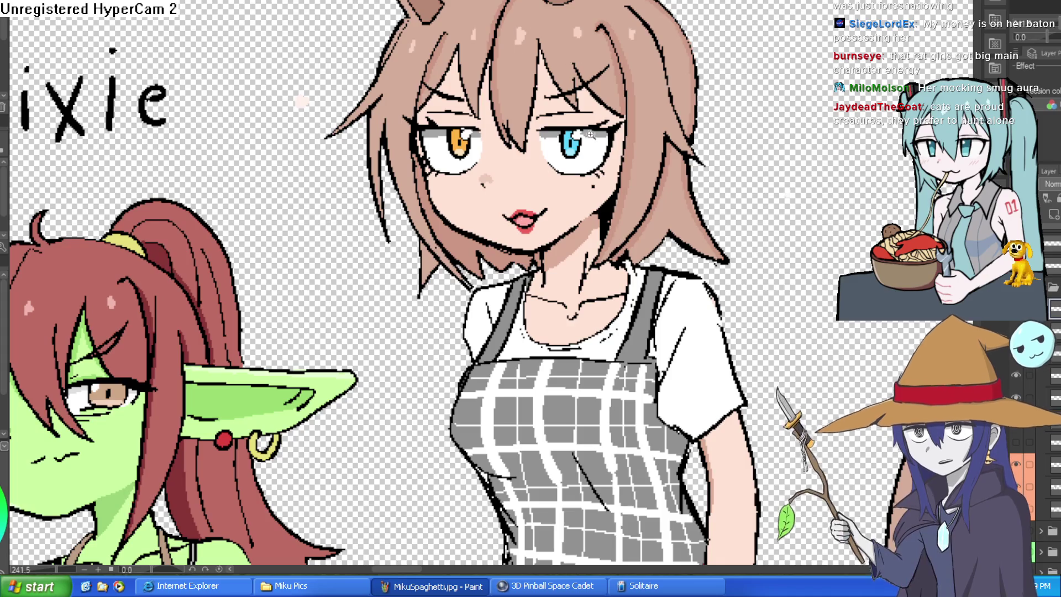
{"action": "scroll", "coordinate": [614, 135], "scroll_direction": "up", "scroll_amount": 5}
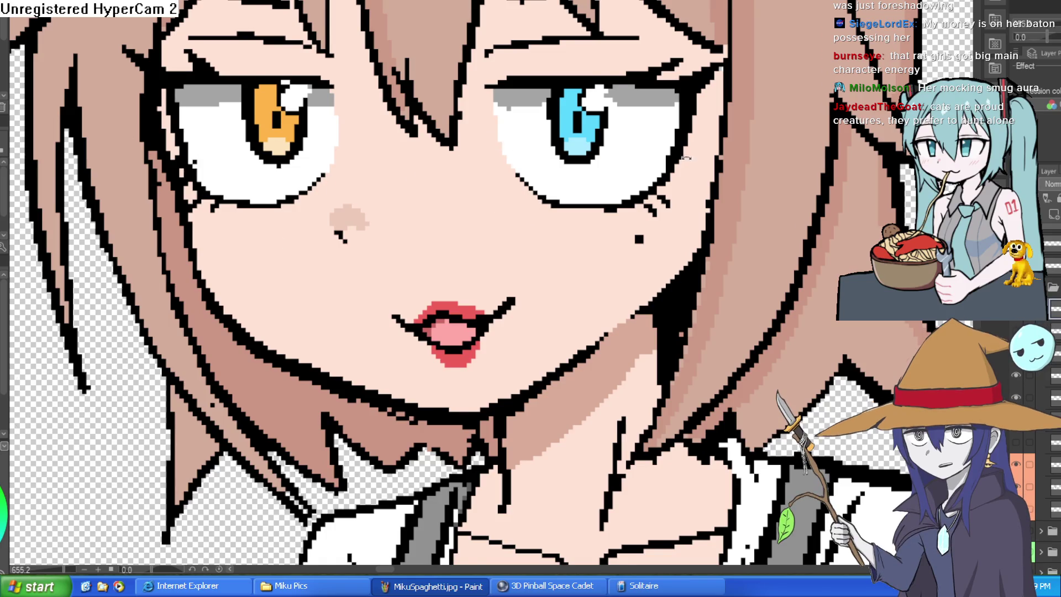
{"action": "left_click_drag", "start_coordinate": [686, 158], "coordinate": [602, 61]}
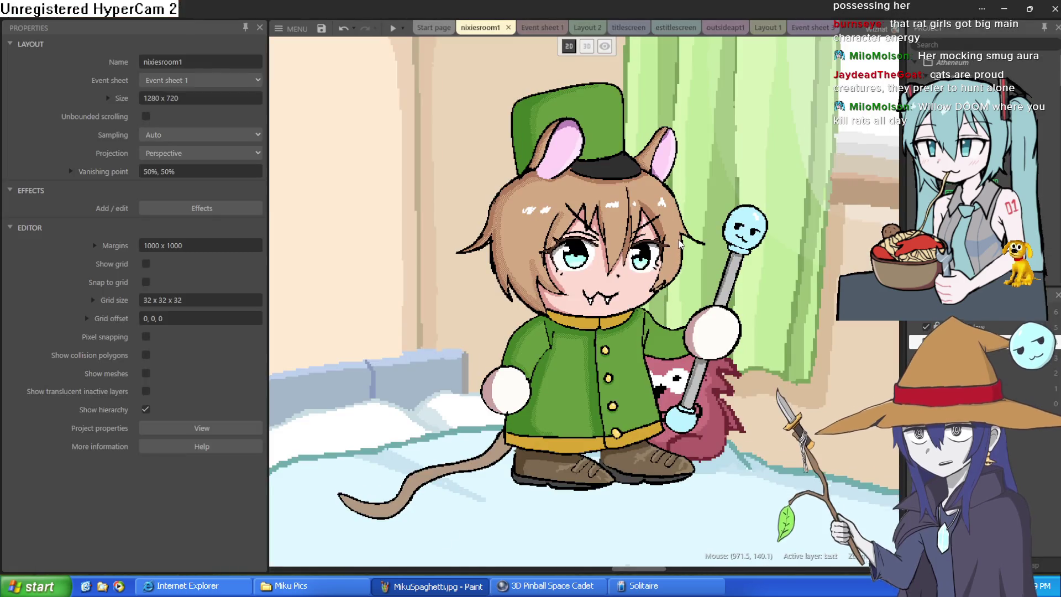
{"action": "scroll", "coordinate": [675, 257], "scroll_direction": "down", "scroll_amount": 3}
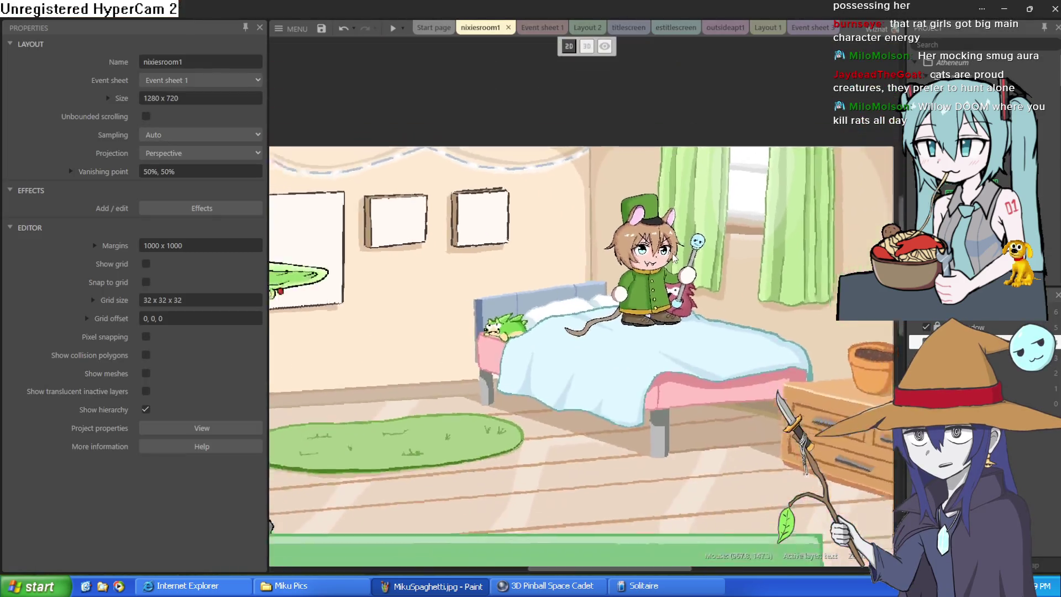
Drag the ziti sprite off the room to 414, 1343 beside the rat musicians.
{"action": "scroll", "coordinate": [691, 255], "scroll_direction": "up", "scroll_amount": 5}
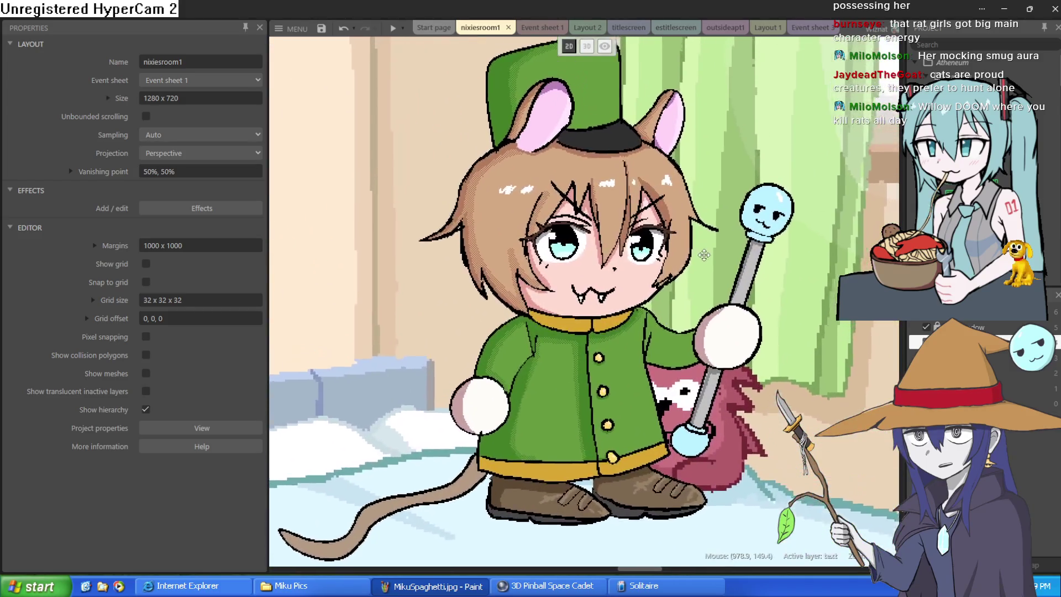
{"action": "scroll", "coordinate": [691, 256], "scroll_direction": "down", "scroll_amount": 5}
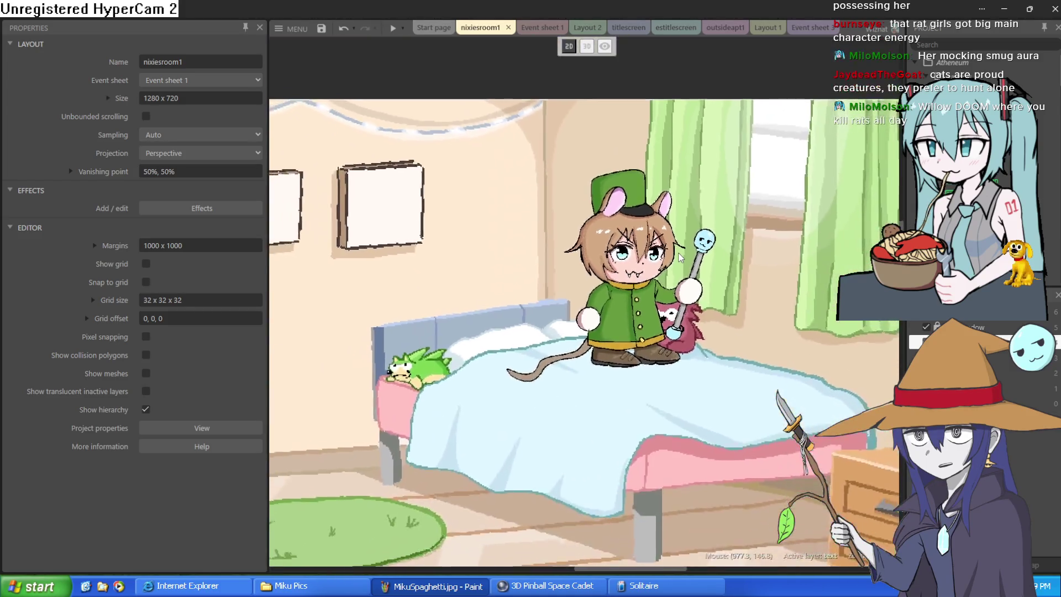
{"action": "scroll", "coordinate": [680, 256], "scroll_direction": "up", "scroll_amount": 2}
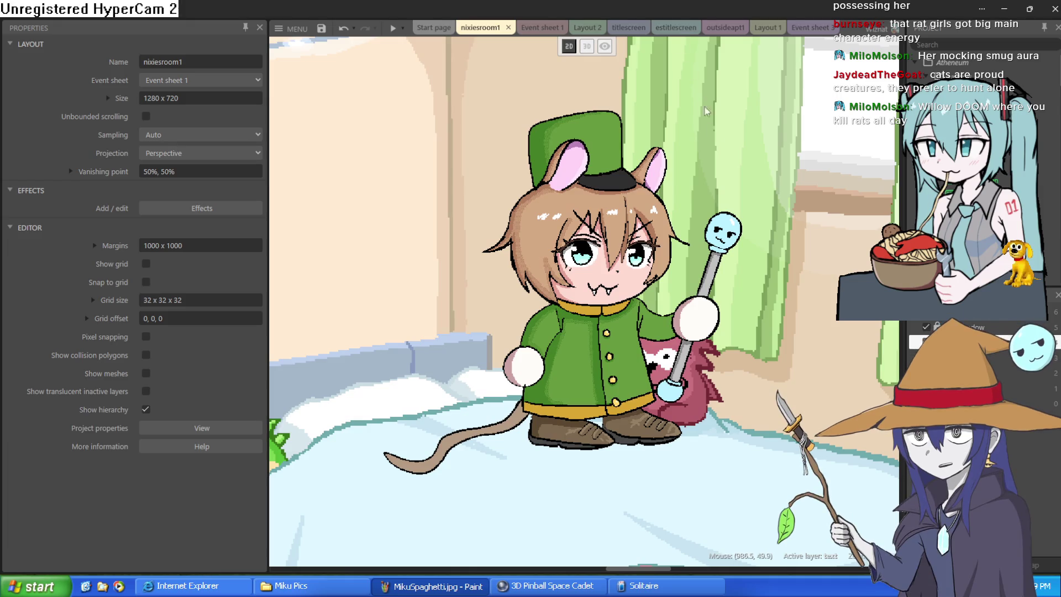
{"action": "scroll", "coordinate": [685, 177], "scroll_direction": "down", "scroll_amount": 2}
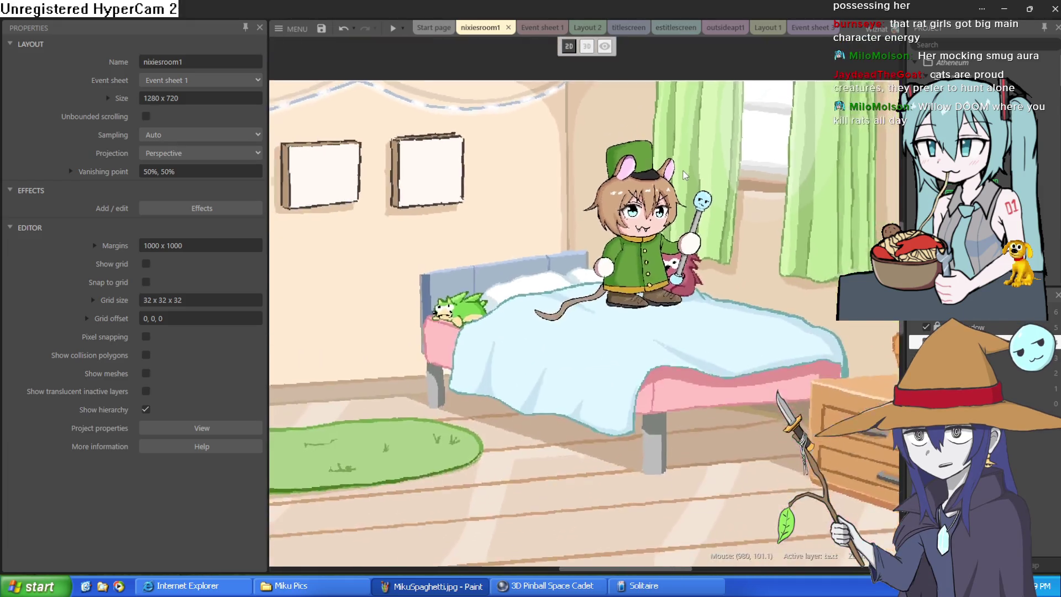
{"action": "scroll", "coordinate": [685, 175], "scroll_direction": "down", "scroll_amount": 3}
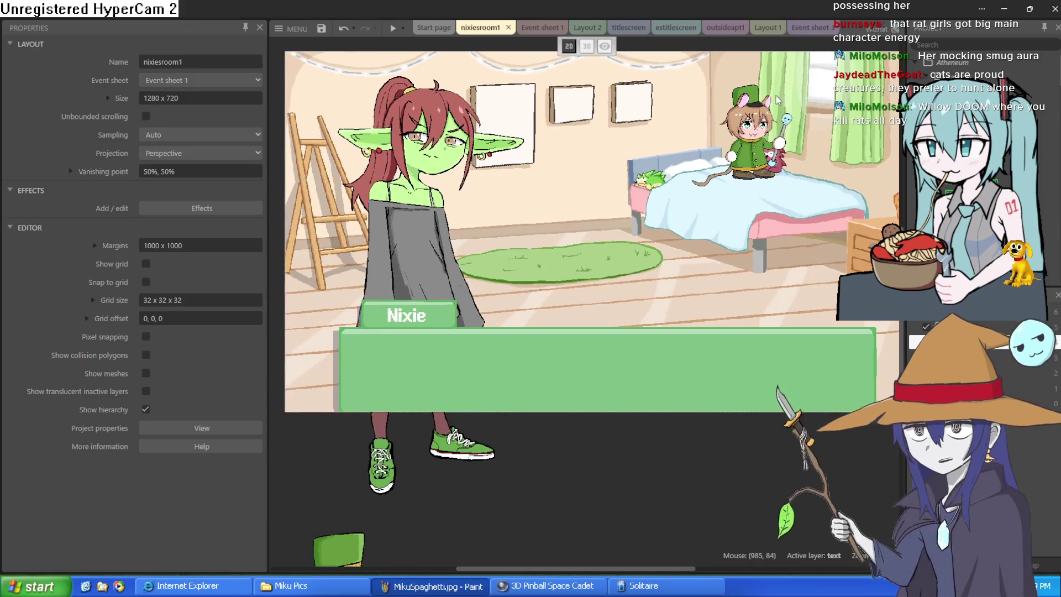
{"action": "scroll", "coordinate": [778, 99], "scroll_direction": "down", "scroll_amount": 2}
{"action": "mouse_move", "coordinate": [738, 135]}
{"action": "left_mouse_down"}
{"action": "mouse_move", "coordinate": [708, 251]}
{"action": "mouse_move", "coordinate": [546, 518]}
{"action": "mouse_move", "coordinate": [574, 431]}
{"action": "mouse_move", "coordinate": [578, 456]}
{"action": "left_mouse_up"}
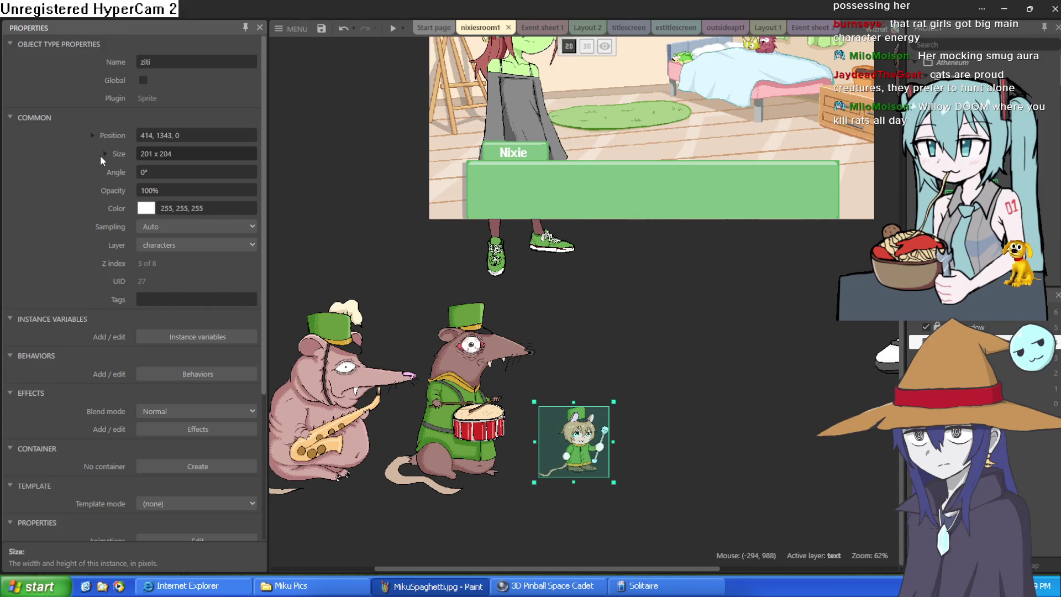
Set the ziti sprite's X and Y scale to 100, making it 454 x 480.
{"action": "left_click", "coordinate": [104, 151]}
{"action": "left_click", "coordinate": [104, 152]}
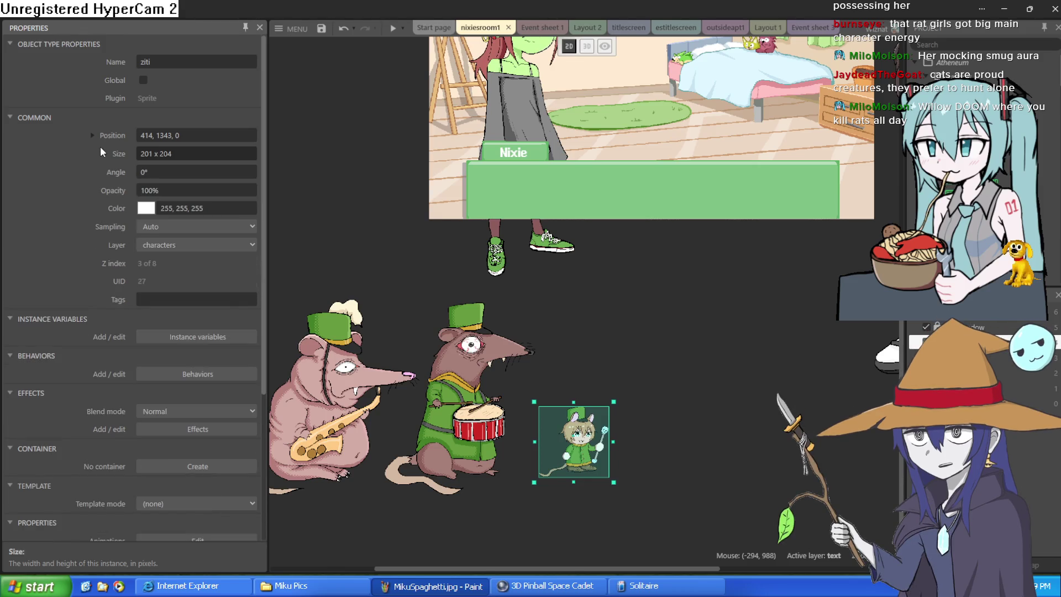
{"action": "left_click", "coordinate": [93, 135]}
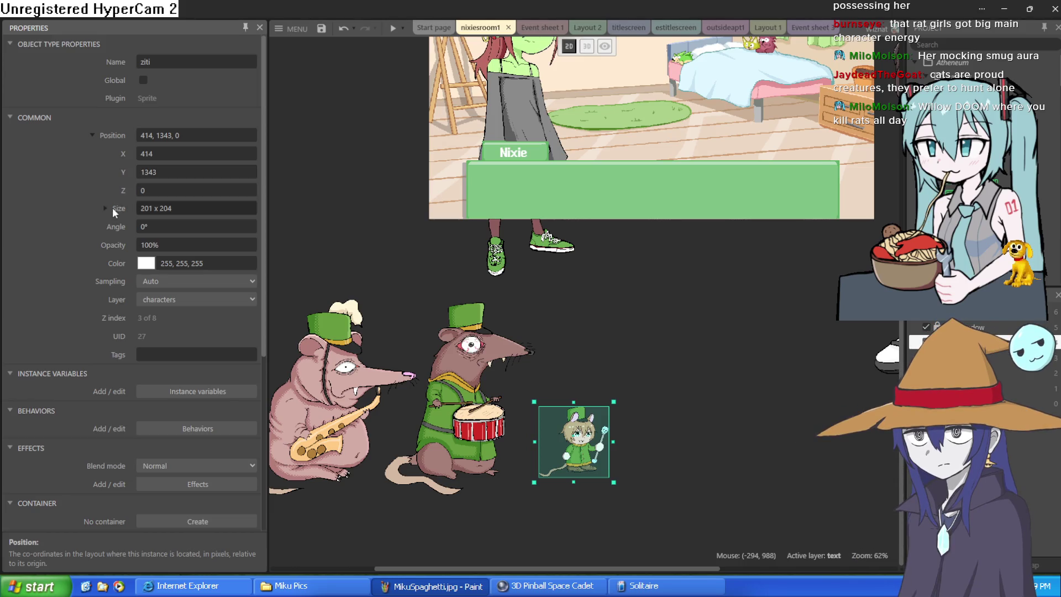
{"action": "left_click", "coordinate": [105, 208]}
{"action": "left_click", "coordinate": [183, 263]}
{"action": "type", "text": "100"}
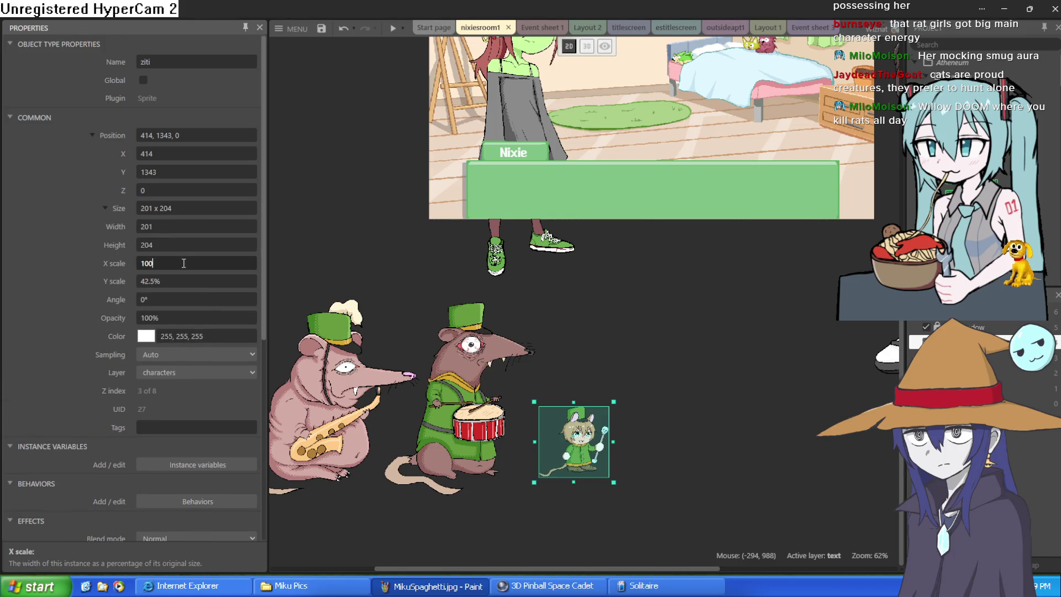
{"action": "key", "text": "Tab"}
{"action": "type", "text": "100"}
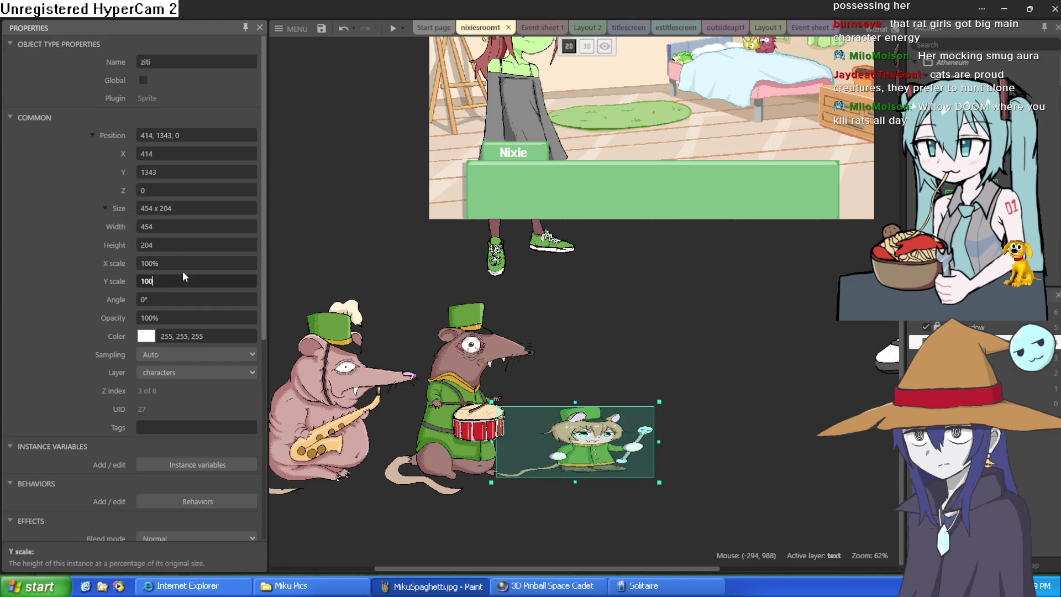
{"action": "key", "text": "Tab"}
Move ziti up beside the drummer rat to 409, 1207 and deselect it.
{"action": "left_click_drag", "start_coordinate": [567, 438], "coordinate": [565, 392]}
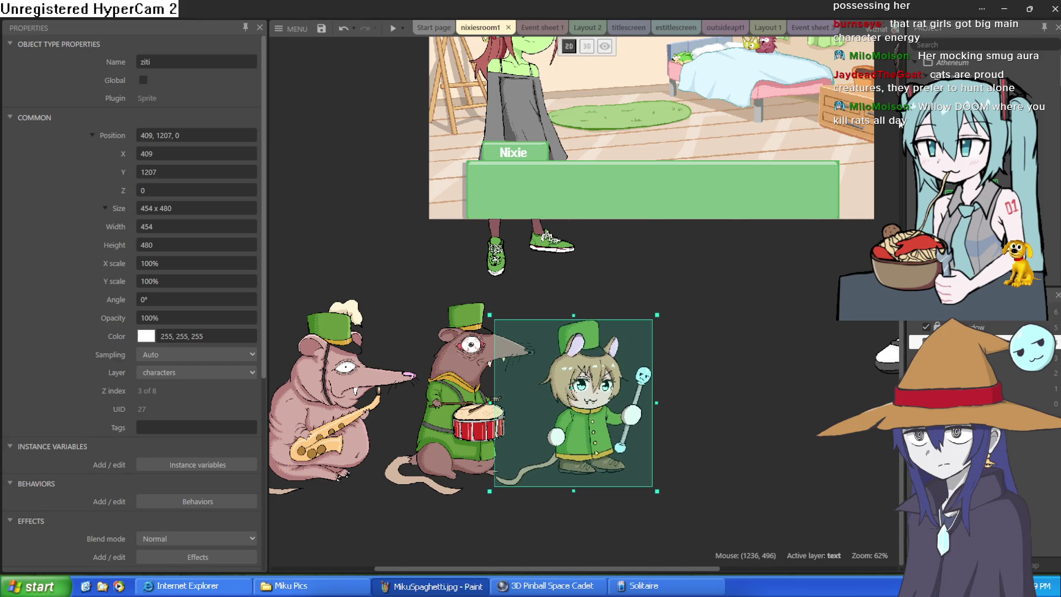
{"action": "left_click", "coordinate": [740, 351]}
{"action": "scroll", "coordinate": [647, 230], "scroll_direction": "left", "scroll_amount": 6}
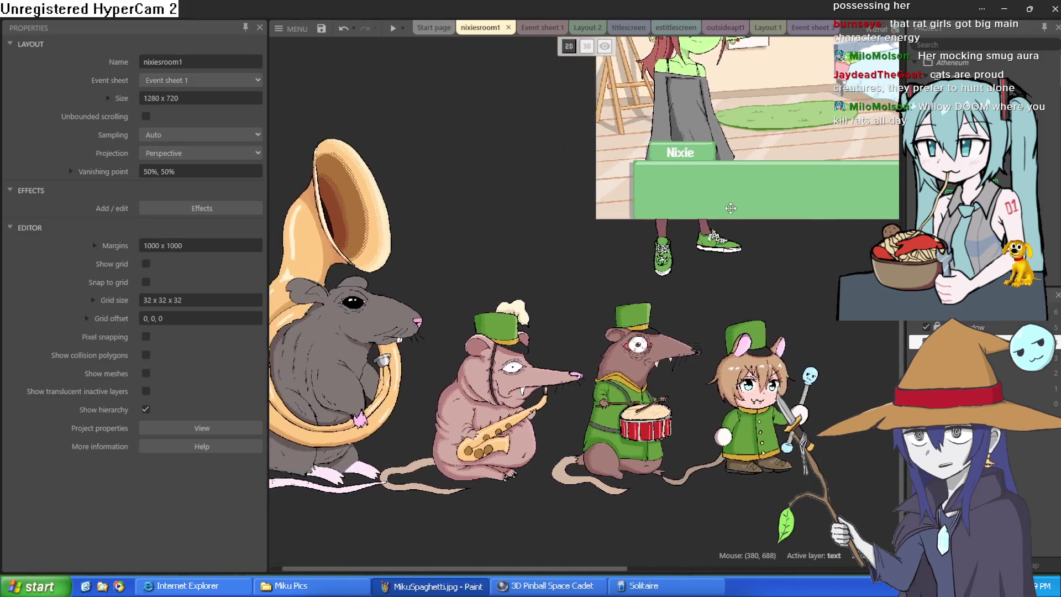
Scroll-zoom around the rat band beside the full-size character, then switch windows.
{"action": "scroll", "coordinate": [731, 208], "scroll_direction": "left", "scroll_amount": 2}
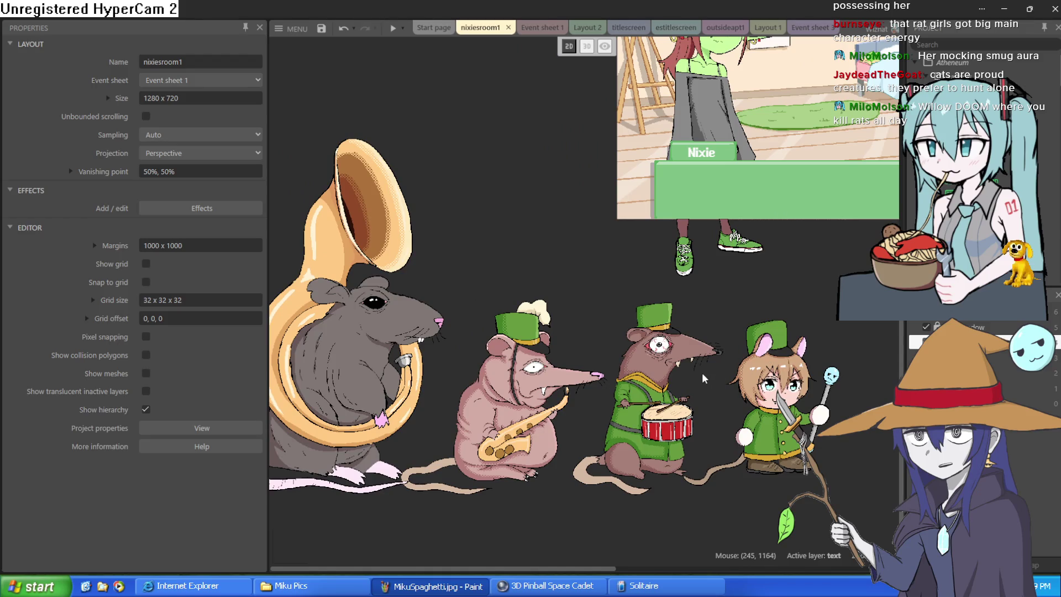
{"action": "scroll", "coordinate": [704, 378], "scroll_direction": "up", "scroll_amount": 5}
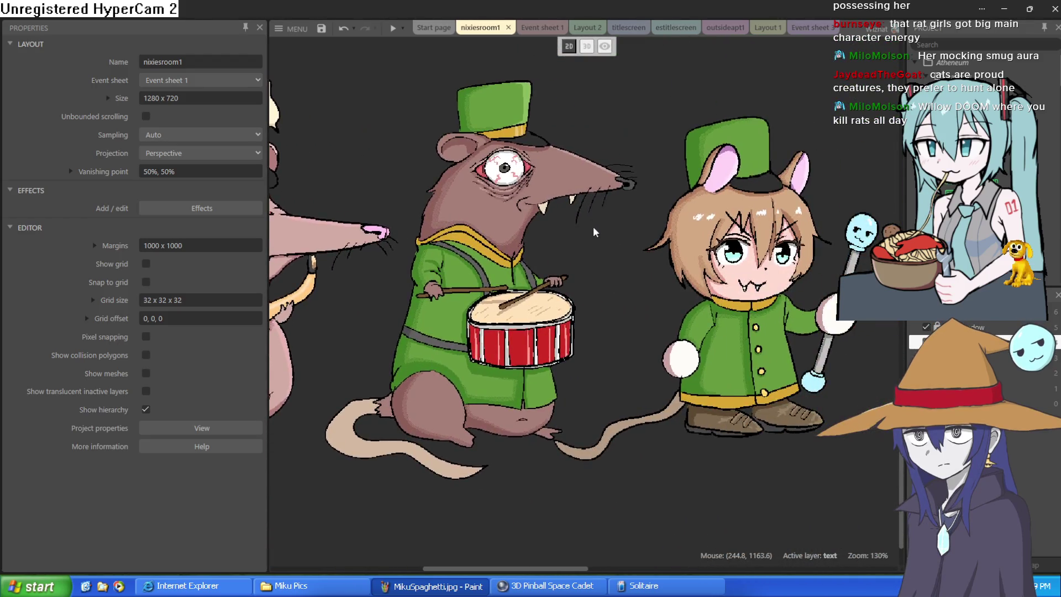
{"action": "scroll", "coordinate": [594, 232], "scroll_direction": "down", "scroll_amount": 4}
{"action": "scroll", "coordinate": [803, 186], "scroll_direction": "left", "scroll_amount": 8}
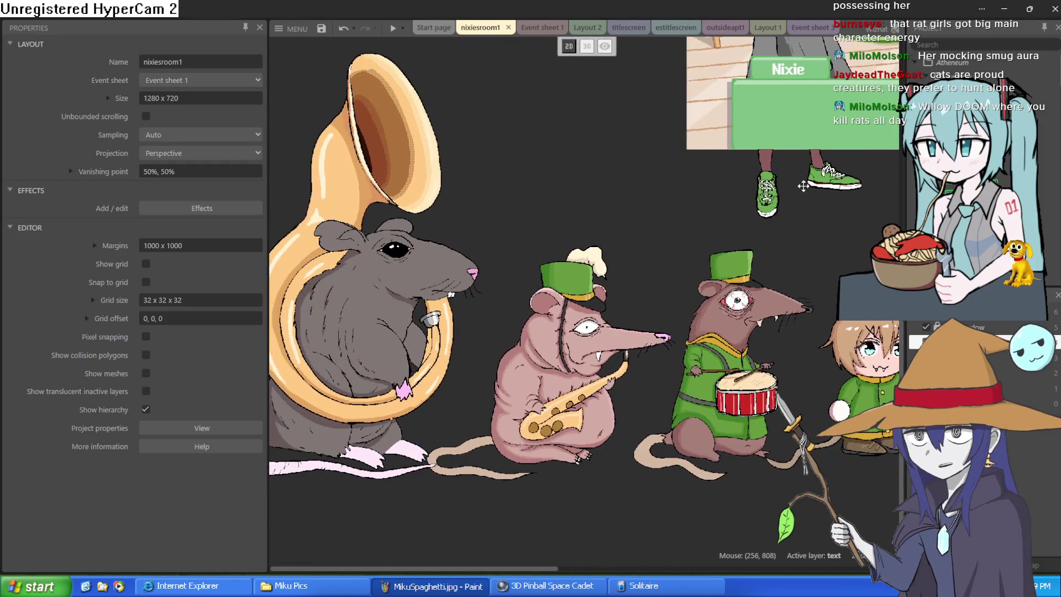
{"action": "scroll", "coordinate": [651, 260], "scroll_direction": "up", "scroll_amount": 4}
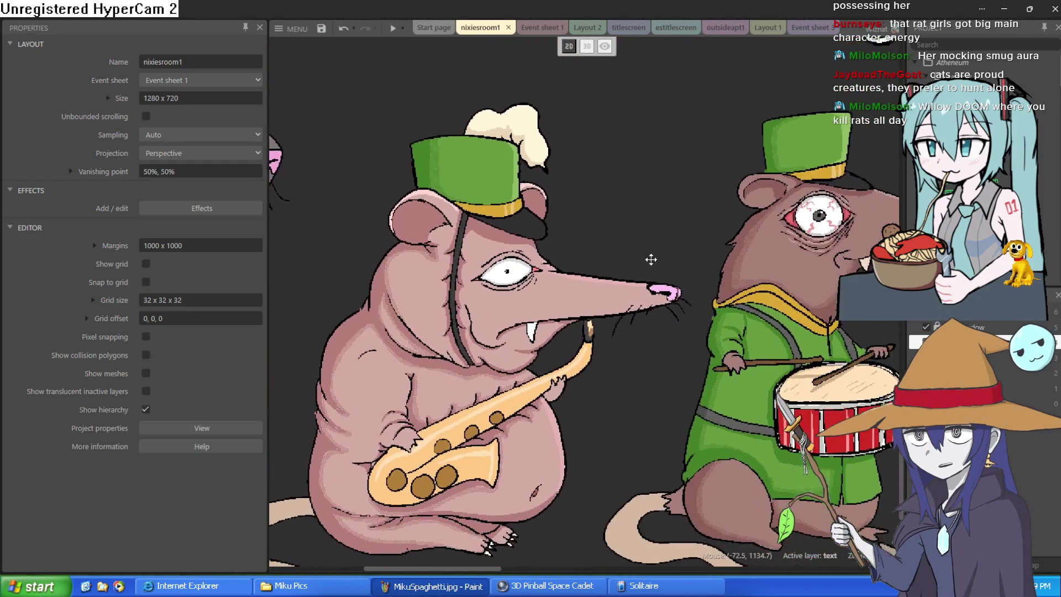
{"action": "scroll", "coordinate": [619, 197], "scroll_direction": "down", "scroll_amount": 4}
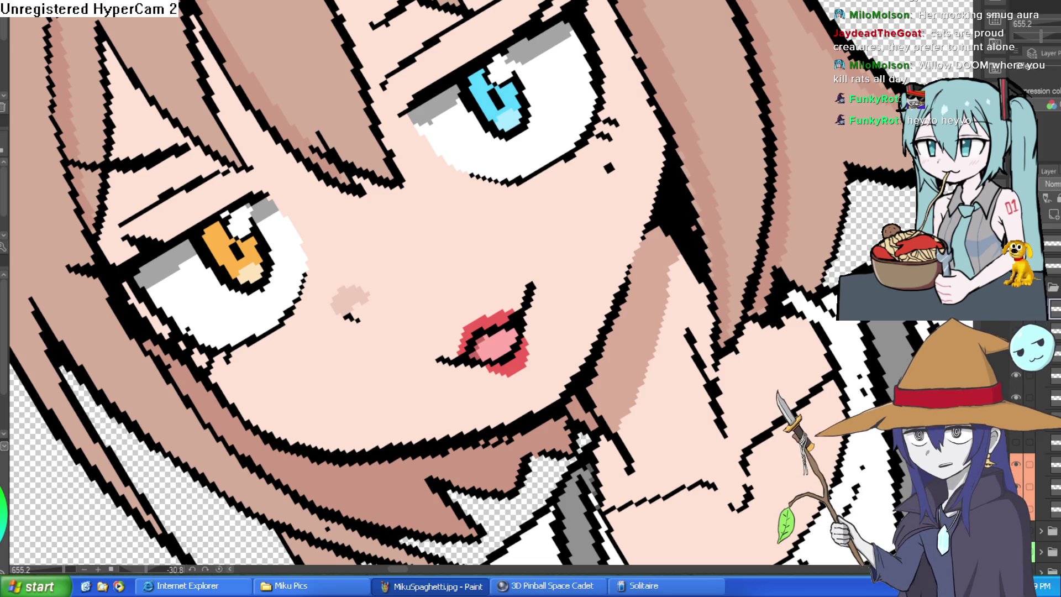
{"action": "key", "text": "alt+Tab"}
Zoom in and out repeatedly to look over the rat band in the nixiesroom1 layout.
{"action": "scroll", "coordinate": [428, 285], "scroll_direction": "right", "scroll_amount": 5}
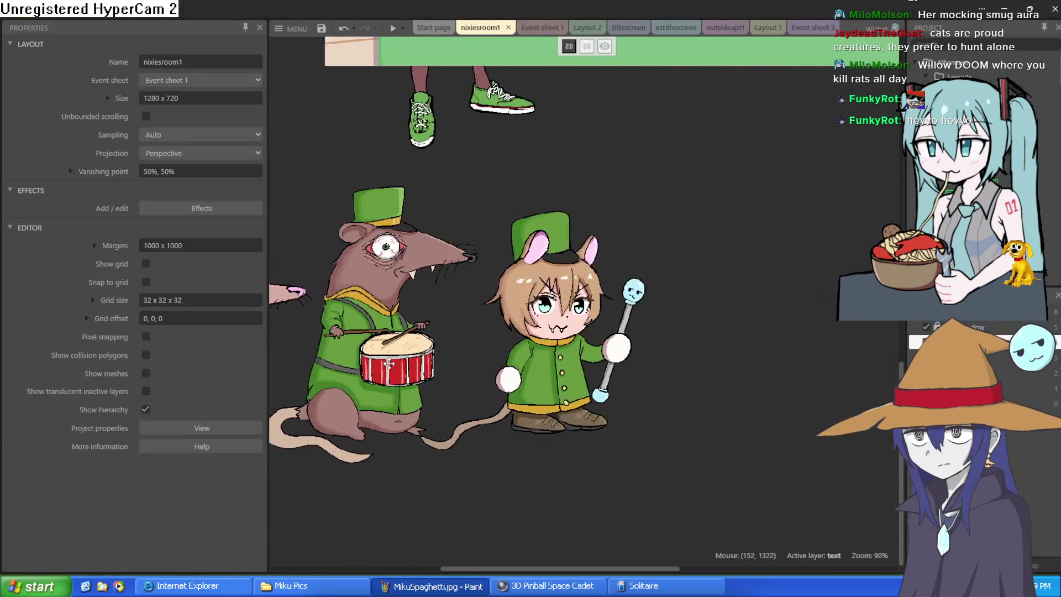
{"action": "scroll", "coordinate": [553, 293], "scroll_direction": "up", "scroll_amount": 6}
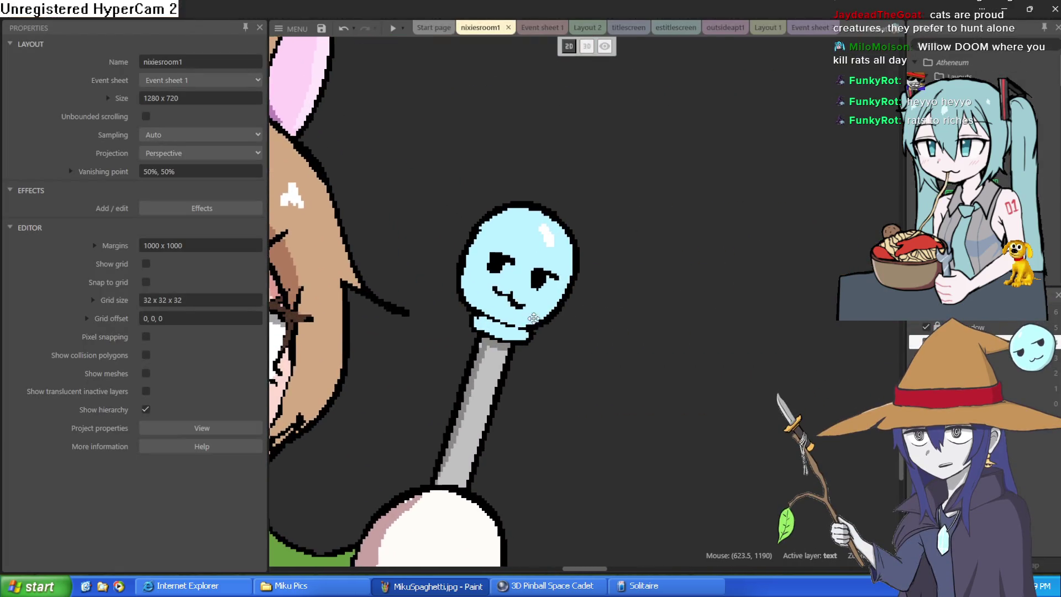
{"action": "scroll", "coordinate": [601, 255], "scroll_direction": "down", "scroll_amount": 3}
{"action": "scroll", "coordinate": [613, 260], "scroll_direction": "up", "scroll_amount": 3}
{"action": "scroll", "coordinate": [630, 268], "scroll_direction": "down", "scroll_amount": 3}
{"action": "scroll", "coordinate": [651, 276], "scroll_direction": "up", "scroll_amount": 3}
{"action": "scroll", "coordinate": [651, 276], "scroll_direction": "down", "scroll_amount": 1}
{"action": "scroll", "coordinate": [648, 299], "scroll_direction": "up", "scroll_amount": 4}
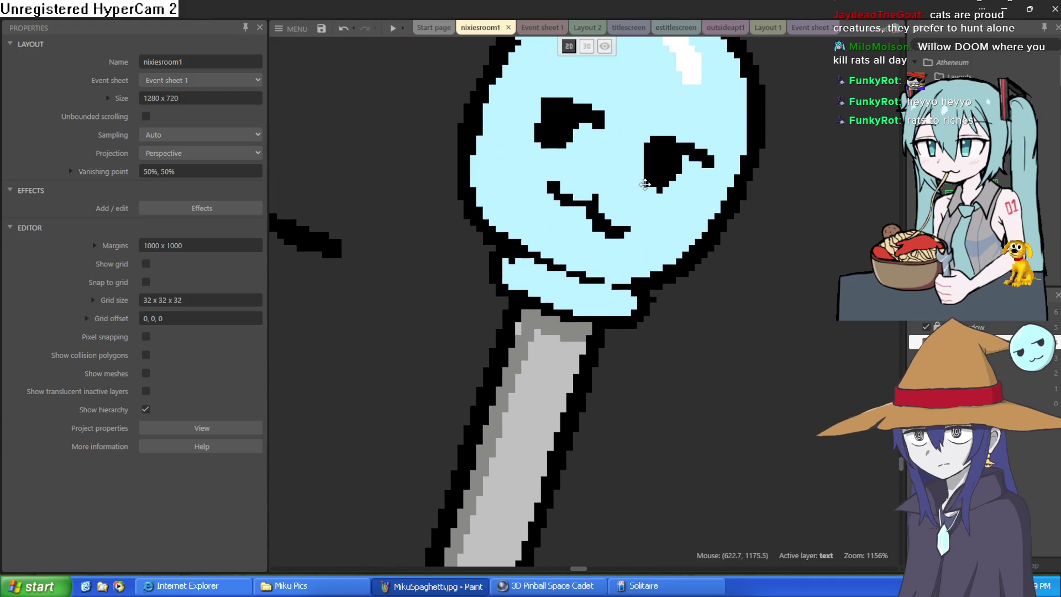
{"action": "scroll", "coordinate": [644, 320], "scroll_direction": "down", "scroll_amount": 6}
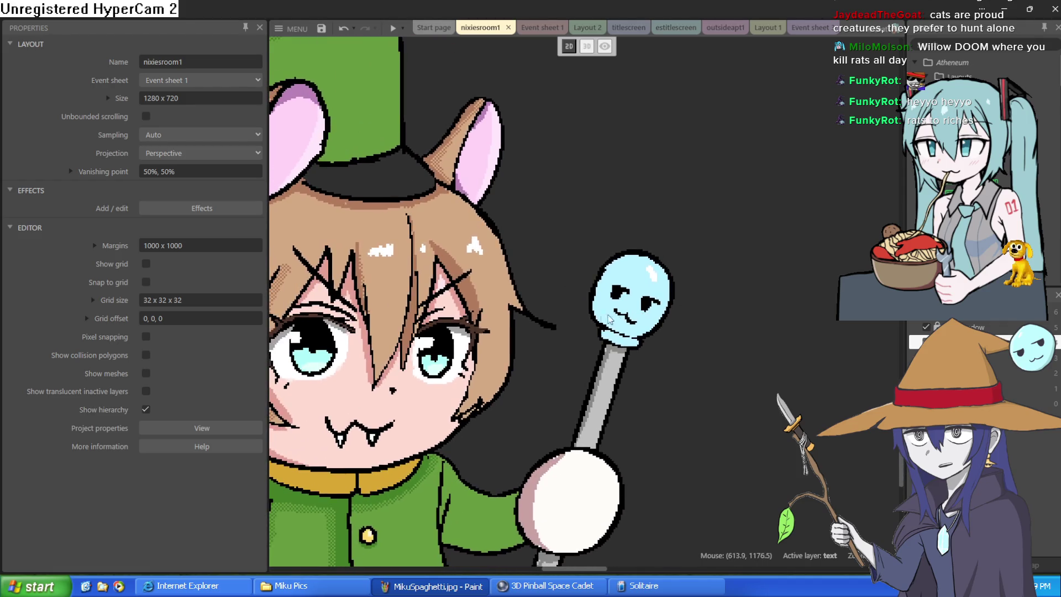
{"action": "scroll", "coordinate": [576, 178], "scroll_direction": "down", "scroll_amount": 1}
{"action": "scroll", "coordinate": [608, 188], "scroll_direction": "down", "scroll_amount": 3}
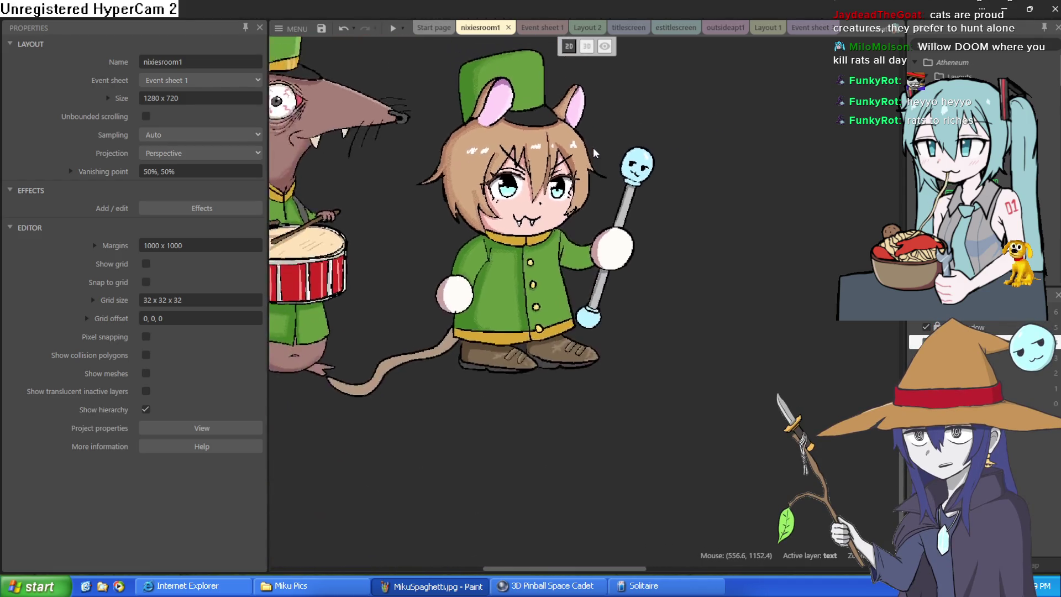
{"action": "scroll", "coordinate": [631, 195], "scroll_direction": "up", "scroll_amount": 4}
{"action": "scroll", "coordinate": [629, 195], "scroll_direction": "down", "scroll_amount": 4}
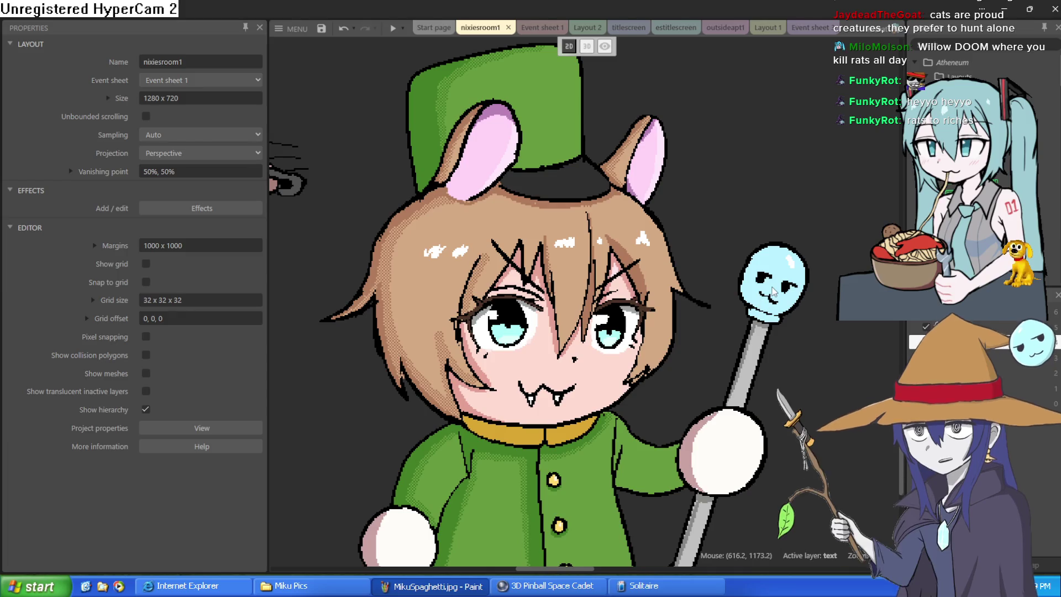
Zoom and pan the layout once more, then switch to the Clip Studio Paint window.
{"action": "scroll", "coordinate": [654, 234], "scroll_direction": "down", "scroll_amount": 5}
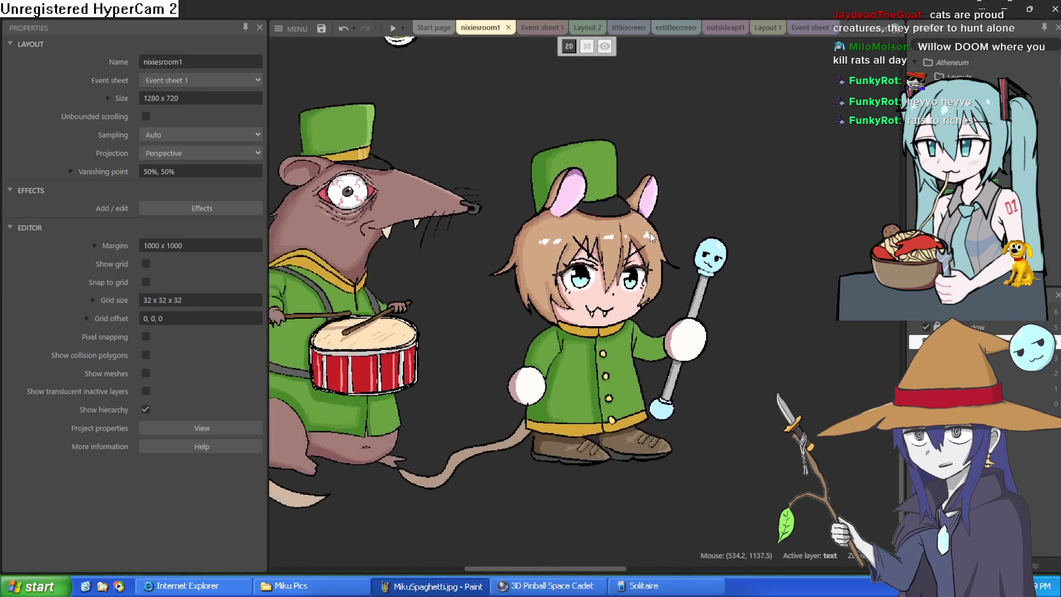
{"action": "scroll", "coordinate": [580, 218], "scroll_direction": "up", "scroll_amount": 3}
{"action": "scroll", "coordinate": [724, 190], "scroll_direction": "down", "scroll_amount": 4}
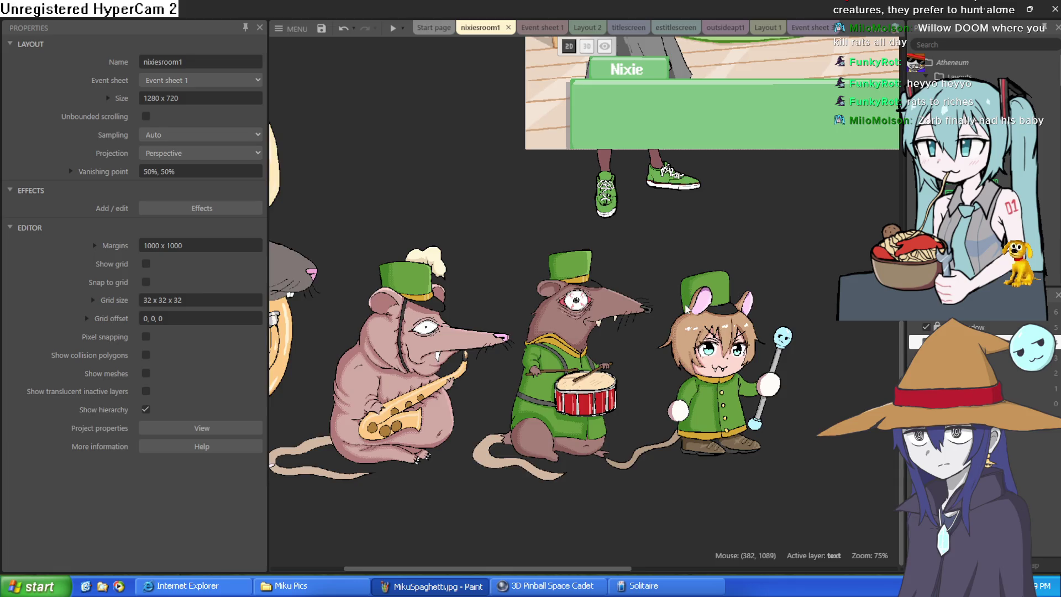
{"action": "scroll", "coordinate": [658, 165], "scroll_direction": "up", "scroll_amount": 4}
{"action": "scroll", "coordinate": [685, 175], "scroll_direction": "down", "scroll_amount": 4}
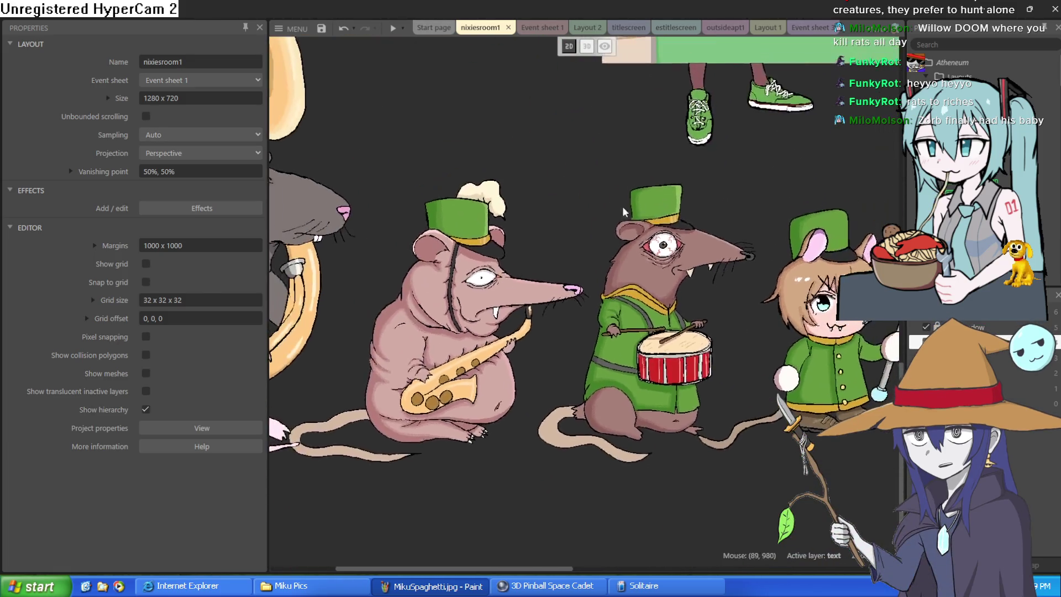
{"action": "scroll", "coordinate": [640, 156], "scroll_direction": "down", "scroll_amount": 3}
{"action": "scroll", "coordinate": [613, 232], "scroll_direction": "up", "scroll_amount": 3}
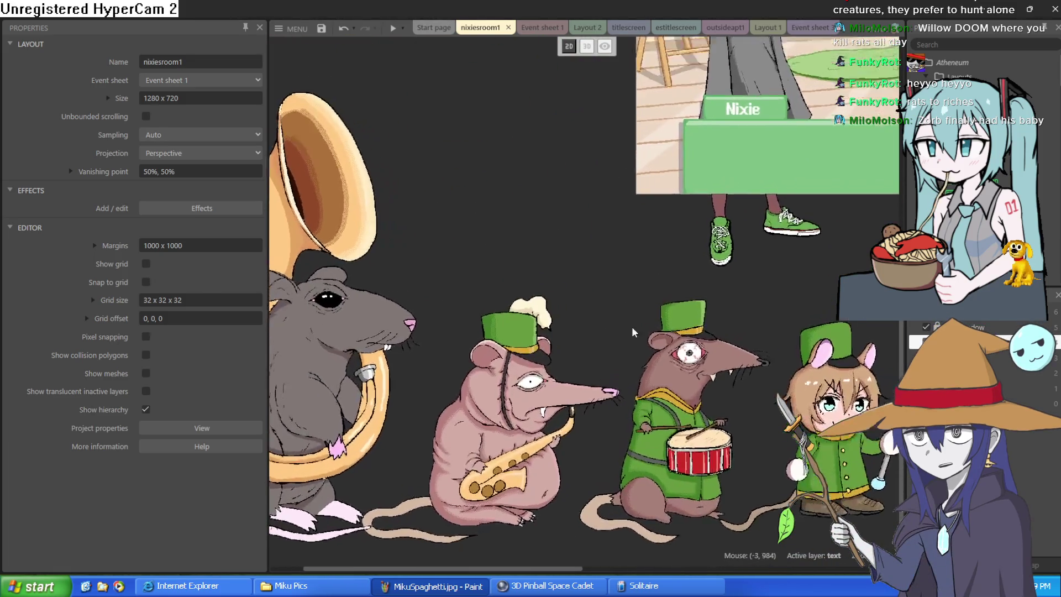
{"action": "left_click_drag", "start_coordinate": [582, 214], "coordinate": [539, 205]}
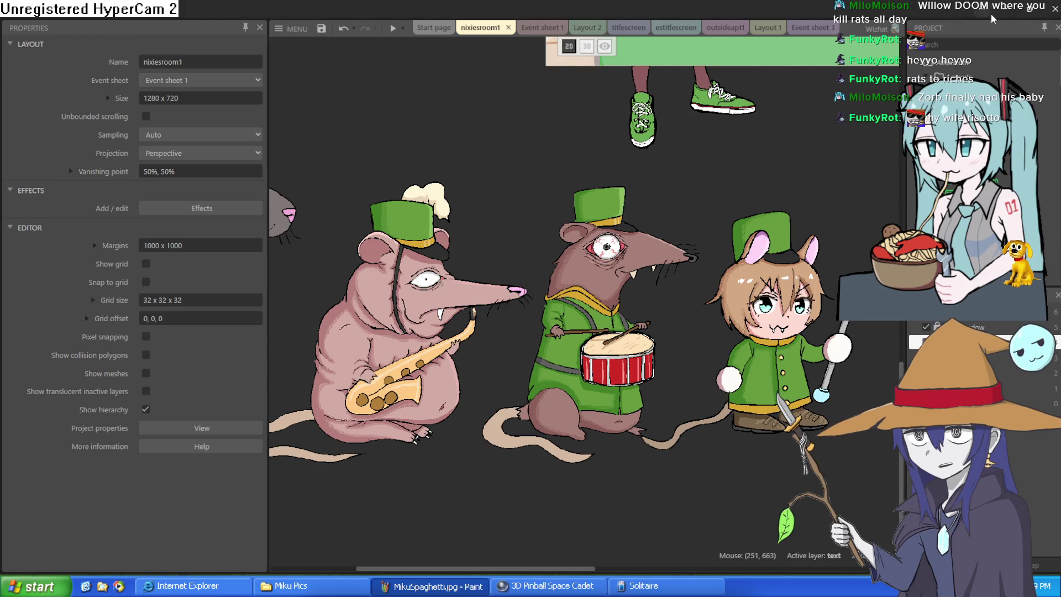
{"action": "left_click", "coordinate": [996, 13]}
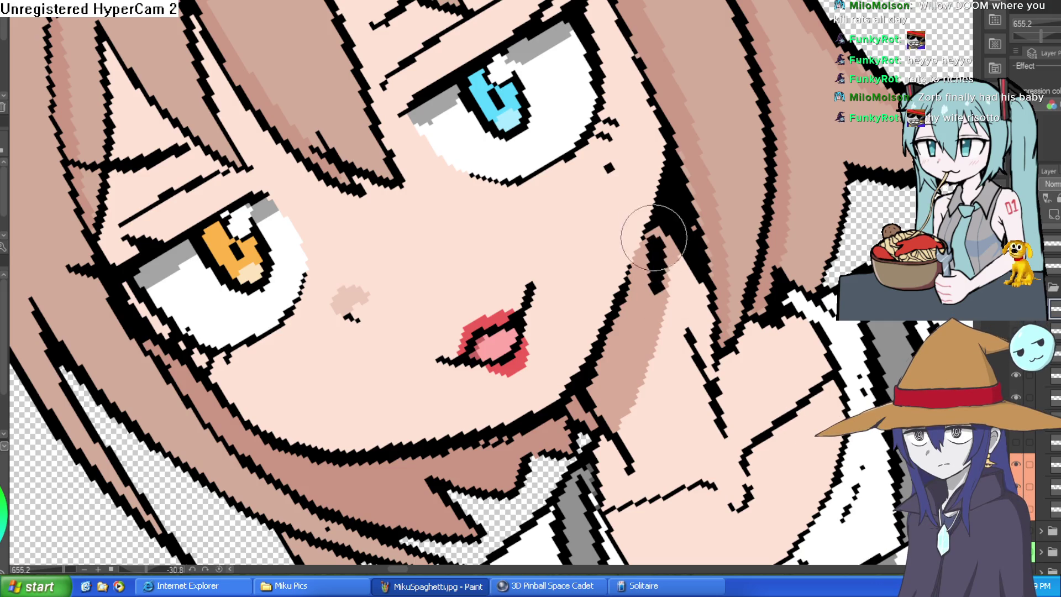
{"action": "mouse_move", "coordinate": [722, 237]}
{"action": "left_mouse_down"}
{"action": "mouse_move", "coordinate": [845, 541]}
{"action": "mouse_move", "coordinate": [833, 141]}
{"action": "left_mouse_up"}
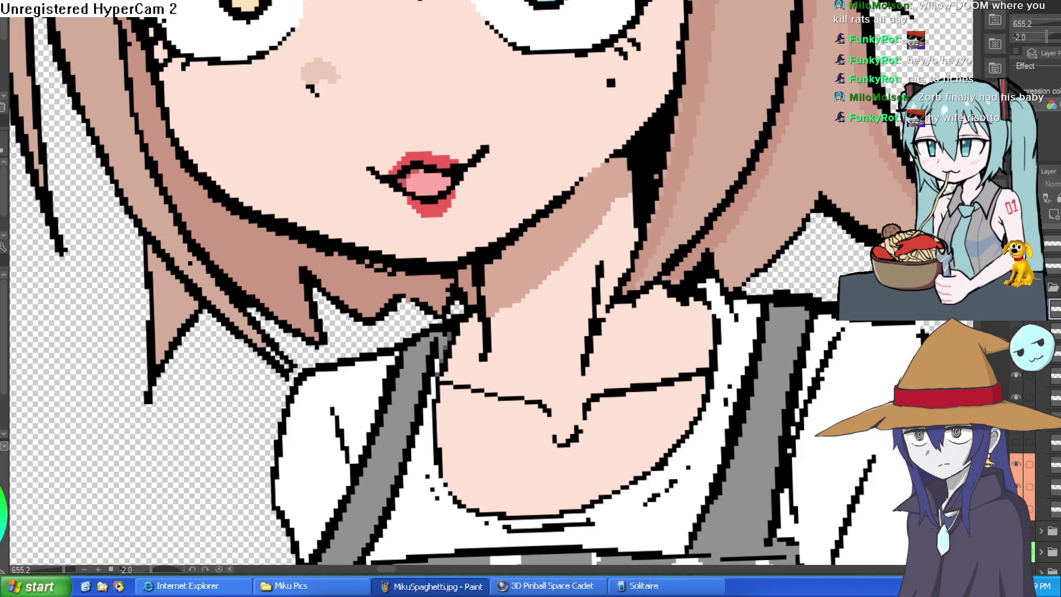
{"action": "scroll", "coordinate": [426, 177], "scroll_direction": "down", "scroll_amount": 3}
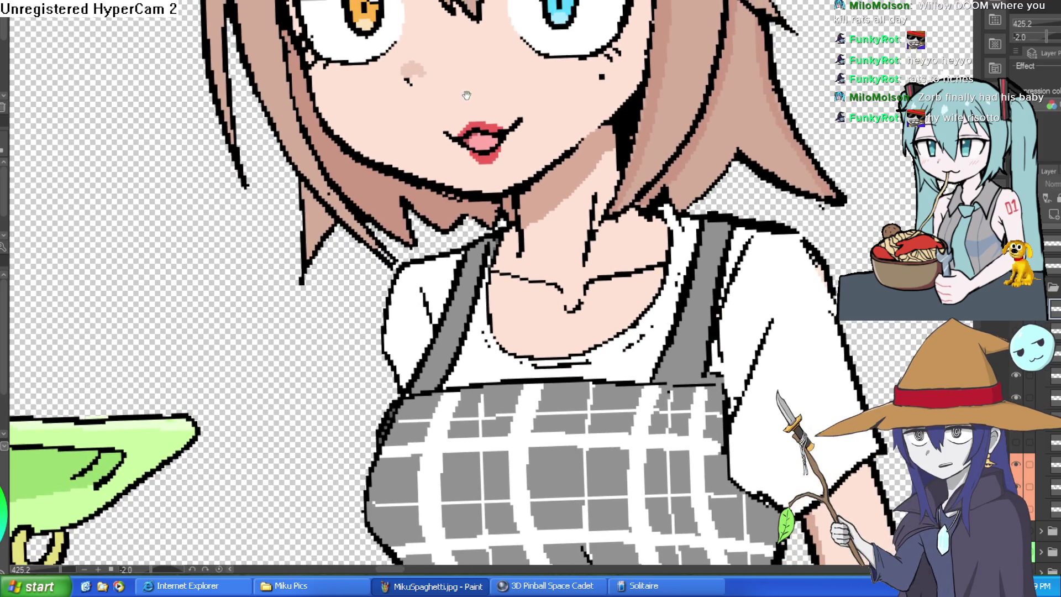
{"action": "left_click_drag", "start_coordinate": [171, 61], "coordinate": [232, 77]}
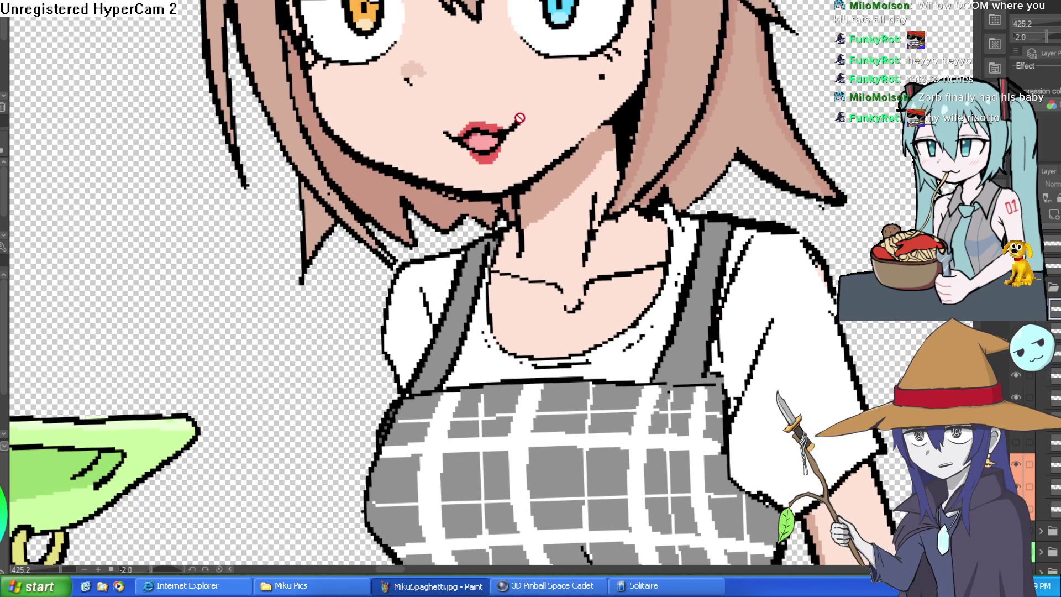
Wipe out the mouth, blue eye and orange eye with eraser and skin tone, removing a stray stroke.
{"action": "mouse_move", "coordinate": [536, 120]}
{"action": "left_mouse_down"}
{"action": "mouse_move", "coordinate": [487, 150]}
{"action": "mouse_move", "coordinate": [508, 118]}
{"action": "mouse_move", "coordinate": [438, 130]}
{"action": "mouse_move", "coordinate": [490, 155]}
{"action": "mouse_move", "coordinate": [627, 34]}
{"action": "mouse_move", "coordinate": [553, 102]}
{"action": "left_mouse_up"}
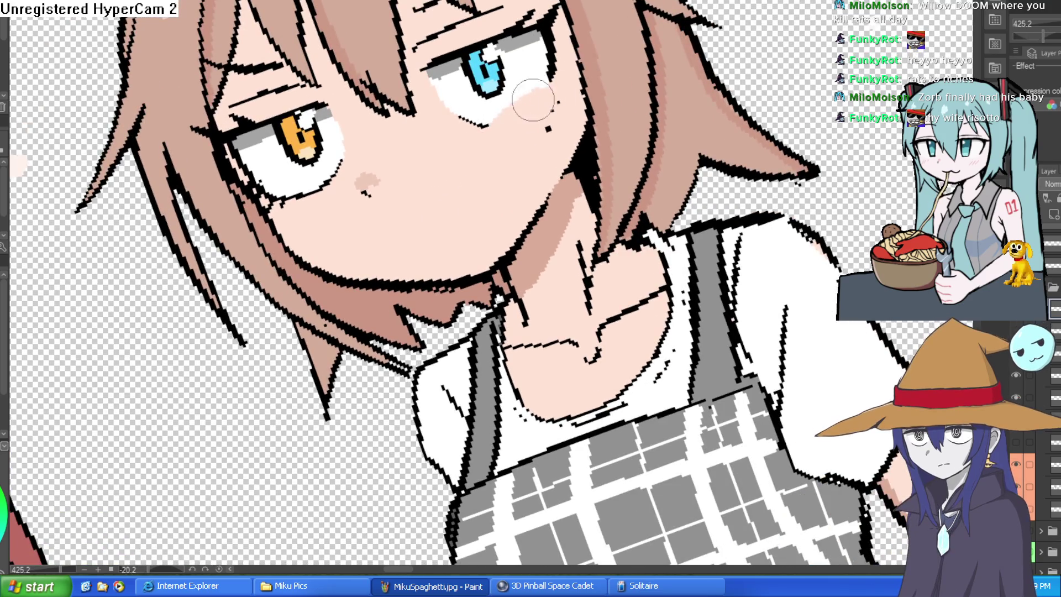
{"action": "mouse_move", "coordinate": [437, 73]}
{"action": "left_mouse_down"}
{"action": "mouse_move", "coordinate": [487, 39]}
{"action": "mouse_move", "coordinate": [460, 49]}
{"action": "mouse_move", "coordinate": [467, 71]}
{"action": "mouse_move", "coordinate": [553, 13]}
{"action": "mouse_move", "coordinate": [552, 108]}
{"action": "mouse_move", "coordinate": [516, 95]}
{"action": "mouse_move", "coordinate": [527, 24]}
{"action": "left_mouse_up"}
{"action": "mouse_move", "coordinate": [342, 148]}
{"action": "left_mouse_down"}
{"action": "mouse_move", "coordinate": [306, 196]}
{"action": "mouse_move", "coordinate": [265, 202]}
{"action": "mouse_move", "coordinate": [248, 174]}
{"action": "mouse_move", "coordinate": [288, 130]}
{"action": "left_mouse_up"}
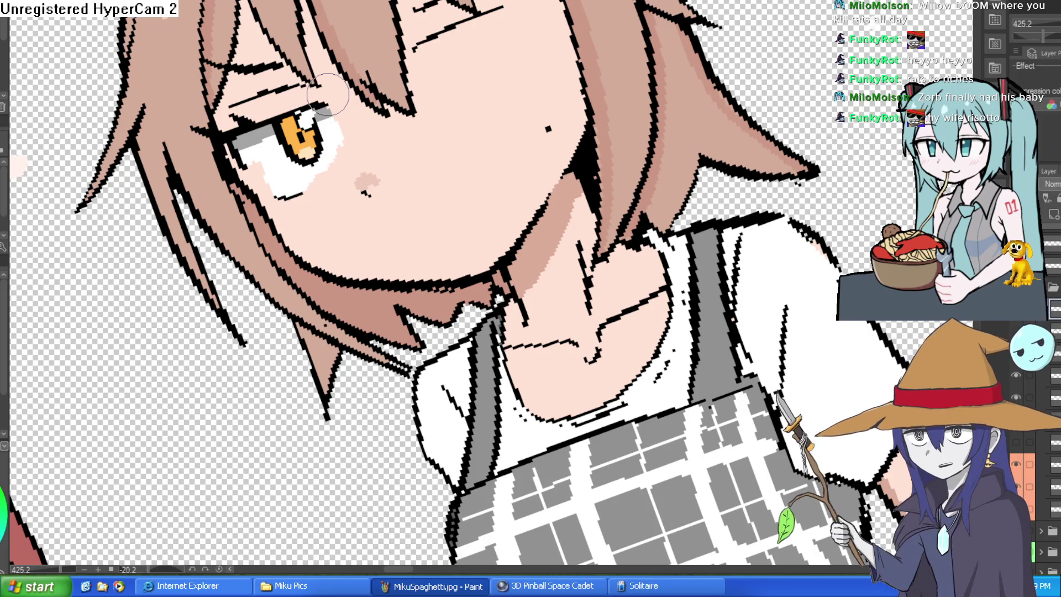
{"action": "mouse_move", "coordinate": [338, 138]}
{"action": "left_mouse_down"}
{"action": "mouse_move", "coordinate": [275, 191]}
{"action": "mouse_move", "coordinate": [235, 141]}
{"action": "mouse_move", "coordinate": [303, 109]}
{"action": "mouse_move", "coordinate": [320, 123]}
{"action": "mouse_move", "coordinate": [246, 160]}
{"action": "mouse_move", "coordinate": [296, 194]}
{"action": "mouse_move", "coordinate": [320, 148]}
{"action": "mouse_move", "coordinate": [264, 165]}
{"action": "mouse_move", "coordinate": [232, 135]}
{"action": "mouse_move", "coordinate": [268, 111]}
{"action": "mouse_move", "coordinate": [240, 114]}
{"action": "left_mouse_up"}
{"action": "mouse_move", "coordinate": [550, 66]}
{"action": "left_mouse_down"}
{"action": "mouse_move", "coordinate": [683, 88]}
{"action": "mouse_move", "coordinate": [676, 124]}
{"action": "mouse_move", "coordinate": [627, 34]}
{"action": "left_mouse_up"}
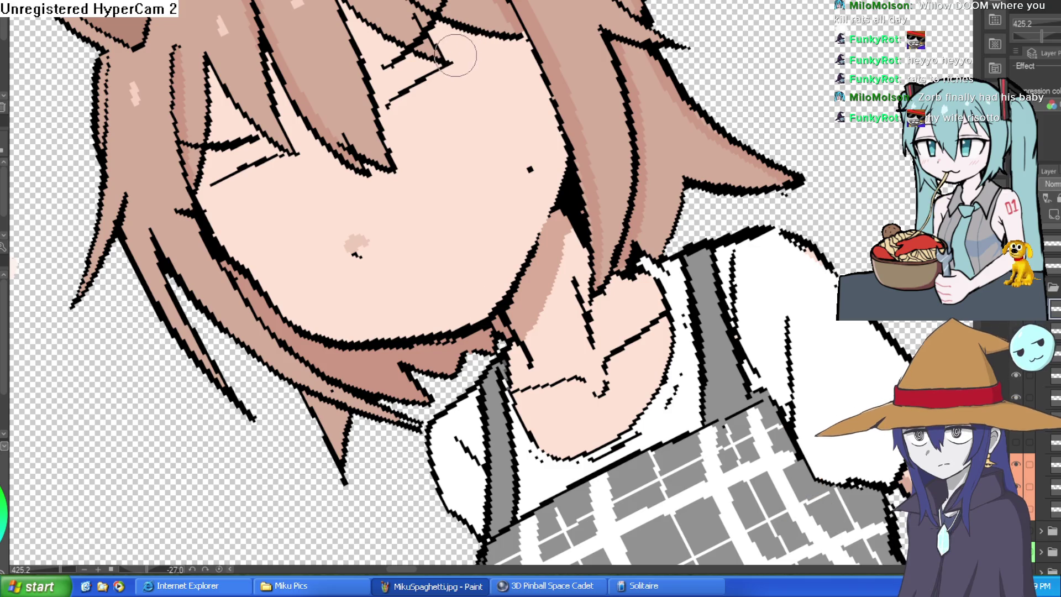
{"action": "left_click_drag", "start_coordinate": [415, 84], "coordinate": [398, 101]}
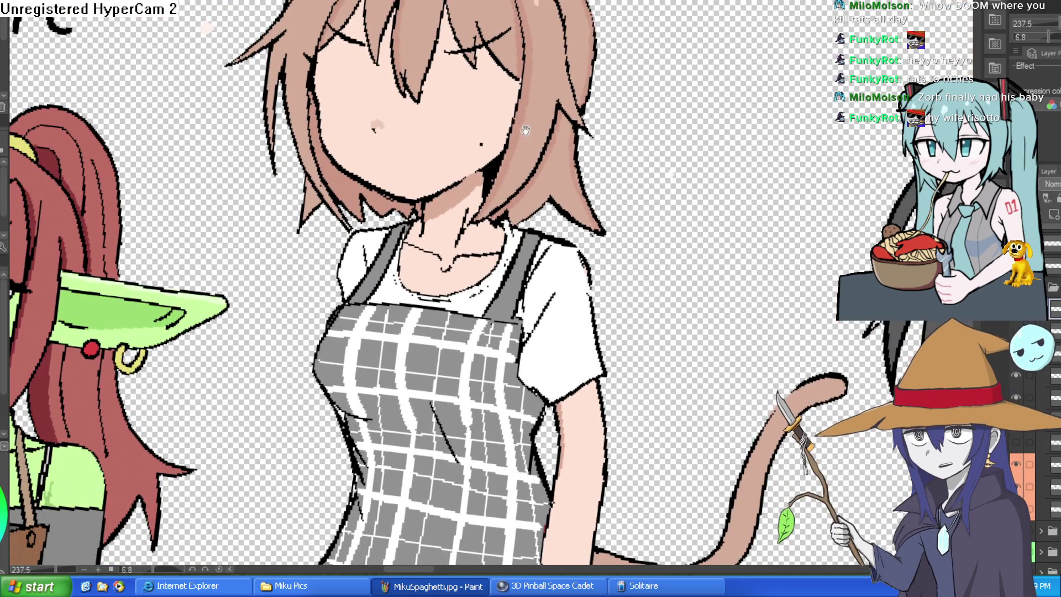
Bring back the old eyes and lips as a faint guide and zoom in on the blue eye.
{"action": "scroll", "coordinate": [544, 103], "scroll_direction": "up", "scroll_amount": 5}
{"action": "scroll", "coordinate": [544, 103], "scroll_direction": "down", "scroll_amount": 3}
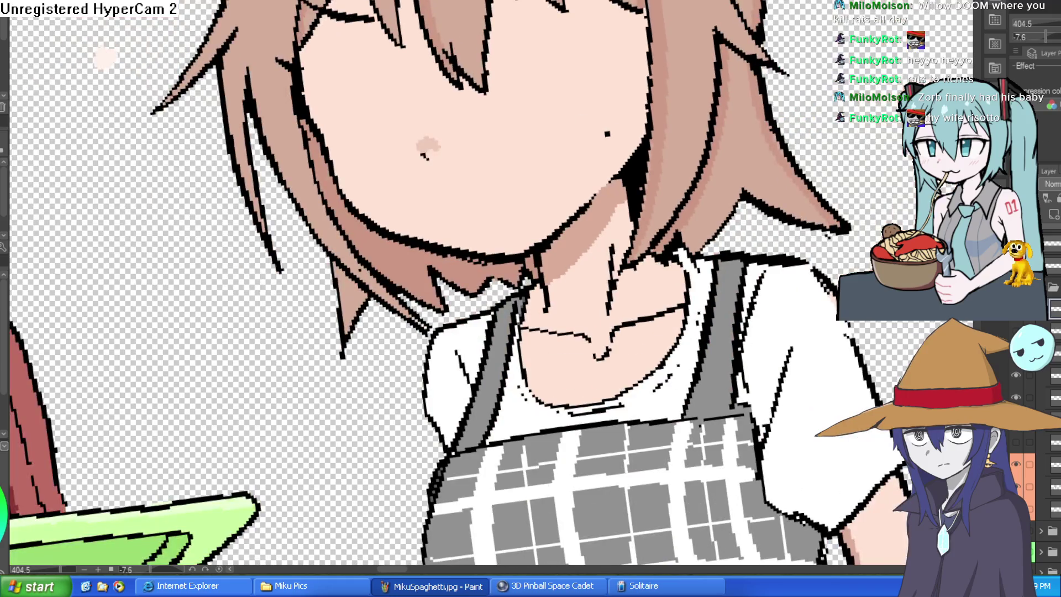
{"action": "key", "text": "ctrl+z"}
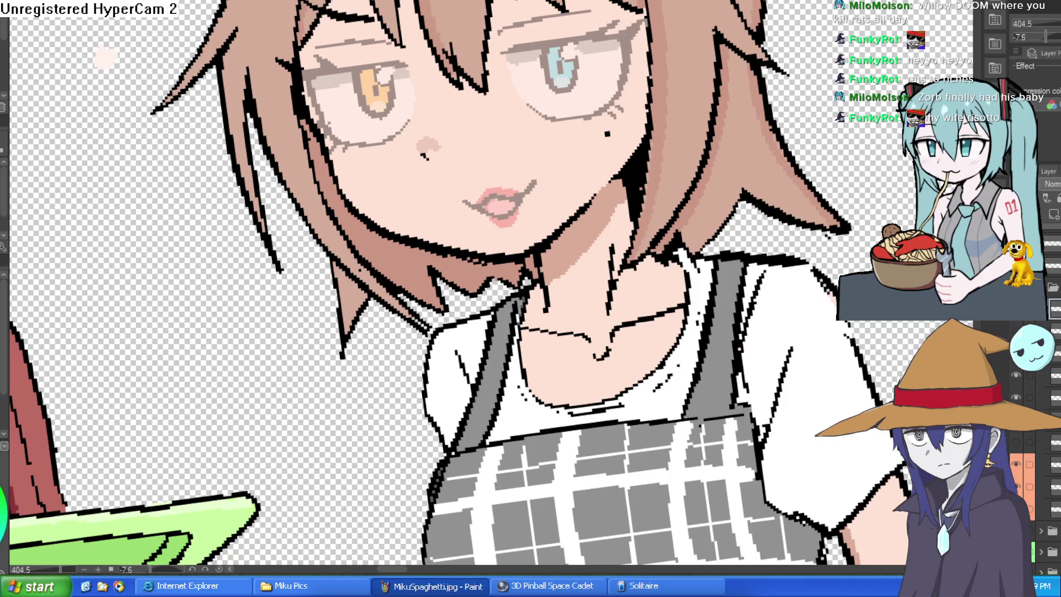
{"action": "scroll", "coordinate": [682, 52], "scroll_direction": "up", "scroll_amount": 3}
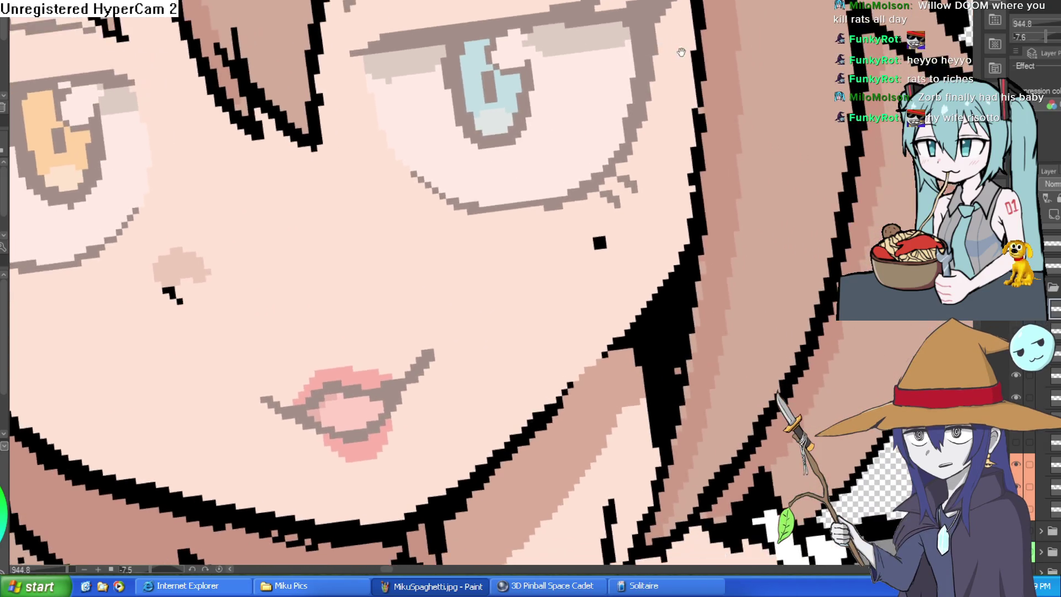
{"action": "left_click_drag", "start_coordinate": [682, 52], "coordinate": [645, 78]}
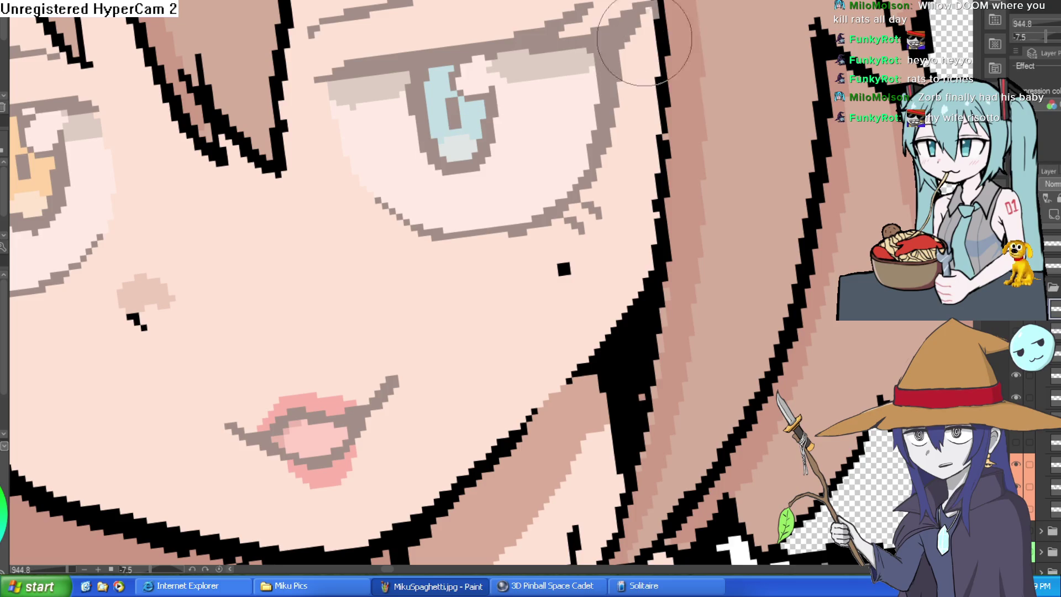
Draw dark lid lines across and under the blue eye, extending up toward the hair.
{"action": "left_click_drag", "start_coordinate": [513, 103], "coordinate": [509, 118]}
{"action": "mouse_move", "coordinate": [344, 158]}
{"action": "left_mouse_down"}
{"action": "mouse_move", "coordinate": [451, 138]}
{"action": "mouse_move", "coordinate": [618, 16]}
{"action": "left_mouse_up"}
{"action": "mouse_move", "coordinate": [406, 238]}
{"action": "left_mouse_down"}
{"action": "mouse_move", "coordinate": [366, 211]}
{"action": "mouse_move", "coordinate": [426, 237]}
{"action": "mouse_move", "coordinate": [575, 161]}
{"action": "mouse_move", "coordinate": [620, 87]}
{"action": "left_mouse_up"}
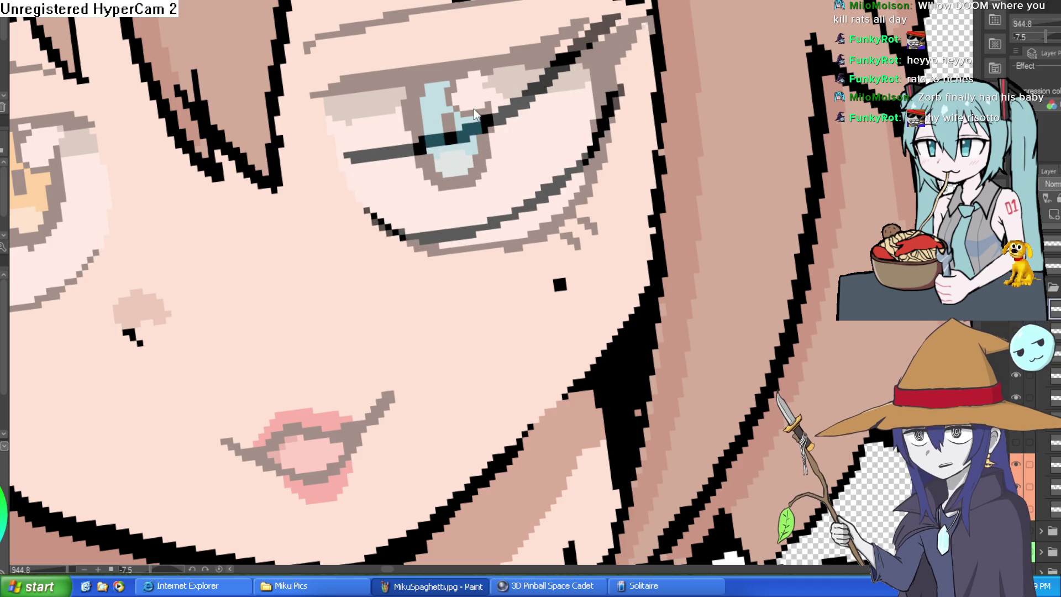
{"action": "scroll", "coordinate": [474, 114], "scroll_direction": "down", "scroll_amount": 1}
{"action": "left_click_drag", "start_coordinate": [396, 142], "coordinate": [468, 194]}
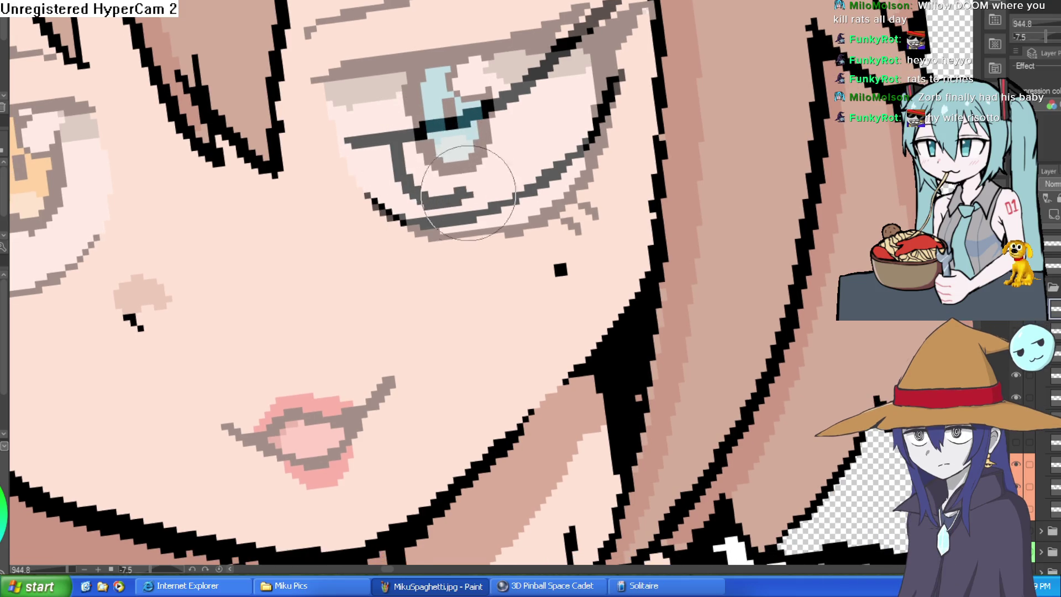
{"action": "left_click_drag", "start_coordinate": [453, 236], "coordinate": [610, 211]}
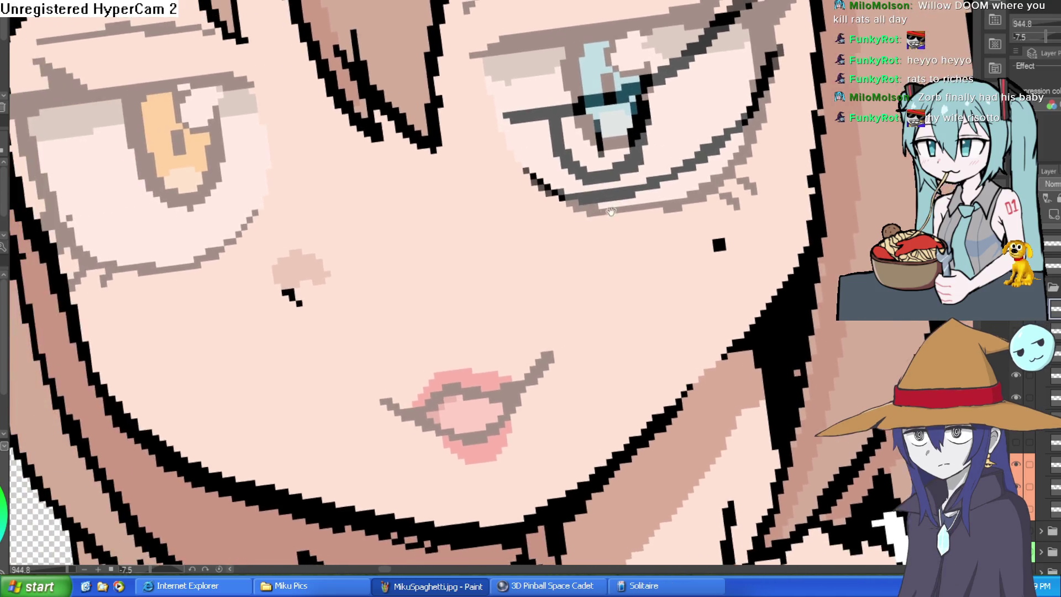
{"action": "scroll", "coordinate": [611, 211], "scroll_direction": "down", "scroll_amount": 5}
{"action": "scroll", "coordinate": [533, 172], "scroll_direction": "up", "scroll_amount": 4}
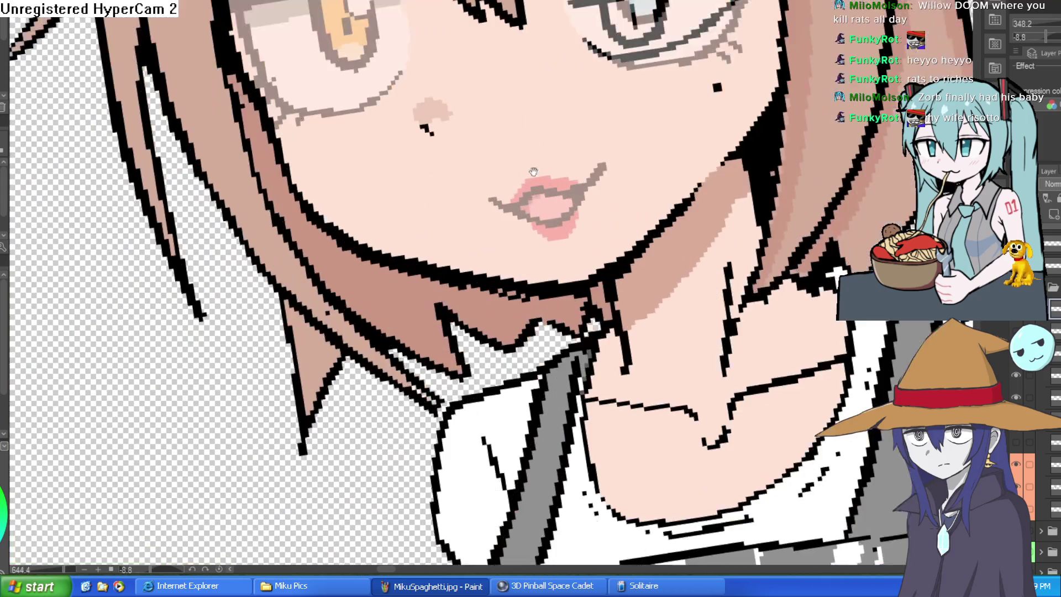
Try wide grin lines around the lips and undo them.
{"action": "mouse_move", "coordinate": [467, 201]}
{"action": "left_mouse_down"}
{"action": "mouse_move", "coordinate": [646, 100]}
{"action": "mouse_move", "coordinate": [606, 217]}
{"action": "left_mouse_up"}
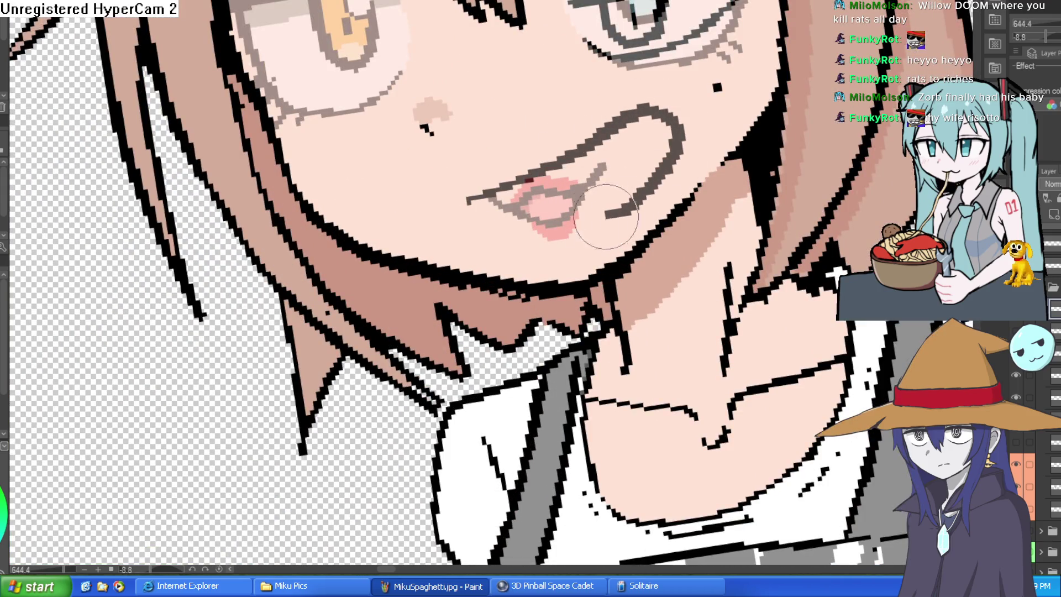
{"action": "key", "text": "ctrl+z"}
{"action": "key", "text": "ctrl+z"}
{"action": "mouse_move", "coordinate": [507, 185]}
{"action": "left_mouse_down"}
{"action": "mouse_move", "coordinate": [474, 177]}
{"action": "mouse_move", "coordinate": [611, 114]}
{"action": "mouse_move", "coordinate": [562, 200]}
{"action": "left_mouse_up"}
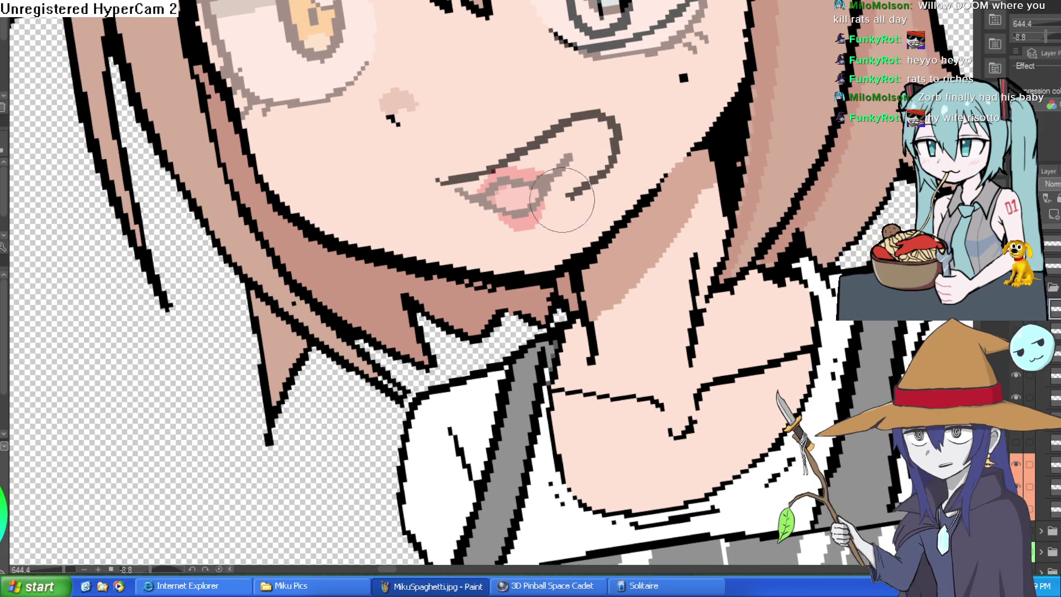
{"action": "mouse_move", "coordinate": [443, 221]}
{"action": "left_mouse_down"}
{"action": "mouse_move", "coordinate": [552, 205]}
{"action": "mouse_move", "coordinate": [592, 116]}
{"action": "left_mouse_up"}
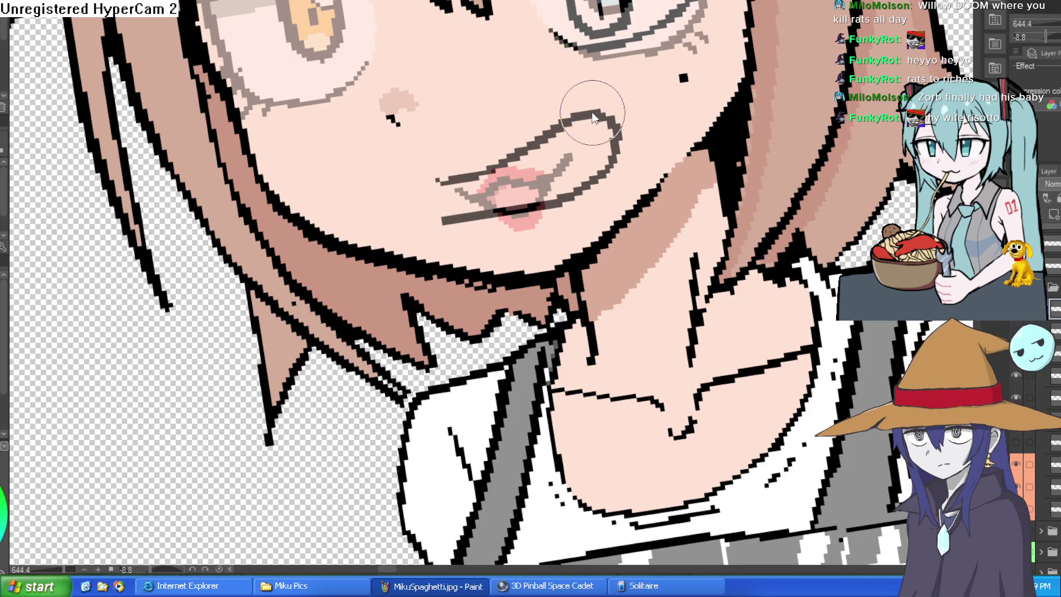
{"action": "key", "text": "ctrl+z"}
{"action": "key", "text": "ctrl+z"}
Remove the stroke above the eye and pen new narrowed dark lines around the blue eye.
{"action": "mouse_move", "coordinate": [458, 173]}
{"action": "left_mouse_down"}
{"action": "mouse_move", "coordinate": [523, 154]}
{"action": "mouse_move", "coordinate": [647, 245]}
{"action": "mouse_move", "coordinate": [675, 315]}
{"action": "mouse_move", "coordinate": [547, 259]}
{"action": "mouse_move", "coordinate": [498, 221]}
{"action": "mouse_move", "coordinate": [491, 165]}
{"action": "left_mouse_up"}
{"action": "key", "text": "ctrl+z"}
{"action": "left_click_drag", "start_coordinate": [486, 119], "coordinate": [510, 152]}
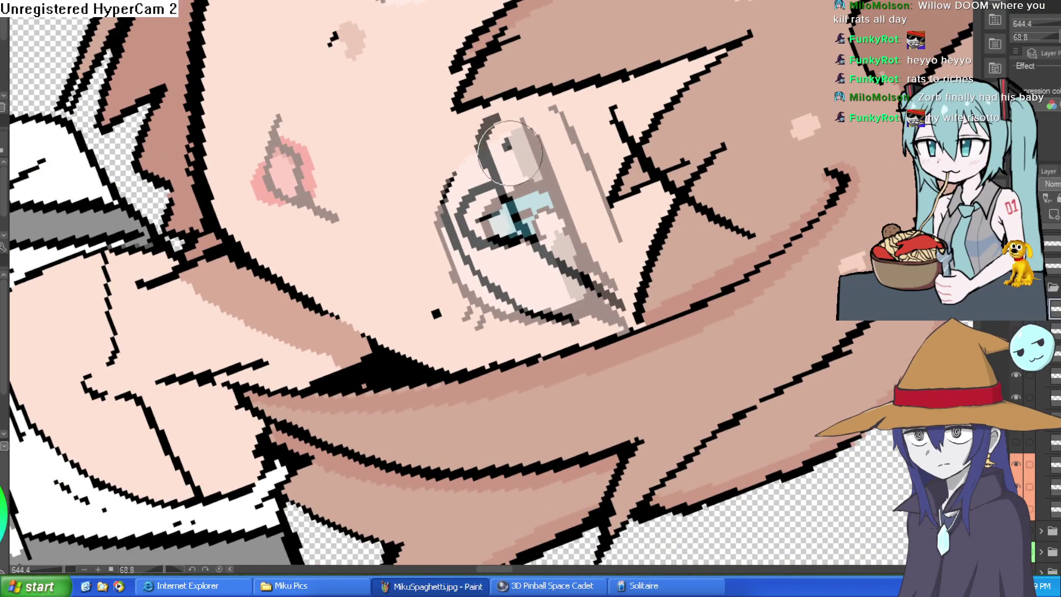
{"action": "mouse_move", "coordinate": [498, 116]}
{"action": "left_mouse_down"}
{"action": "mouse_move", "coordinate": [546, 63]}
{"action": "mouse_move", "coordinate": [508, 31]}
{"action": "left_mouse_up"}
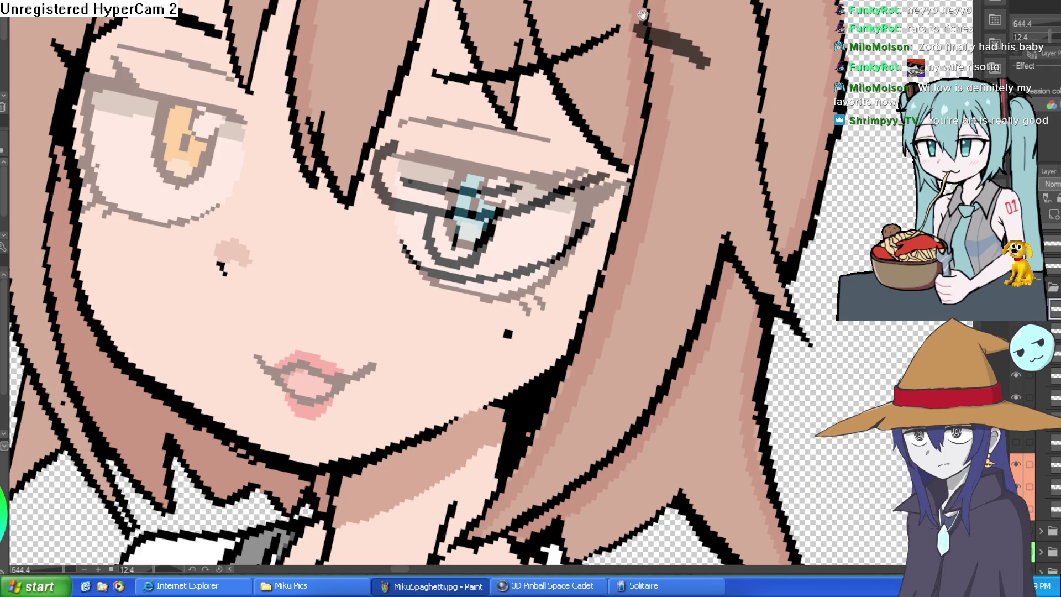
{"action": "left_click_drag", "start_coordinate": [699, 40], "coordinate": [608, 70]}
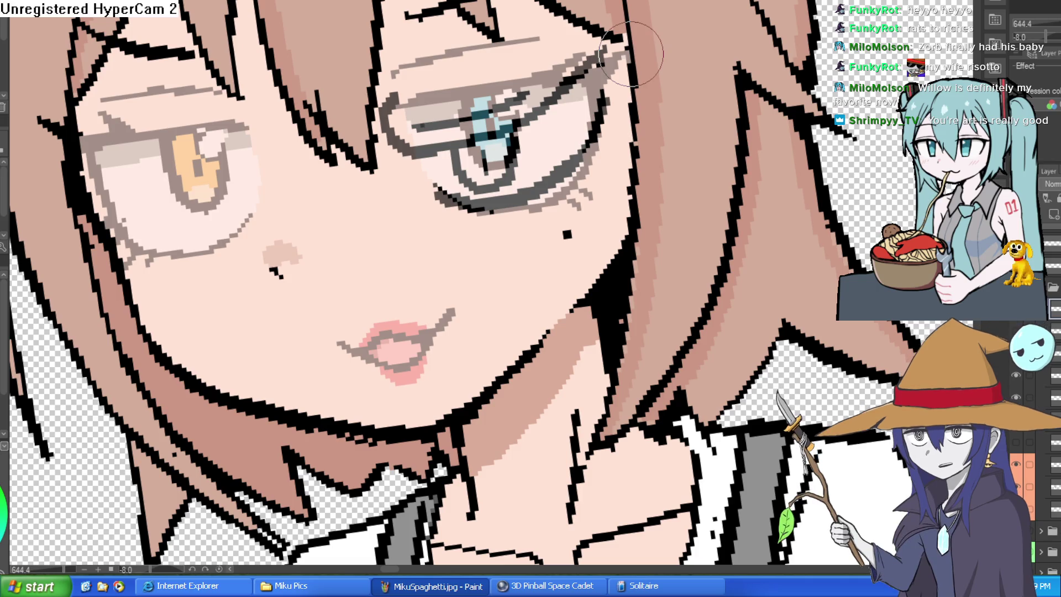
{"action": "scroll", "coordinate": [767, 232], "scroll_direction": "down", "scroll_amount": 3}
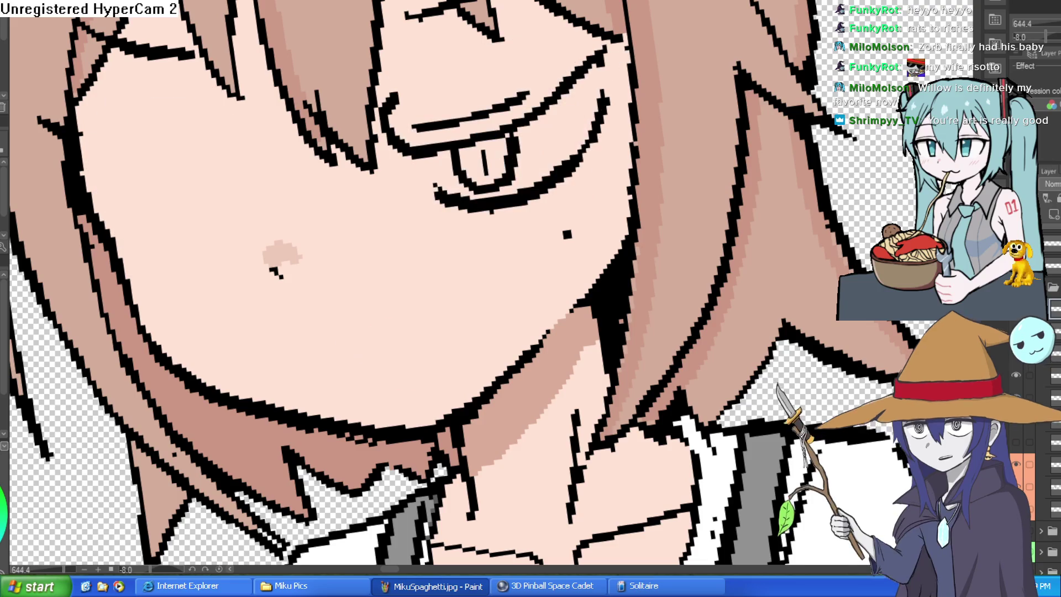
{"action": "scroll", "coordinate": [767, 232], "scroll_direction": "down", "scroll_amount": 1}
{"action": "scroll", "coordinate": [777, 230], "scroll_direction": "down", "scroll_amount": 2}
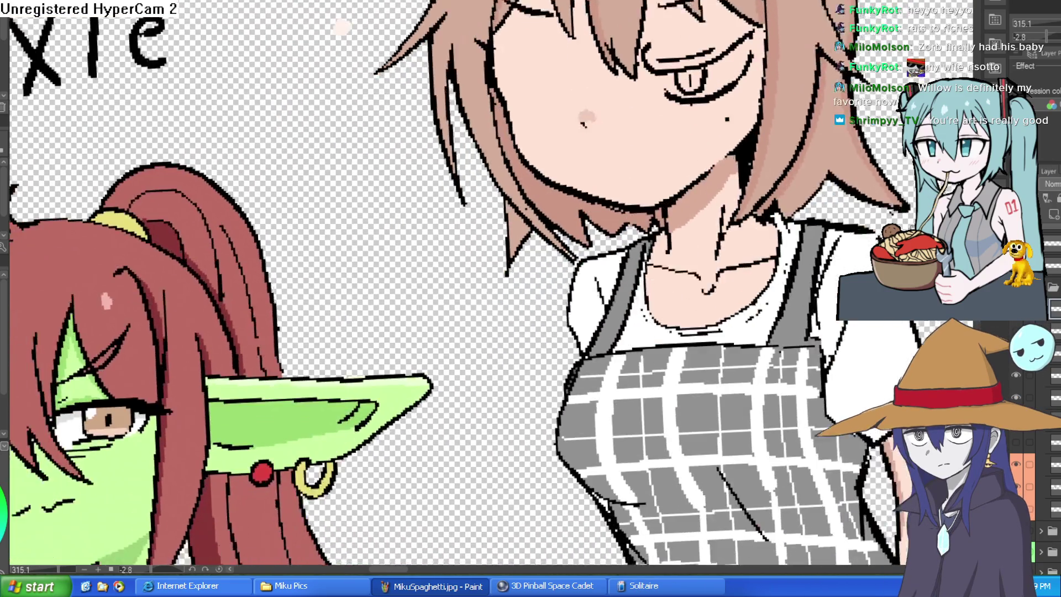
{"action": "mouse_move", "coordinate": [782, 227]}
{"action": "left_mouse_down"}
{"action": "mouse_move", "coordinate": [843, 180]}
{"action": "mouse_move", "coordinate": [785, 170]}
{"action": "mouse_move", "coordinate": [743, 184]}
{"action": "mouse_move", "coordinate": [735, 213]}
{"action": "left_mouse_up"}
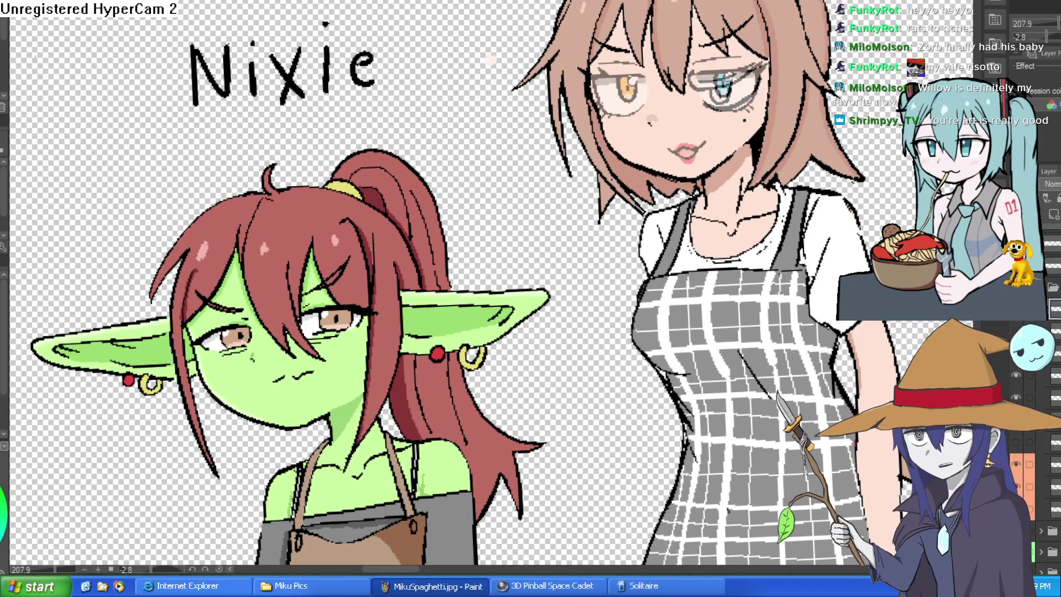
{"action": "scroll", "coordinate": [727, 99], "scroll_direction": "up", "scroll_amount": 5}
{"action": "mouse_move", "coordinate": [440, 31]}
{"action": "left_mouse_down"}
{"action": "mouse_move", "coordinate": [601, 96]}
{"action": "mouse_move", "coordinate": [656, 180]}
{"action": "left_mouse_up"}
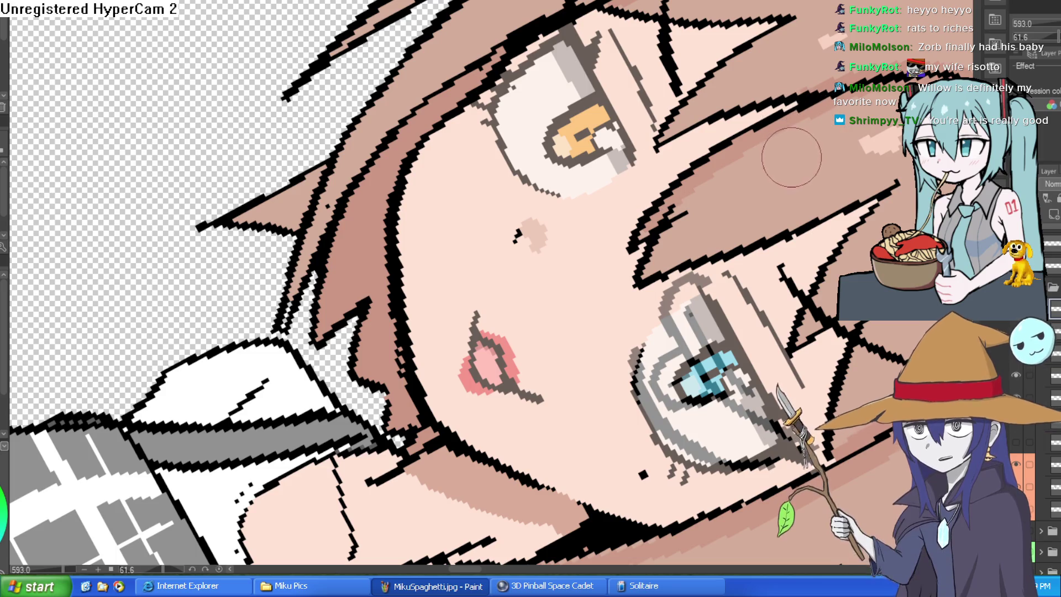
Undo the old open eyes, lips, pupils and eyebrow strokes, rotating the canvas as needed.
{"action": "mouse_move", "coordinate": [792, 144]}
{"action": "left_mouse_down"}
{"action": "mouse_move", "coordinate": [722, 94]}
{"action": "mouse_move", "coordinate": [656, 74]}
{"action": "left_mouse_up"}
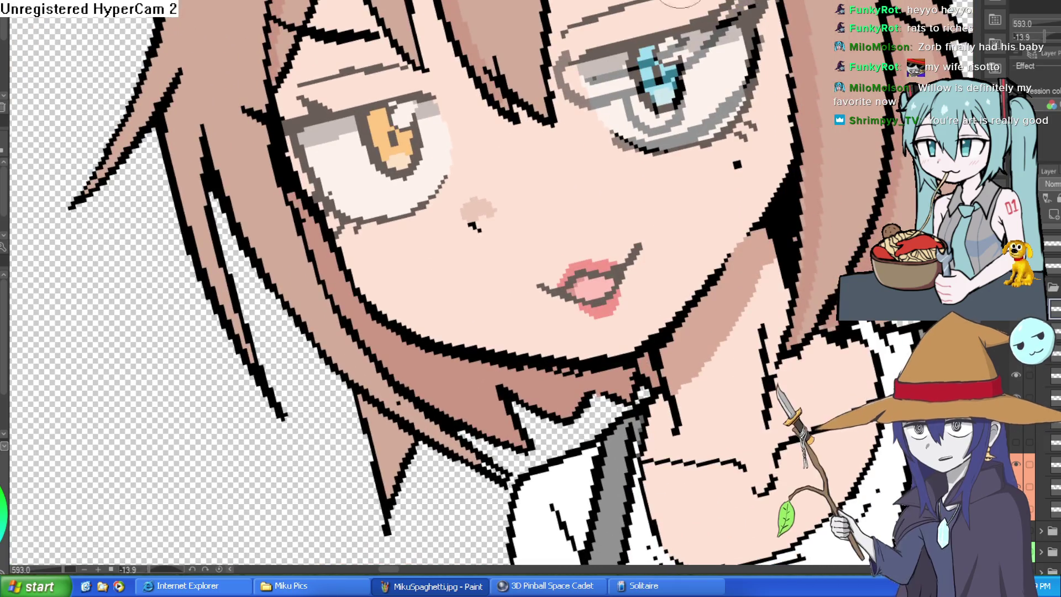
{"action": "left_click_drag", "start_coordinate": [820, 81], "coordinate": [846, 216]}
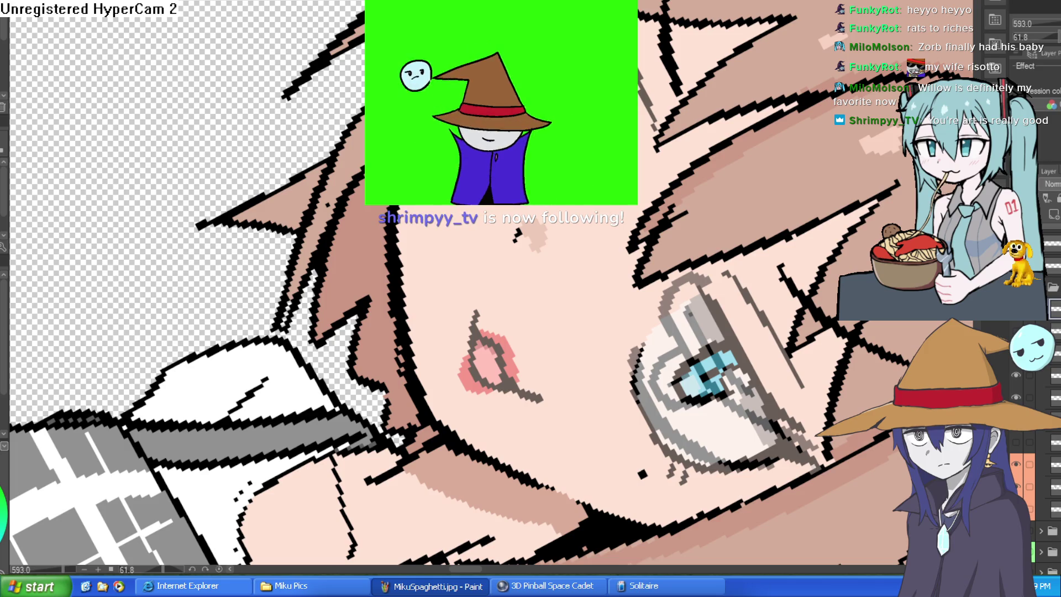
{"action": "left_click_drag", "start_coordinate": [515, 235], "coordinate": [491, 224]}
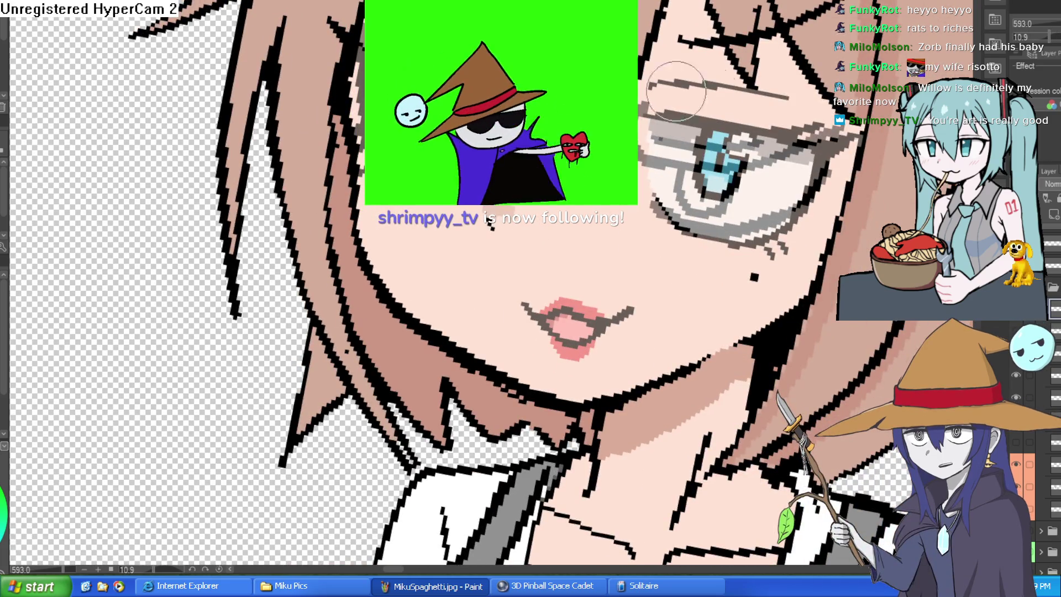
{"action": "key", "text": "ctrl+z"}
{"action": "left_click_drag", "start_coordinate": [807, 171], "coordinate": [540, 147]}
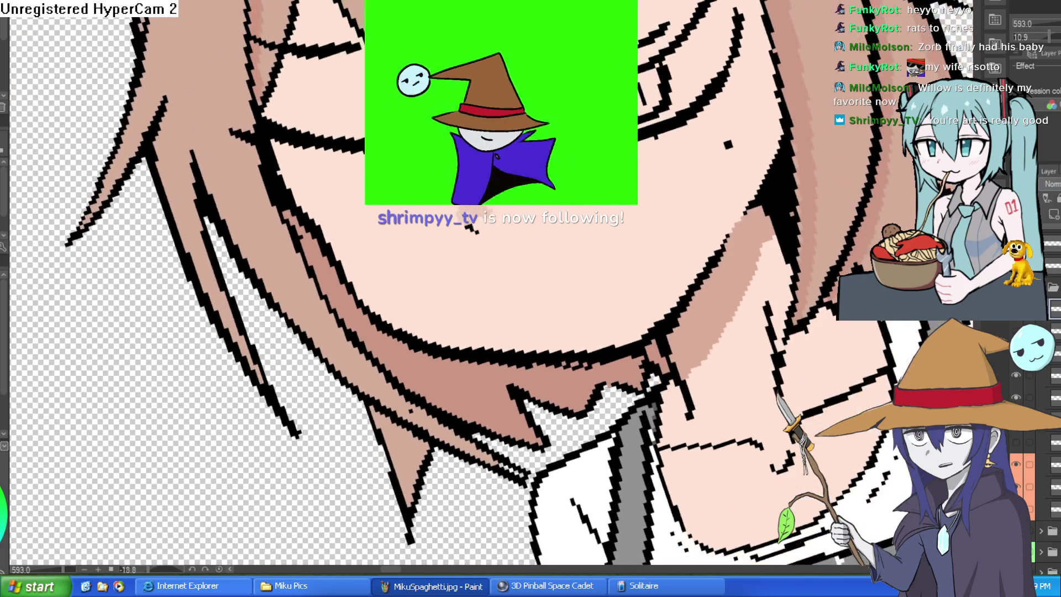
{"action": "key", "text": "ctrl+y"}
{"action": "key", "text": "ctrl+y"}
{"action": "key", "text": "ctrl+z"}
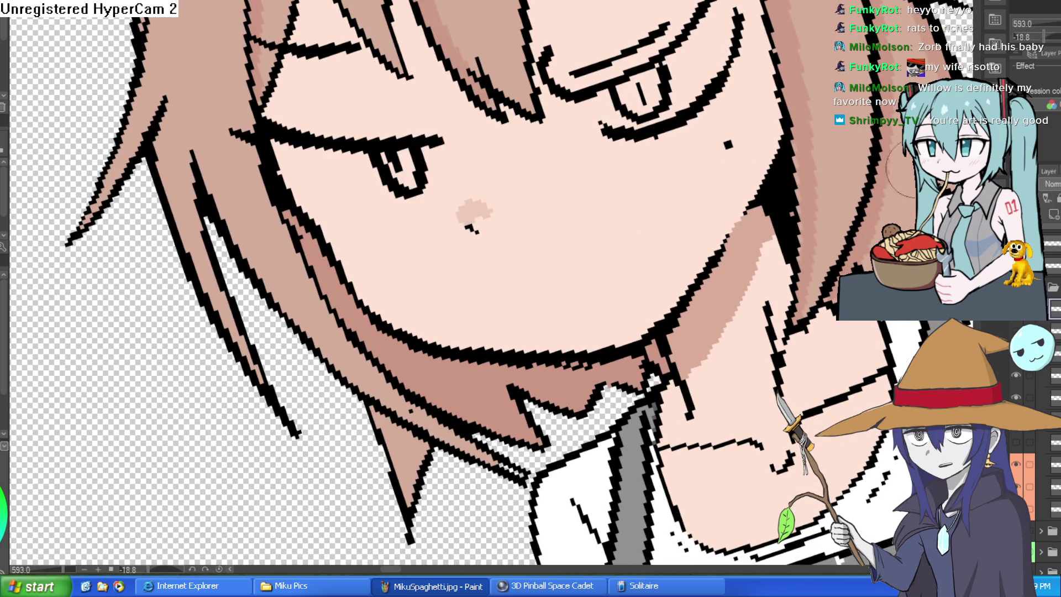
{"action": "key", "text": "ctrl+z"}
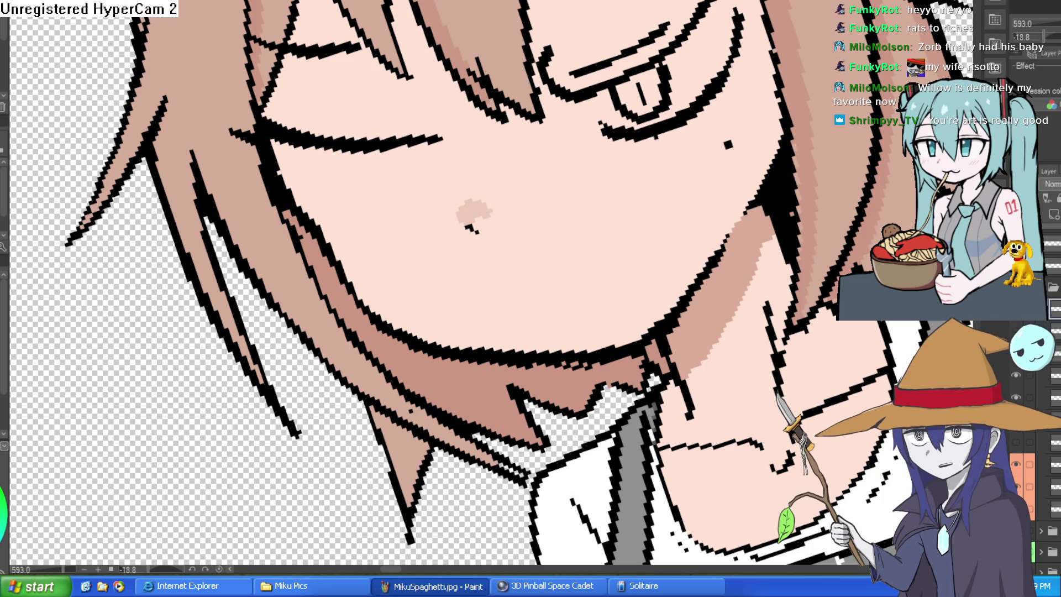
Redraw the eye as a flat-topped squint with a small dot pupil, then switch to Construct 3.
{"action": "left_click_drag", "start_coordinate": [1033, 37], "coordinate": [1050, 37]}
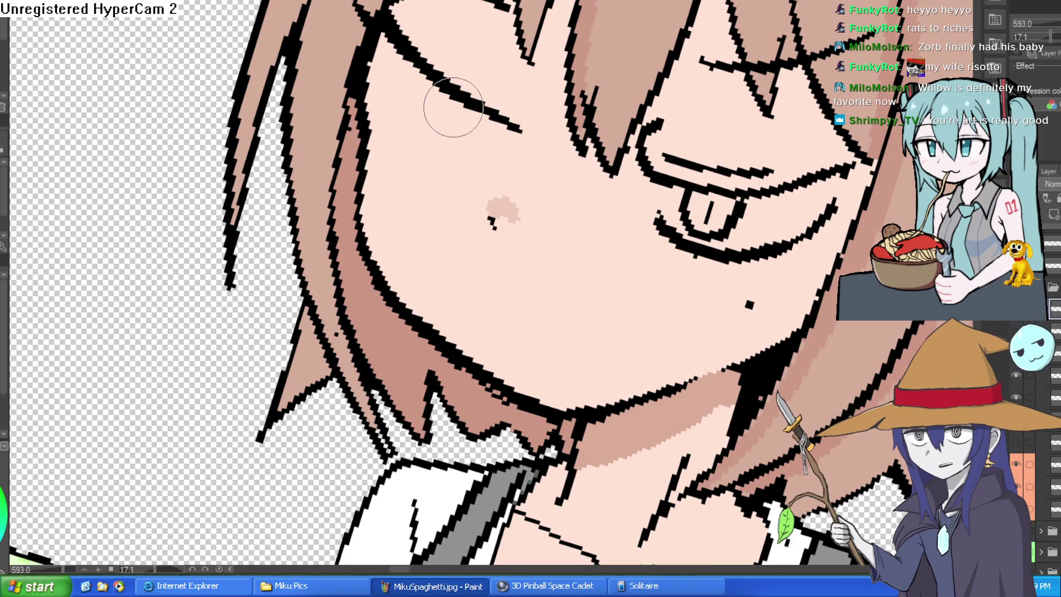
{"action": "mouse_move", "coordinate": [448, 101]}
{"action": "left_mouse_down"}
{"action": "mouse_move", "coordinate": [473, 155]}
{"action": "mouse_move", "coordinate": [504, 122]}
{"action": "left_mouse_up"}
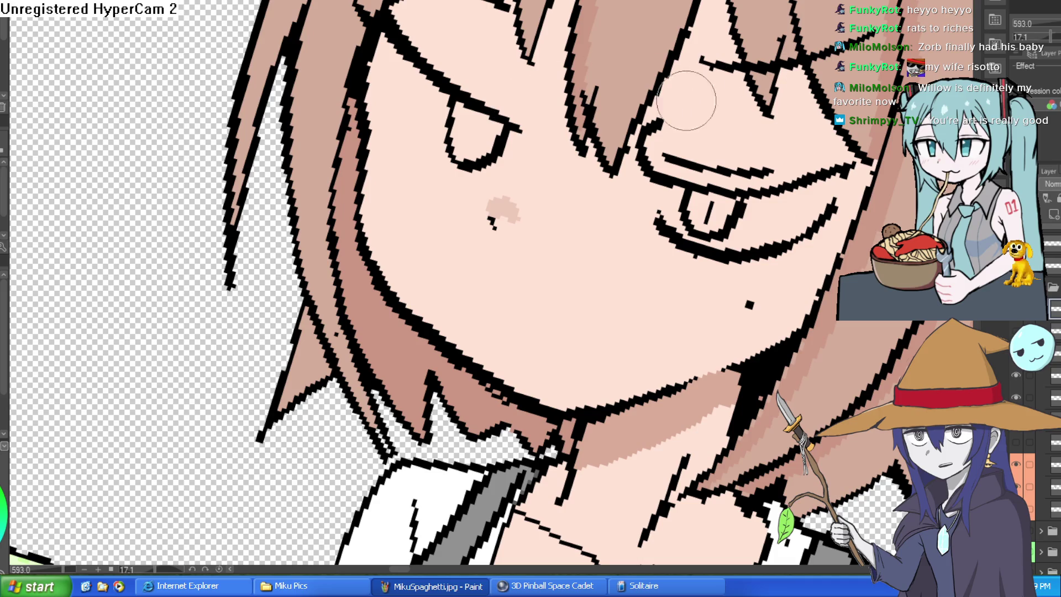
{"action": "left_click", "coordinate": [482, 125]}
{"action": "left_click_drag", "start_coordinate": [474, 124], "coordinate": [470, 145]}
{"action": "left_click_drag", "start_coordinate": [445, 105], "coordinate": [500, 133]}
{"action": "mouse_move", "coordinate": [604, 88]}
{"action": "left_mouse_down"}
{"action": "mouse_move", "coordinate": [688, 74]}
{"action": "mouse_move", "coordinate": [731, 88]}
{"action": "left_mouse_up"}
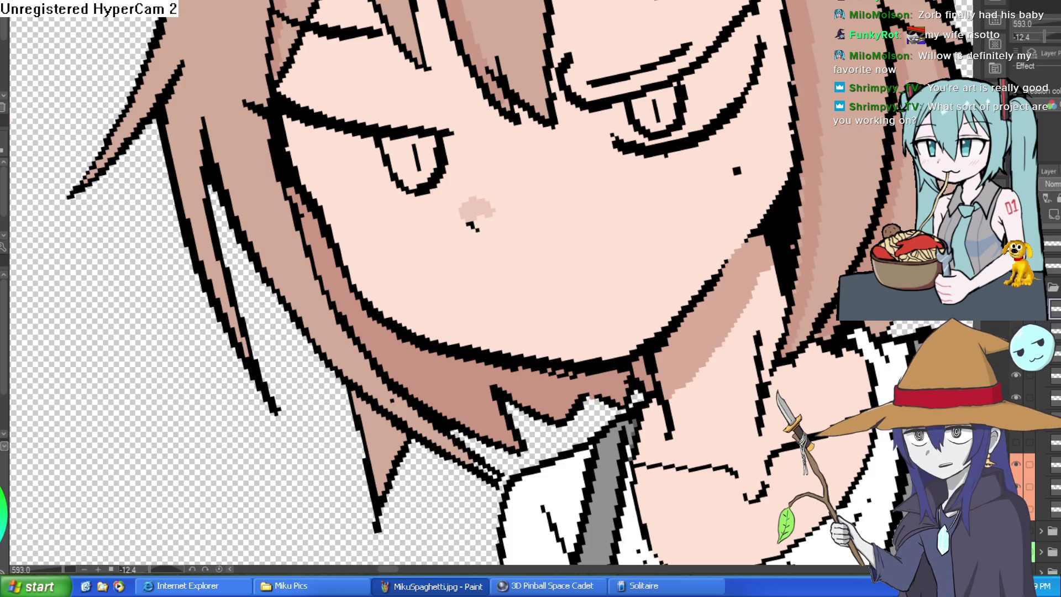
{"action": "key", "text": "alt+Tab"}
{"action": "scroll", "coordinate": [579, 350], "scroll_direction": "up", "scroll_amount": 5}
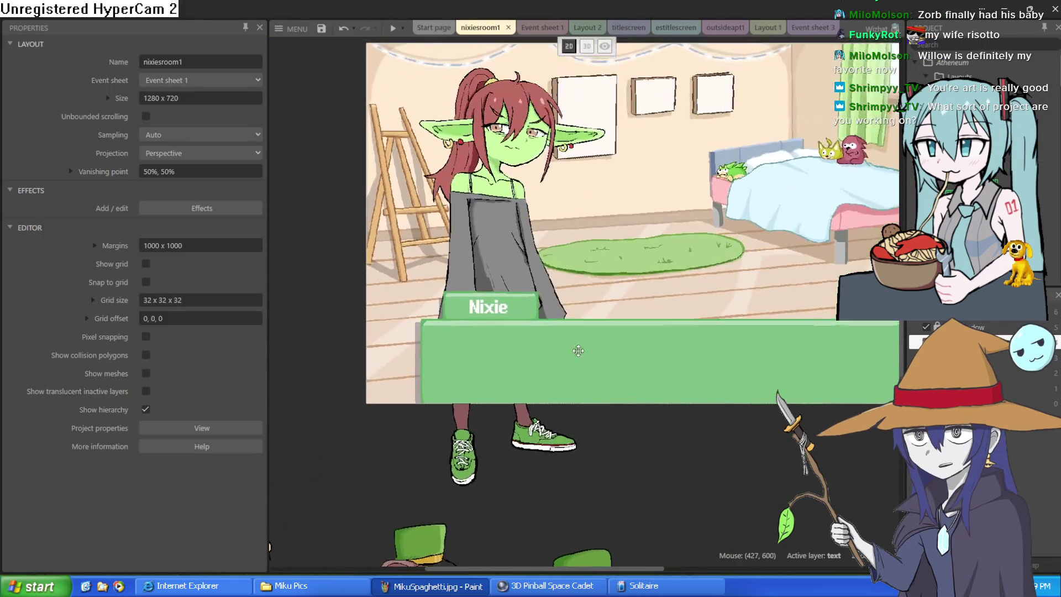
Move the arethra goblin sprite down off the scene and the hyra sprite beside the bedroom.
{"action": "scroll", "coordinate": [578, 350], "scroll_direction": "down", "scroll_amount": 3}
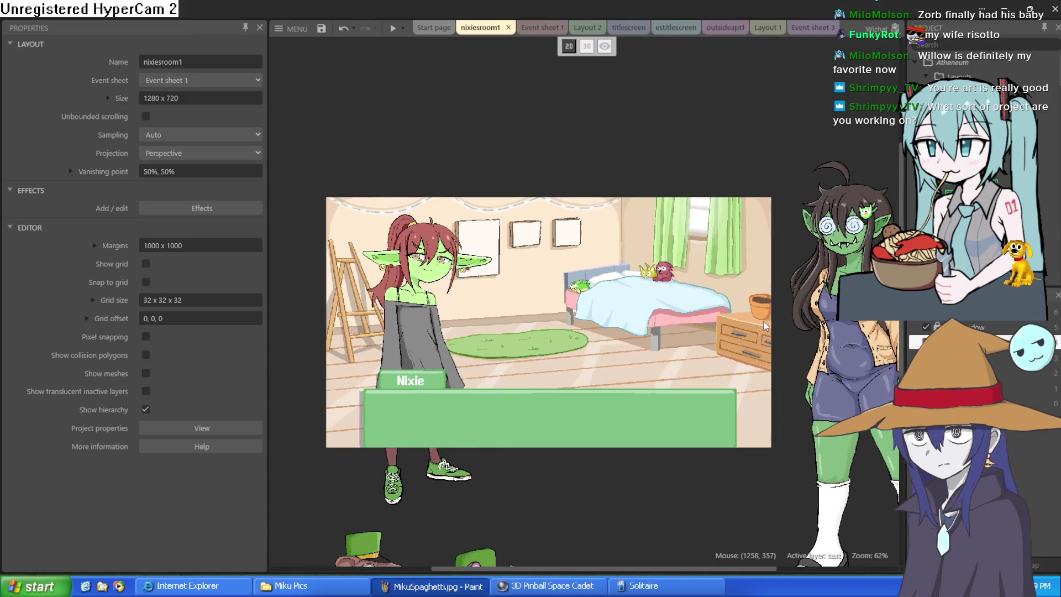
{"action": "scroll", "coordinate": [765, 325], "scroll_direction": "right", "scroll_amount": 3}
{"action": "left_click_drag", "start_coordinate": [741, 359], "coordinate": [581, 411]}
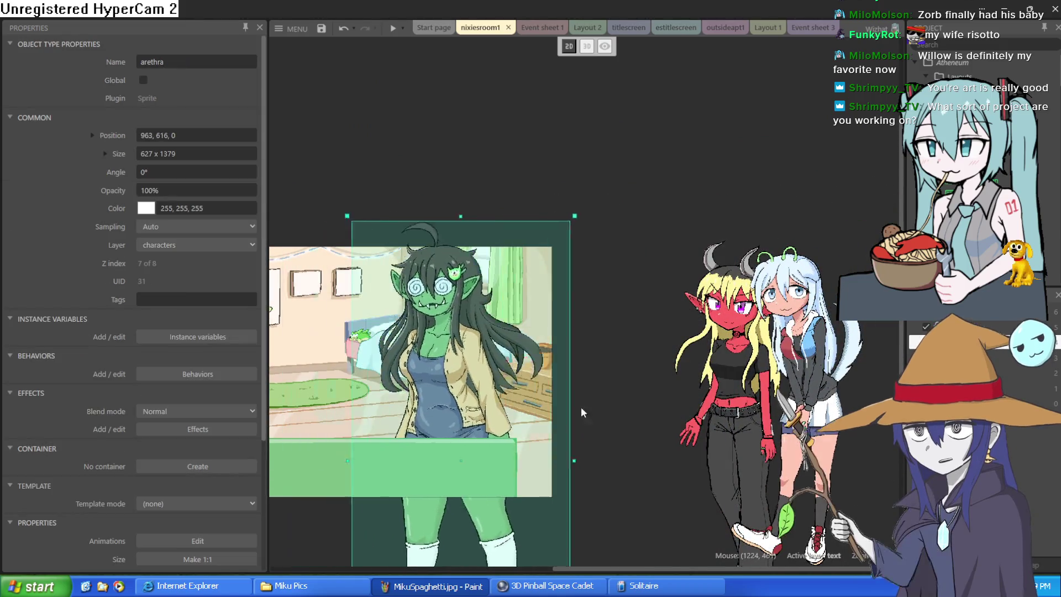
{"action": "key", "text": "ctrl+x"}
{"action": "key", "text": "ctrl+v"}
{"action": "left_click_drag", "start_coordinate": [628, 372], "coordinate": [592, 594]}
{"action": "mouse_move", "coordinate": [736, 335]}
{"action": "left_mouse_down"}
{"action": "mouse_move", "coordinate": [387, 339]}
{"action": "mouse_move", "coordinate": [640, 332]}
{"action": "left_mouse_up"}
Place the red demon Moira on the bedroom's right and nudge Nixie up to 295, 496.
{"action": "left_click_drag", "start_coordinate": [742, 341], "coordinate": [469, 352]}
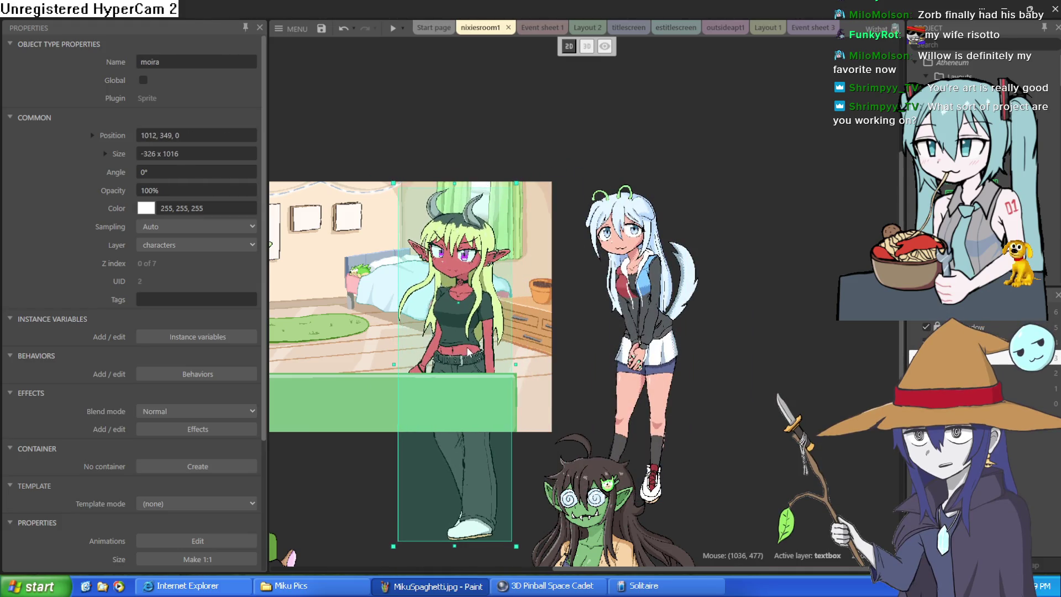
{"action": "scroll", "coordinate": [468, 352], "scroll_direction": "left", "scroll_amount": 5}
{"action": "scroll", "coordinate": [469, 351], "scroll_direction": "down", "scroll_amount": 1}
{"action": "left_click", "coordinate": [461, 294]}
{"action": "left_click_drag", "start_coordinate": [462, 294], "coordinate": [461, 291]}
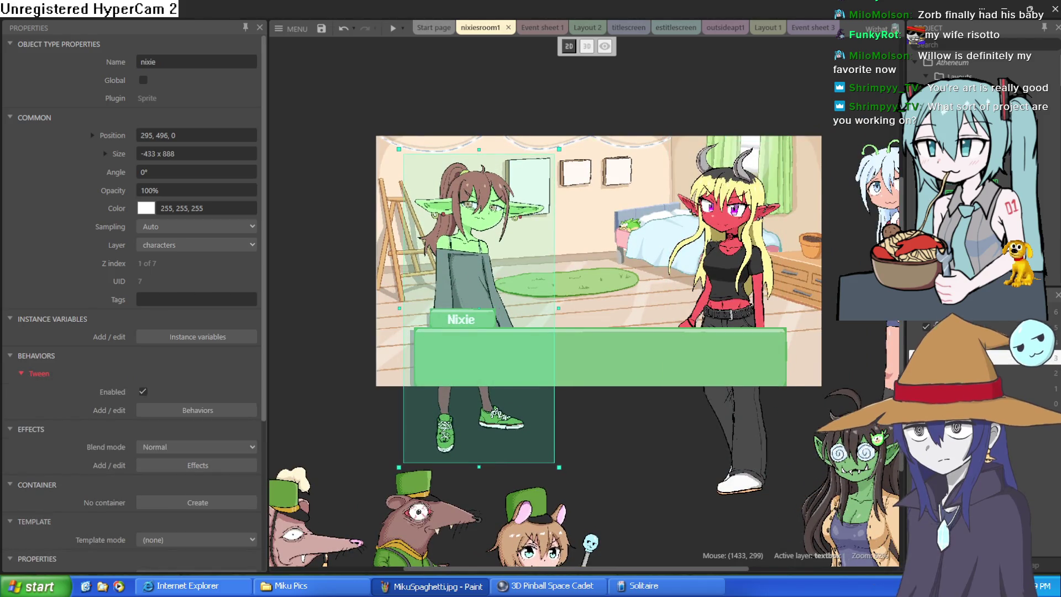
{"action": "scroll", "coordinate": [625, 185], "scroll_direction": "right", "scroll_amount": 1}
{"action": "scroll", "coordinate": [625, 185], "scroll_direction": "up", "scroll_amount": 3}
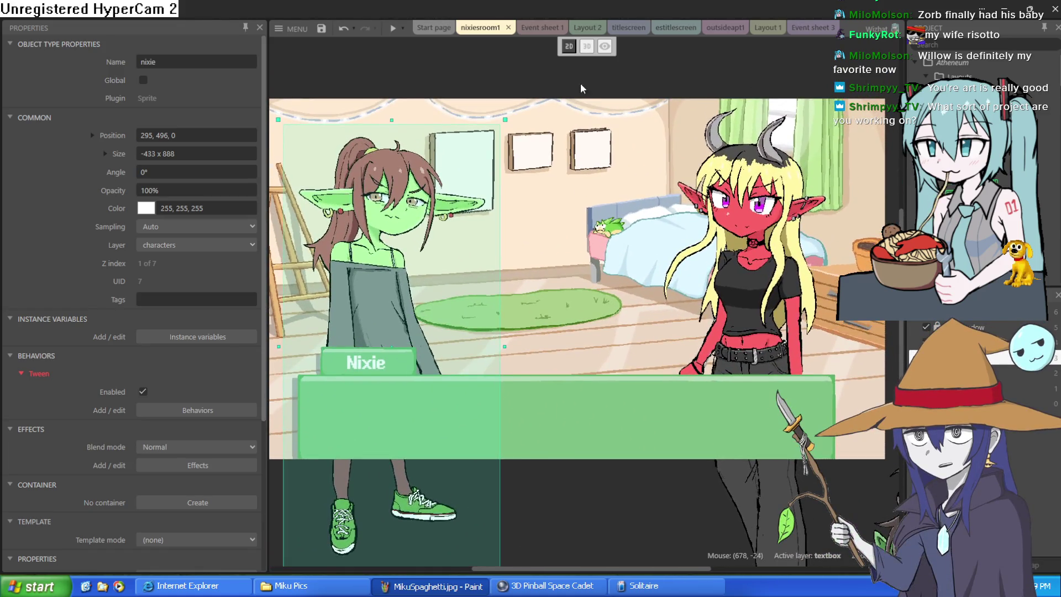
{"action": "left_click", "coordinate": [524, 194]}
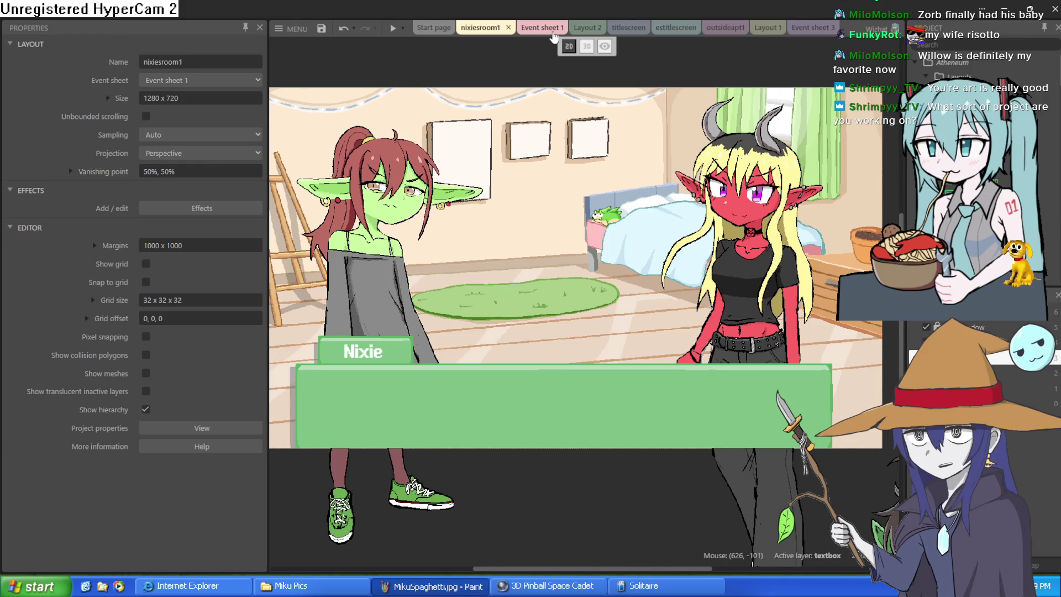
Briefly preview the bedroom scene, then open the titlescreen layout.
{"action": "left_click", "coordinate": [391, 31]}
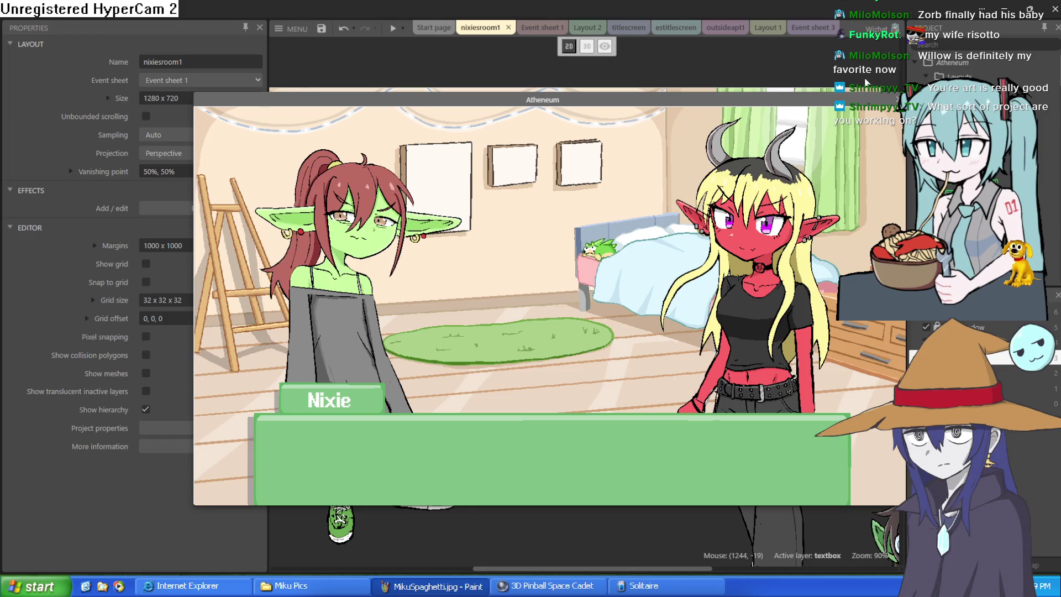
{"action": "left_click", "coordinate": [898, 100]}
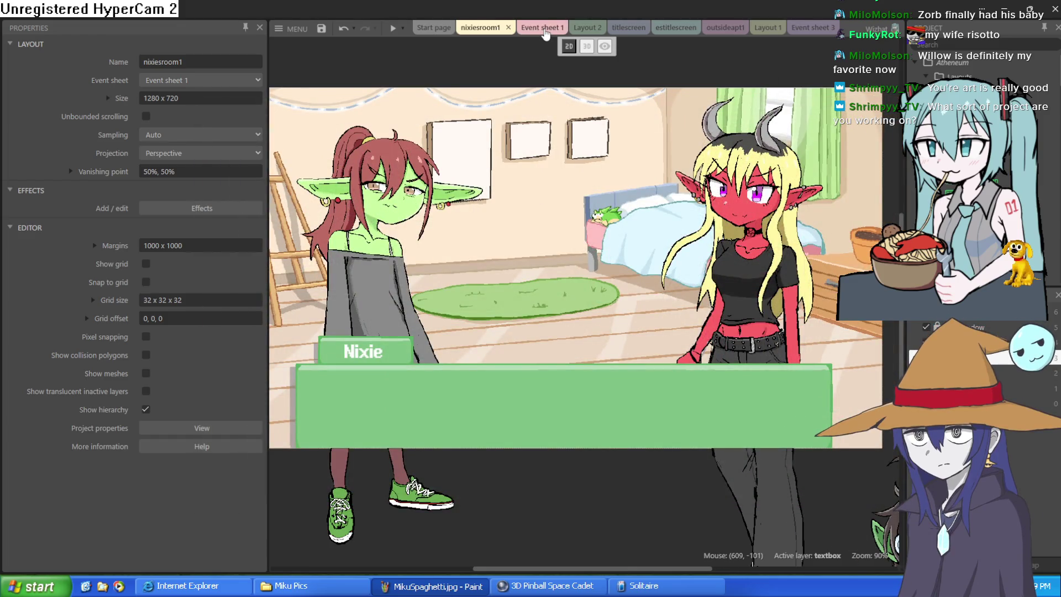
{"action": "left_click", "coordinate": [635, 30]}
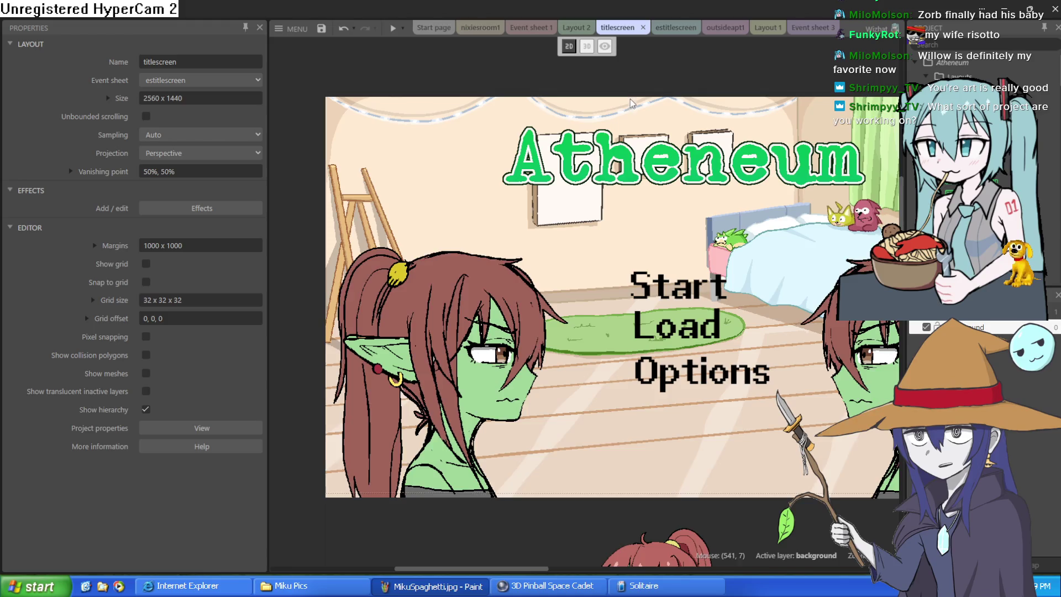
{"action": "scroll", "coordinate": [575, 141], "scroll_direction": "down", "scroll_amount": 2}
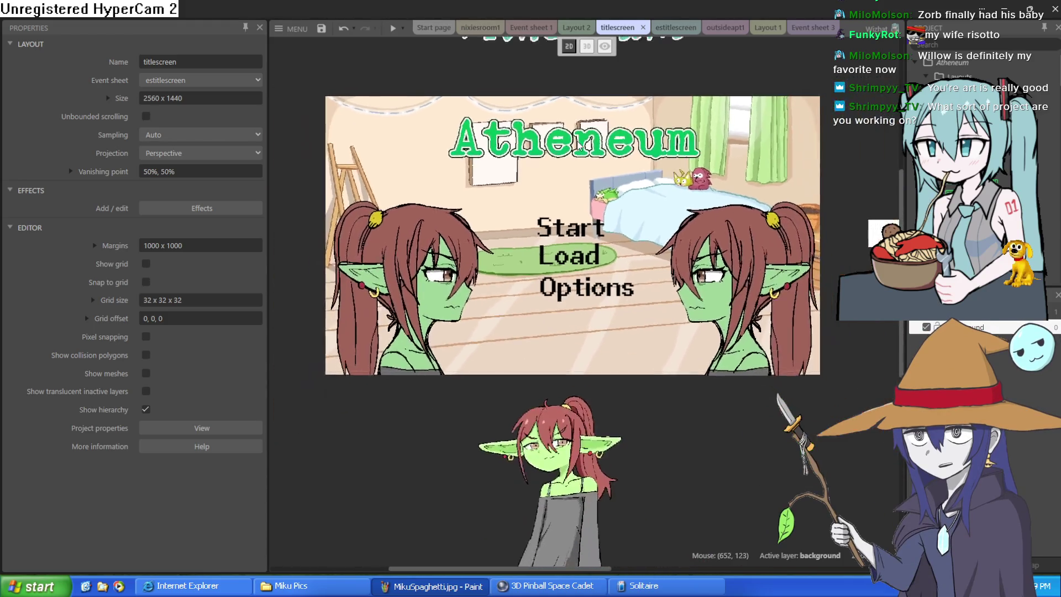
Preview from the title screen, start the game, advance one dialogue line, and close the preview.
{"action": "left_click", "coordinate": [393, 28]}
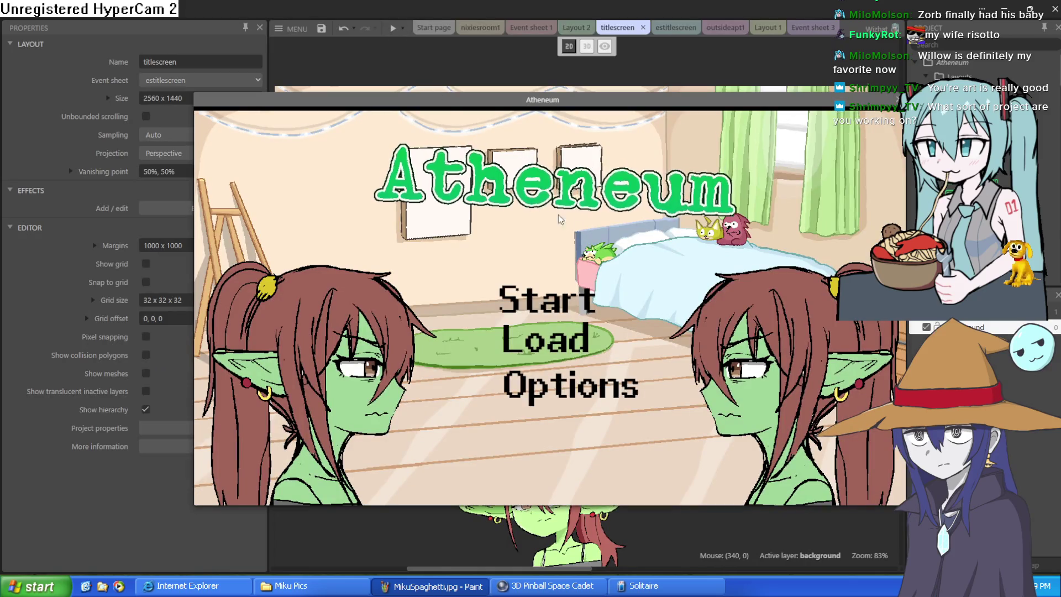
{"action": "left_click_drag", "start_coordinate": [664, 107], "coordinate": [656, 66]}
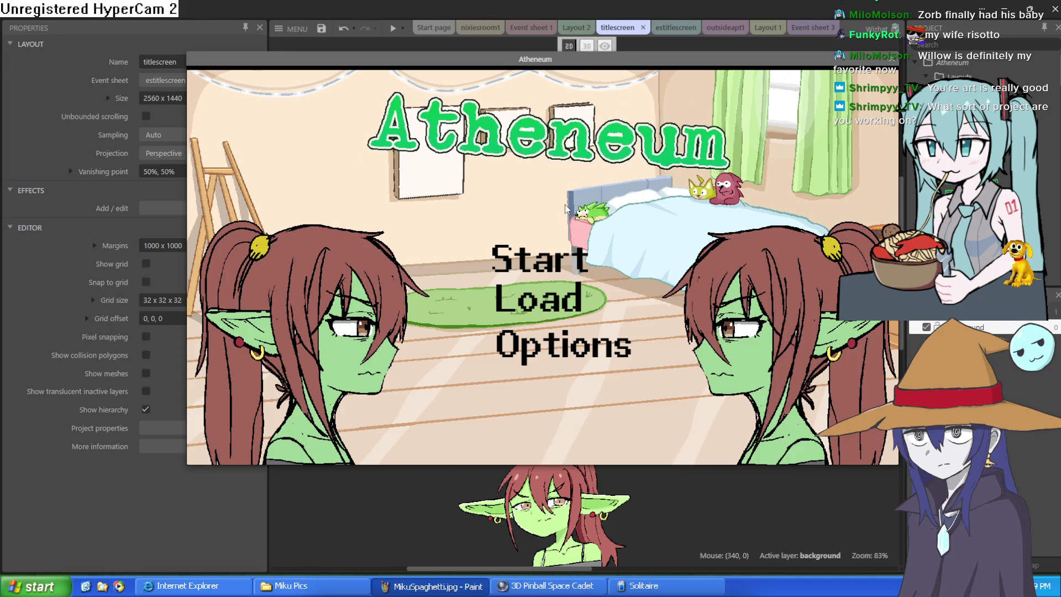
{"action": "left_click", "coordinate": [569, 253]}
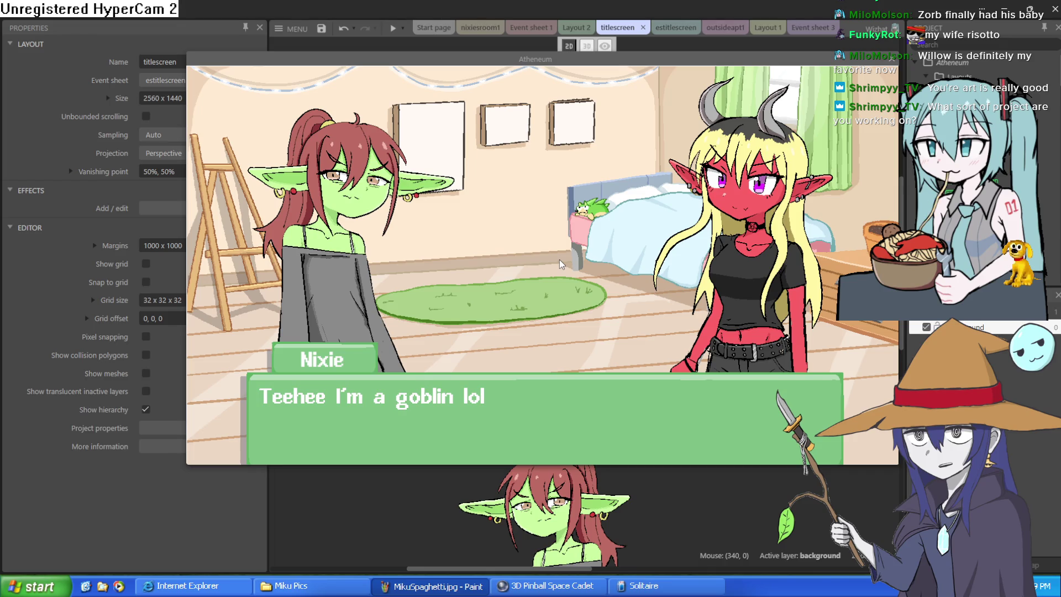
{"action": "left_click", "coordinate": [680, 264]}
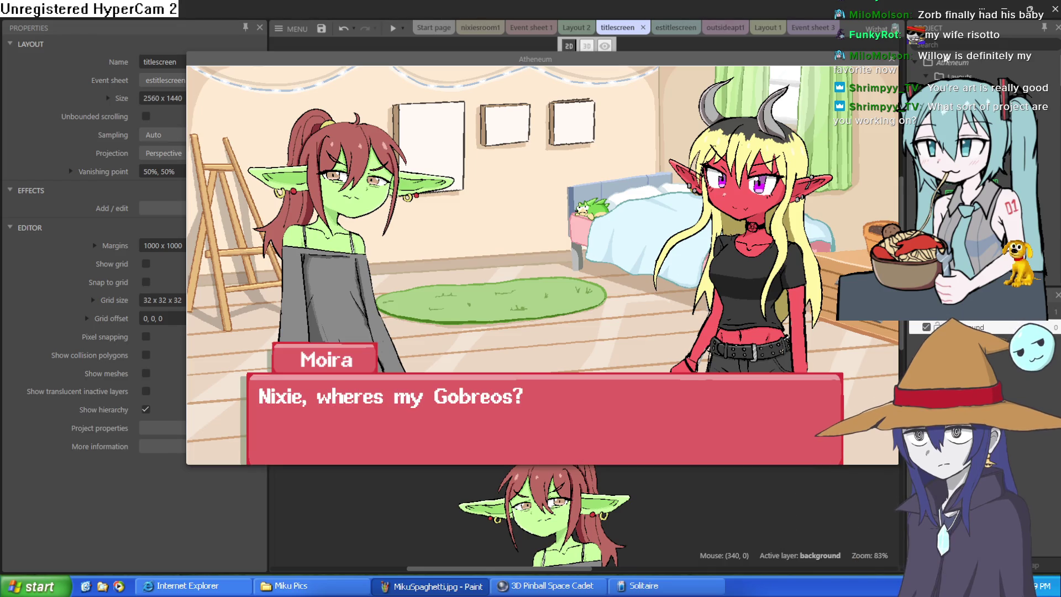
{"action": "left_click", "coordinate": [892, 59]}
{"action": "scroll", "coordinate": [564, 335], "scroll_direction": "up", "scroll_amount": 3}
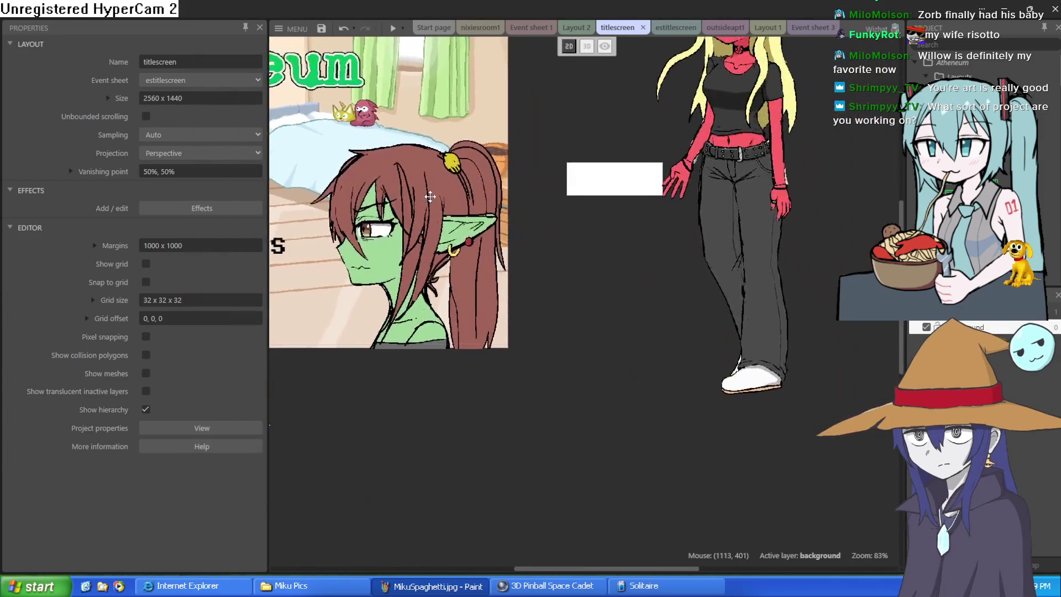
{"action": "left_click", "coordinate": [680, 32]}
{"action": "left_click", "coordinate": [714, 27]}
{"action": "scroll", "coordinate": [444, 115], "scroll_direction": "up", "scroll_amount": 2}
{"action": "mouse_move", "coordinate": [444, 115]}
{"action": "left_mouse_down"}
{"action": "mouse_move", "coordinate": [127, 118]}
{"action": "mouse_move", "coordinate": [109, 130]}
{"action": "mouse_move", "coordinate": [334, 189]}
{"action": "left_mouse_up"}
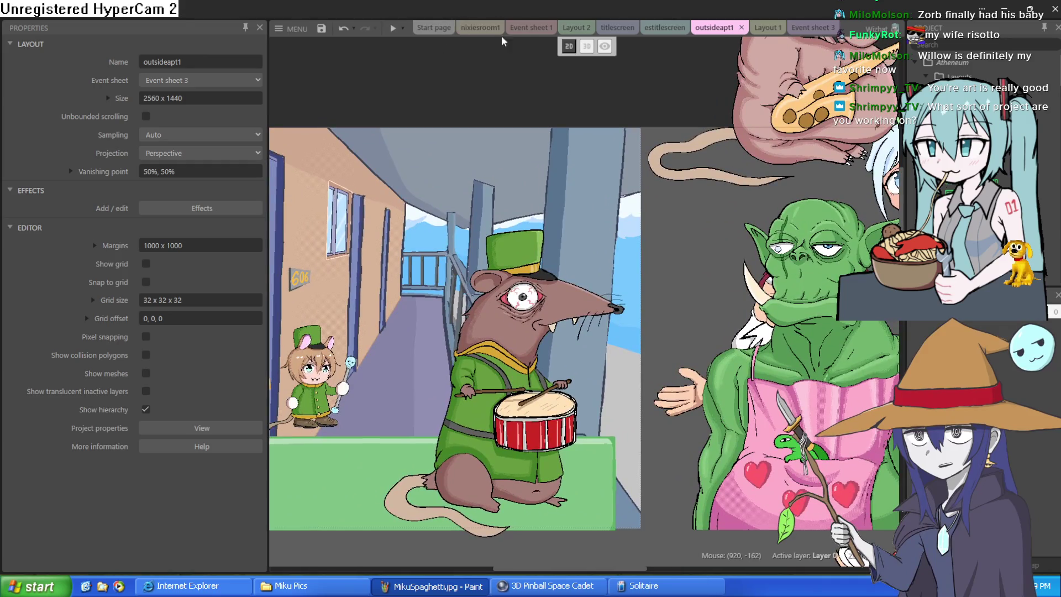
{"action": "left_click", "coordinate": [530, 27]}
{"action": "left_click", "coordinate": [576, 27]}
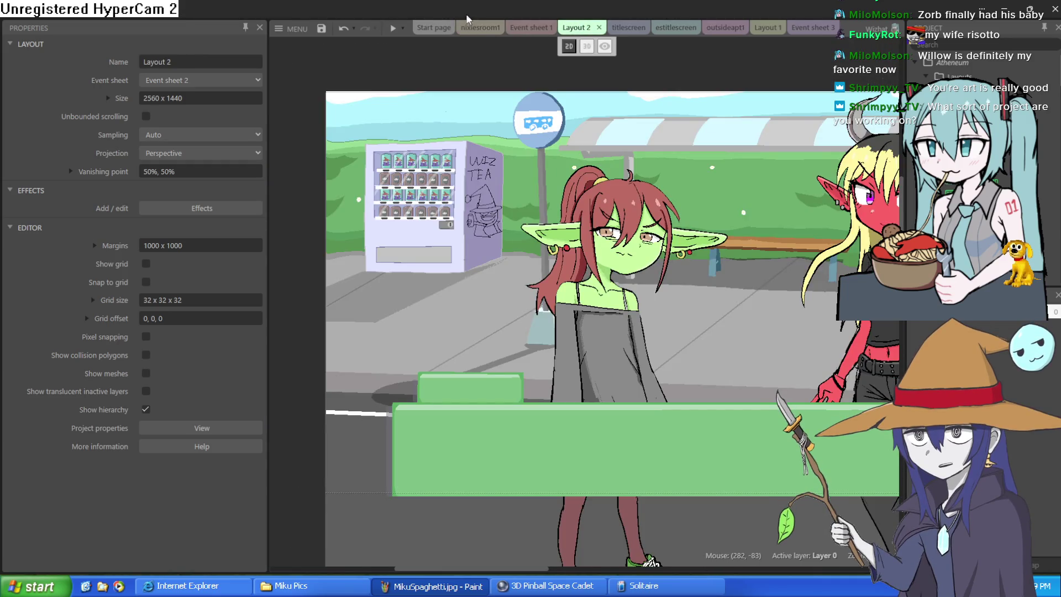
{"action": "left_click", "coordinate": [476, 27]}
{"action": "mouse_move", "coordinate": [458, 531]}
{"action": "left_mouse_down"}
{"action": "mouse_move", "coordinate": [453, 378]}
{"action": "mouse_move", "coordinate": [466, 217]}
{"action": "mouse_move", "coordinate": [424, 111]}
{"action": "mouse_move", "coordinate": [602, 163]}
{"action": "left_mouse_up"}
{"action": "scroll", "coordinate": [573, 241], "scroll_direction": "down", "scroll_amount": 2}
{"action": "left_click_drag", "start_coordinate": [573, 241], "coordinate": [539, 285]}
{"action": "scroll", "coordinate": [539, 285], "scroll_direction": "down", "scroll_amount": 1}
{"action": "scroll", "coordinate": [675, 287], "scroll_direction": "right", "scroll_amount": 5}
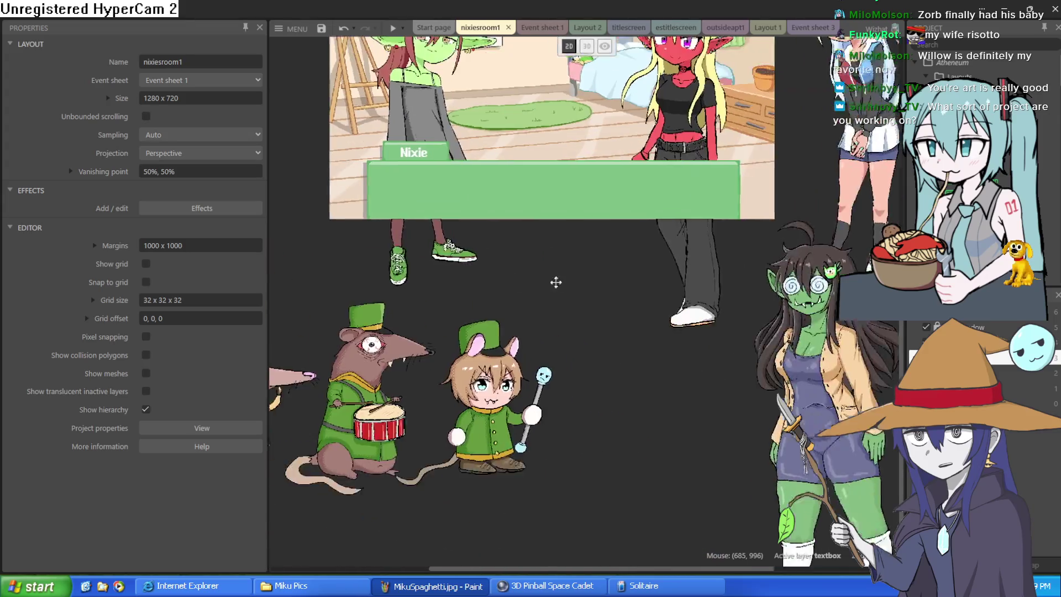
{"action": "scroll", "coordinate": [556, 283], "scroll_direction": "right", "scroll_amount": 3}
{"action": "scroll", "coordinate": [553, 372], "scroll_direction": "left", "scroll_amount": 5}
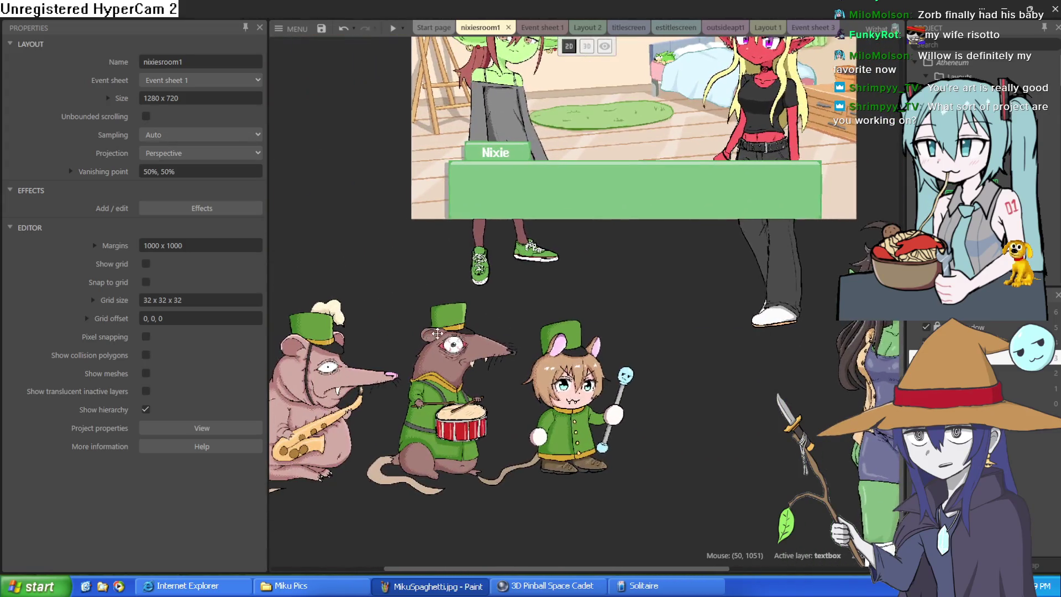
{"action": "left_click_drag", "start_coordinate": [437, 333], "coordinate": [655, 298]}
{"action": "scroll", "coordinate": [589, 395], "scroll_direction": "up", "scroll_amount": 4}
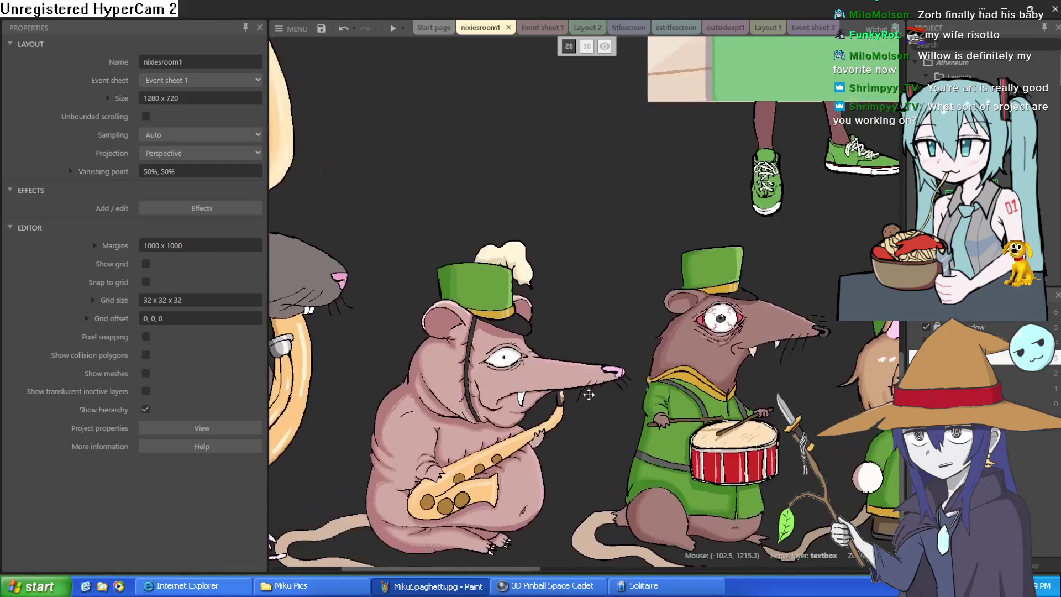
{"action": "scroll", "coordinate": [589, 395], "scroll_direction": "down", "scroll_amount": 4}
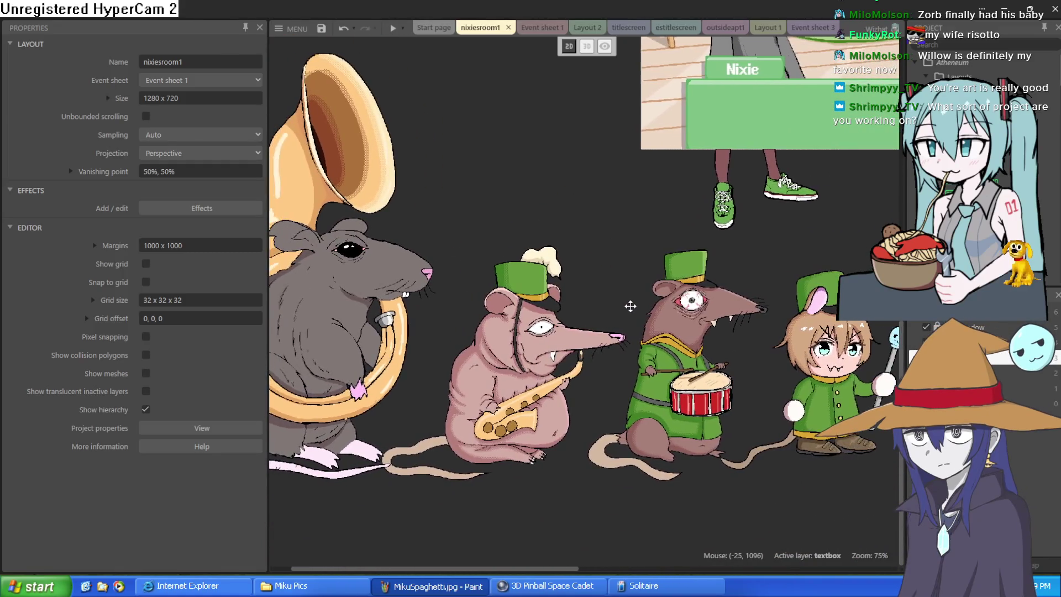
{"action": "scroll", "coordinate": [631, 306], "scroll_direction": "down", "scroll_amount": 2}
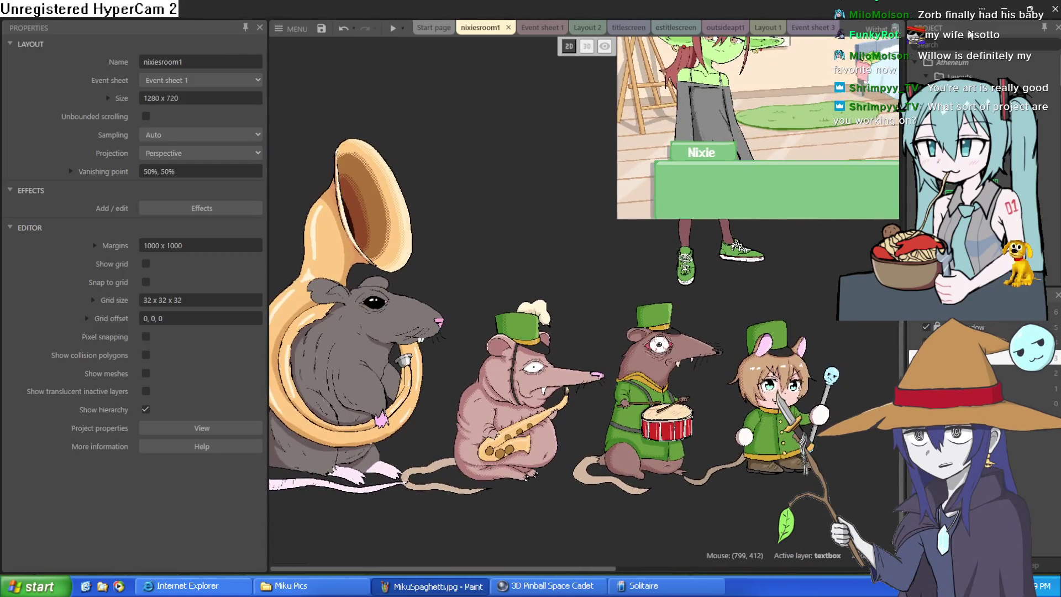
{"action": "key", "text": "alt+Tab"}
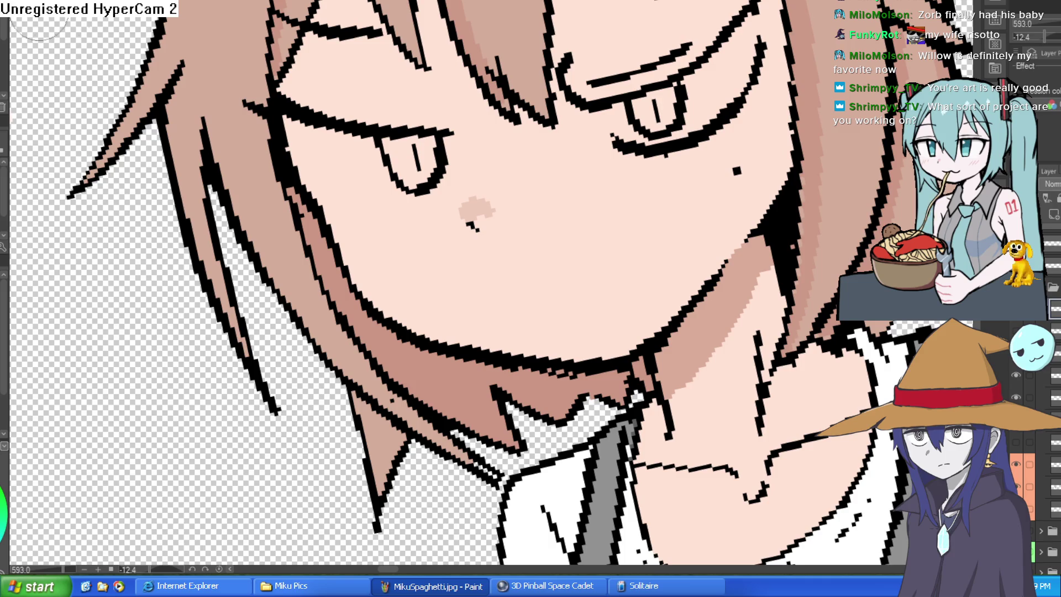
Brush a white stroke along the eye's outline, rotating the canvas to reach it.
{"action": "mouse_move", "coordinate": [420, 267]}
{"action": "left_mouse_down"}
{"action": "mouse_move", "coordinate": [480, 195]}
{"action": "mouse_move", "coordinate": [574, 192]}
{"action": "mouse_move", "coordinate": [553, 281]}
{"action": "mouse_move", "coordinate": [608, 354]}
{"action": "mouse_move", "coordinate": [665, 359]}
{"action": "left_mouse_up"}
{"action": "left_click_drag", "start_coordinate": [566, 208], "coordinate": [604, 177]}
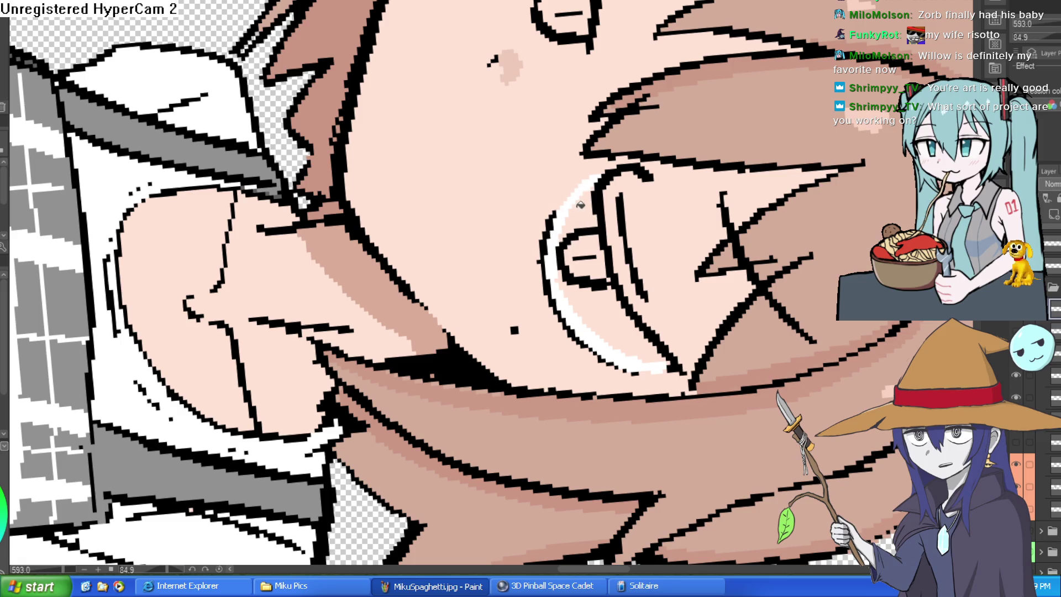
{"action": "scroll", "coordinate": [580, 205], "scroll_direction": "down", "scroll_amount": 5}
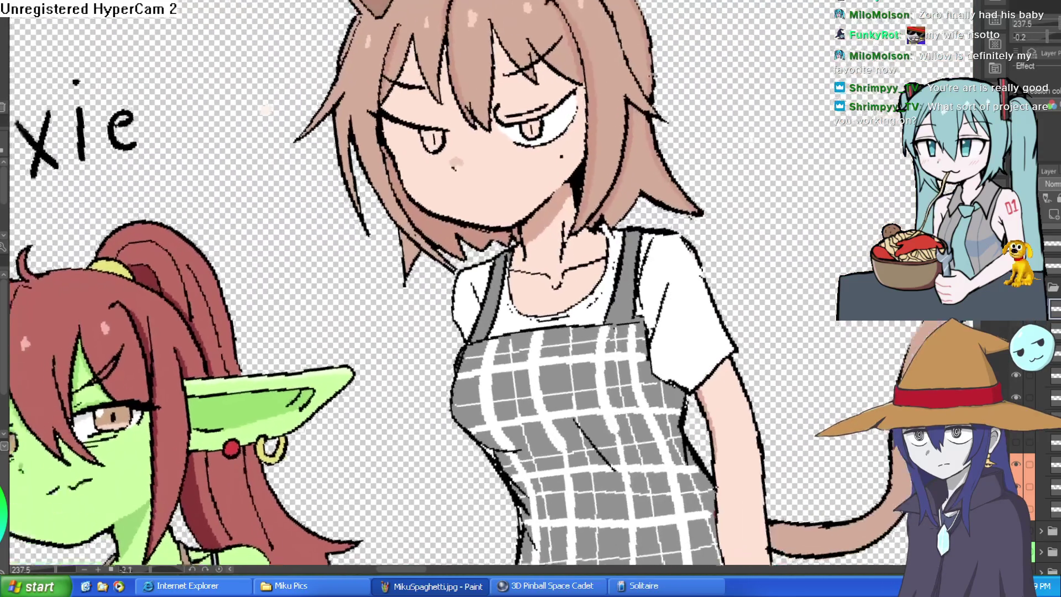
{"action": "left_click_drag", "start_coordinate": [608, 166], "coordinate": [586, 133]}
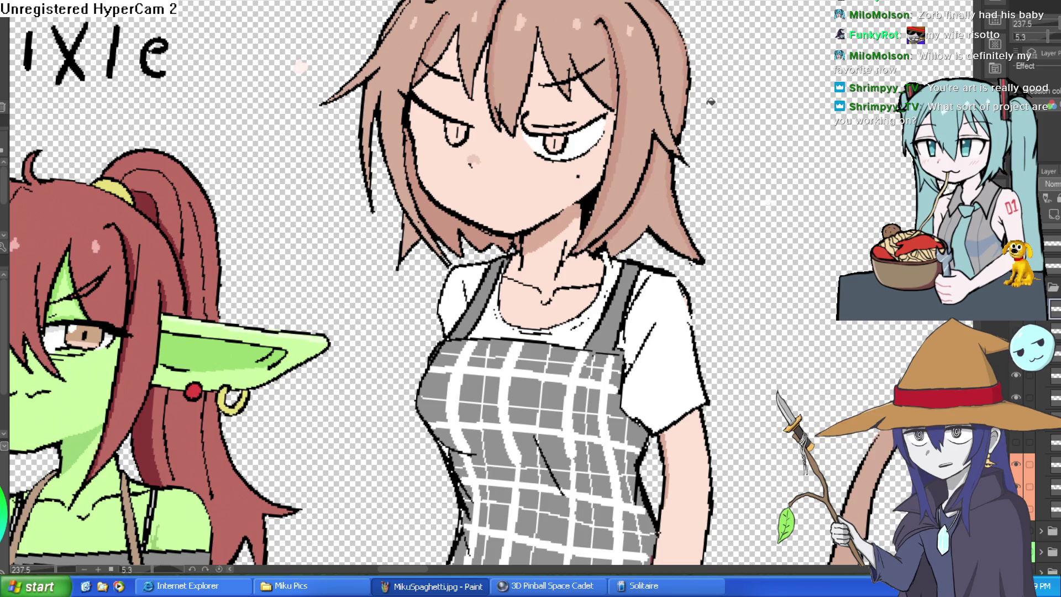
{"action": "left_click_drag", "start_coordinate": [715, 124], "coordinate": [654, 233]}
{"action": "scroll", "coordinate": [622, 245], "scroll_direction": "up", "scroll_amount": 5}
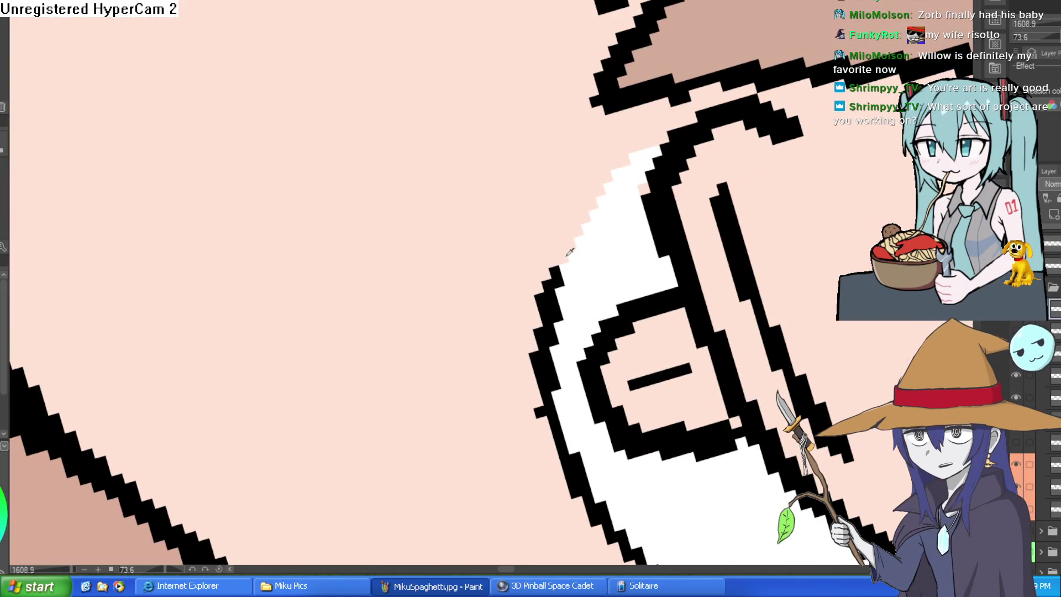
{"action": "scroll", "coordinate": [641, 203], "scroll_direction": "down", "scroll_amount": 2}
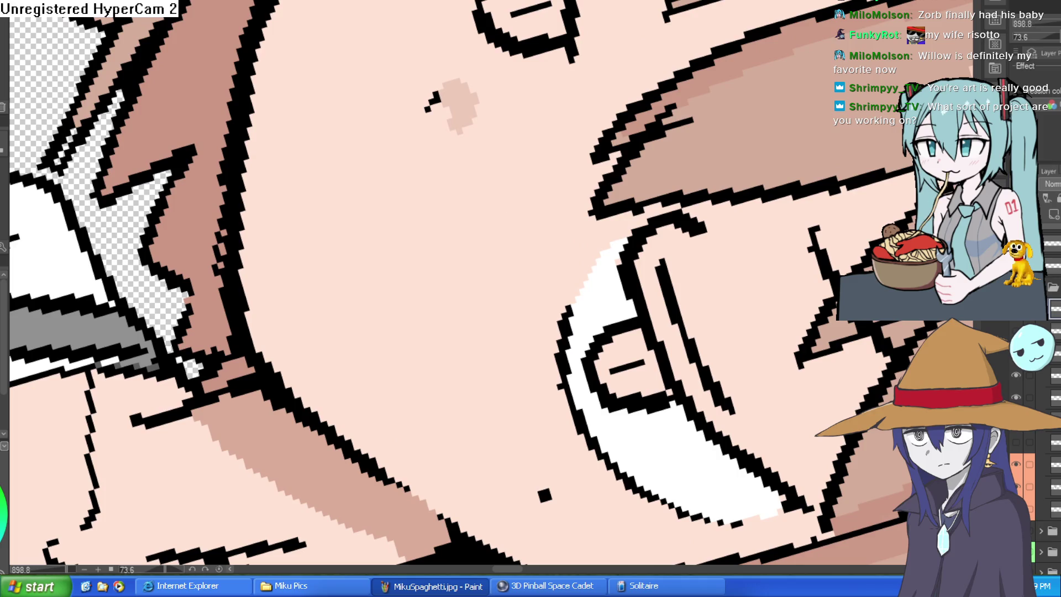
{"action": "scroll", "coordinate": [550, 241], "scroll_direction": "up", "scroll_amount": 2}
{"action": "scroll", "coordinate": [550, 241], "scroll_direction": "down", "scroll_amount": 3}
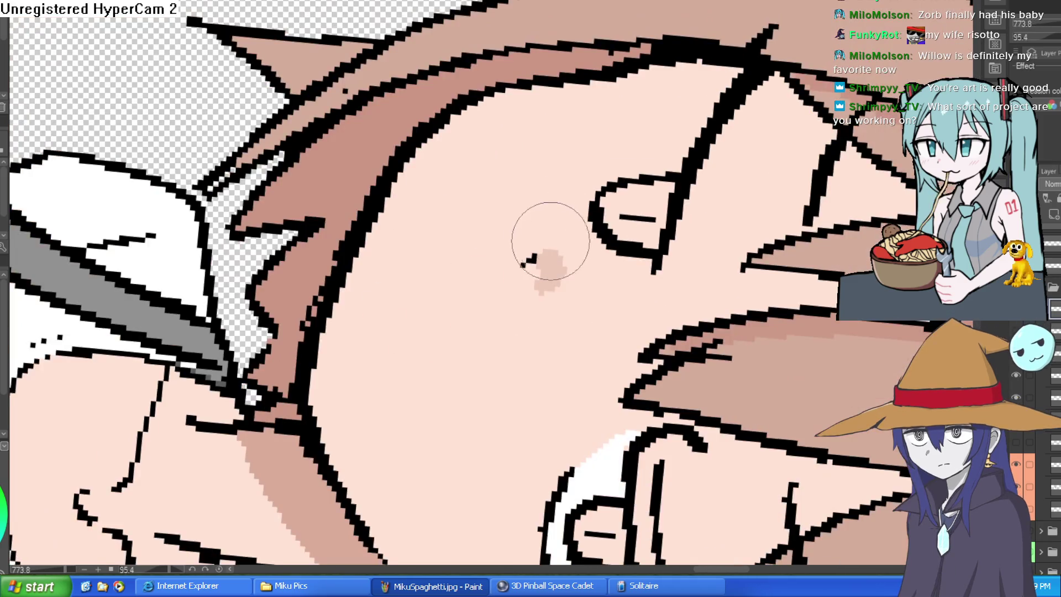
{"action": "mouse_move", "coordinate": [676, 35]}
{"action": "left_mouse_down"}
{"action": "mouse_move", "coordinate": [512, 105]}
{"action": "mouse_move", "coordinate": [806, 114]}
{"action": "mouse_move", "coordinate": [642, 74]}
{"action": "mouse_move", "coordinate": [726, 81]}
{"action": "left_mouse_up"}
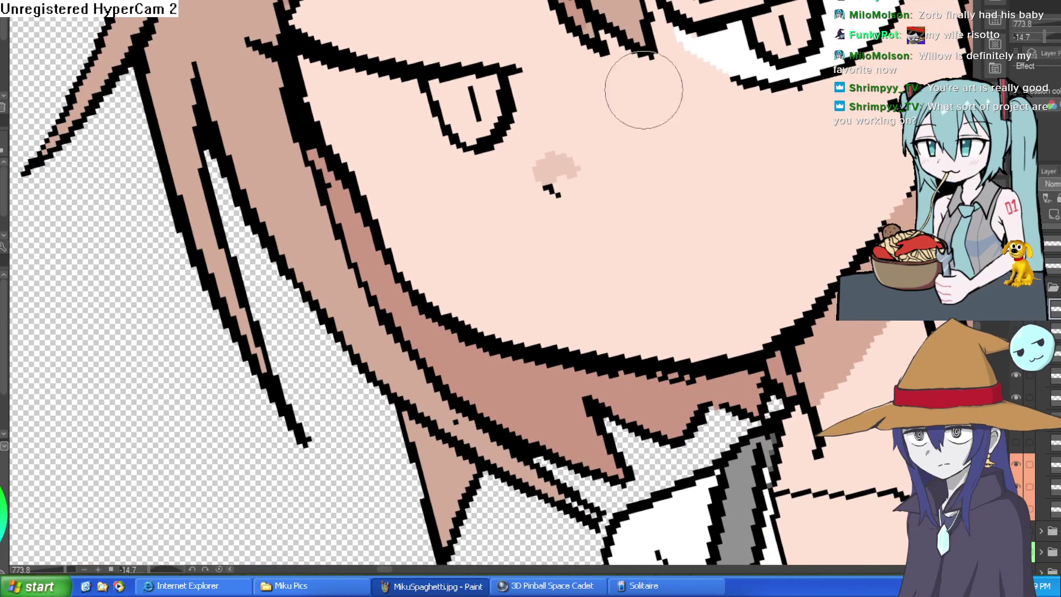
Thicken the left eye's lower outline, eyedrop white, and fill the left eyeball white.
{"action": "mouse_move", "coordinate": [599, 87]}
{"action": "left_mouse_down"}
{"action": "mouse_move", "coordinate": [739, 294]}
{"action": "mouse_move", "coordinate": [634, 95]}
{"action": "left_mouse_up"}
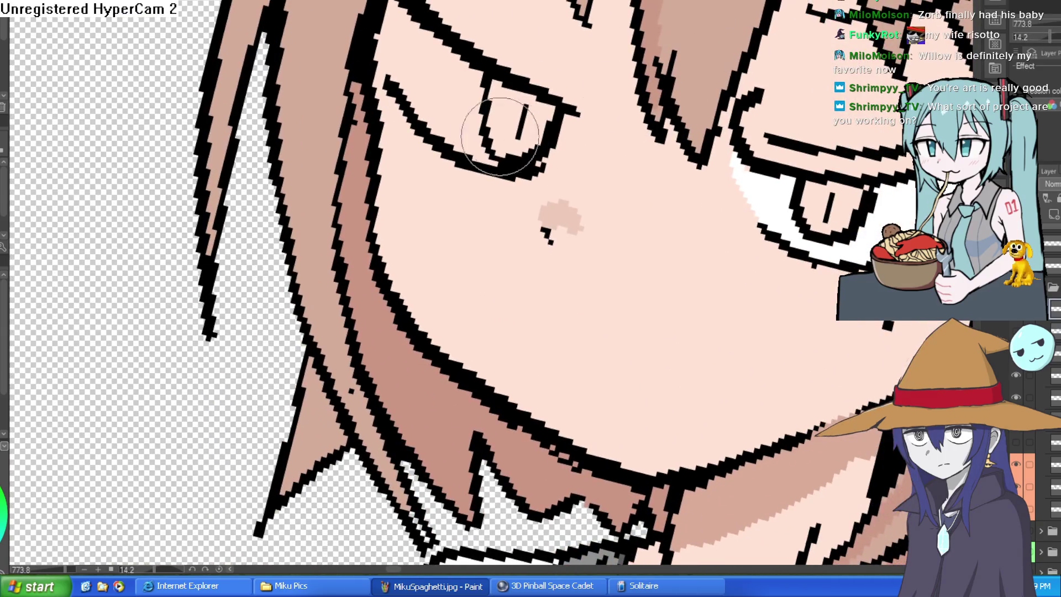
{"action": "left_click_drag", "start_coordinate": [551, 111], "coordinate": [522, 142]}
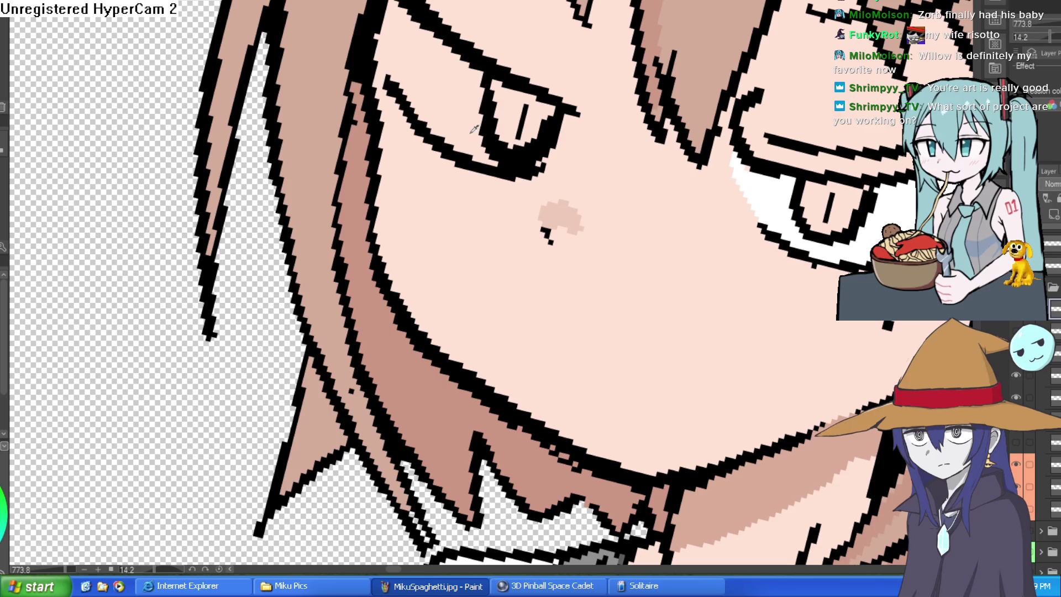
{"action": "left_click", "coordinate": [819, 221]}
{"action": "mouse_move", "coordinate": [567, 108]}
{"action": "left_mouse_down"}
{"action": "mouse_move", "coordinate": [560, 130]}
{"action": "mouse_move", "coordinate": [495, 168]}
{"action": "mouse_move", "coordinate": [414, 83]}
{"action": "mouse_move", "coordinate": [392, 2]}
{"action": "left_mouse_up"}
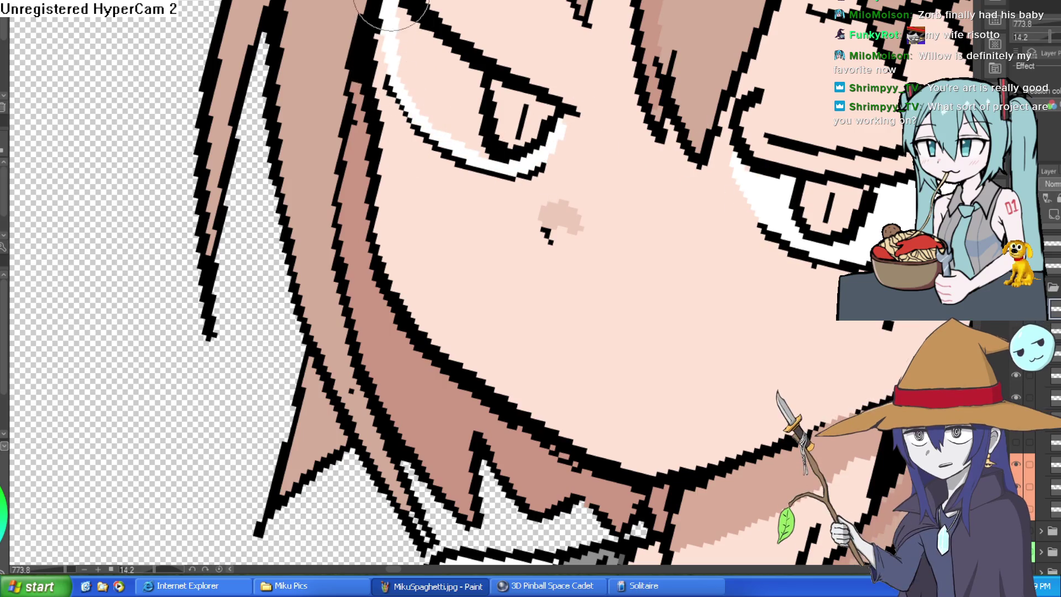
{"action": "key", "text": "g"}
{"action": "left_click", "coordinate": [553, 127]}
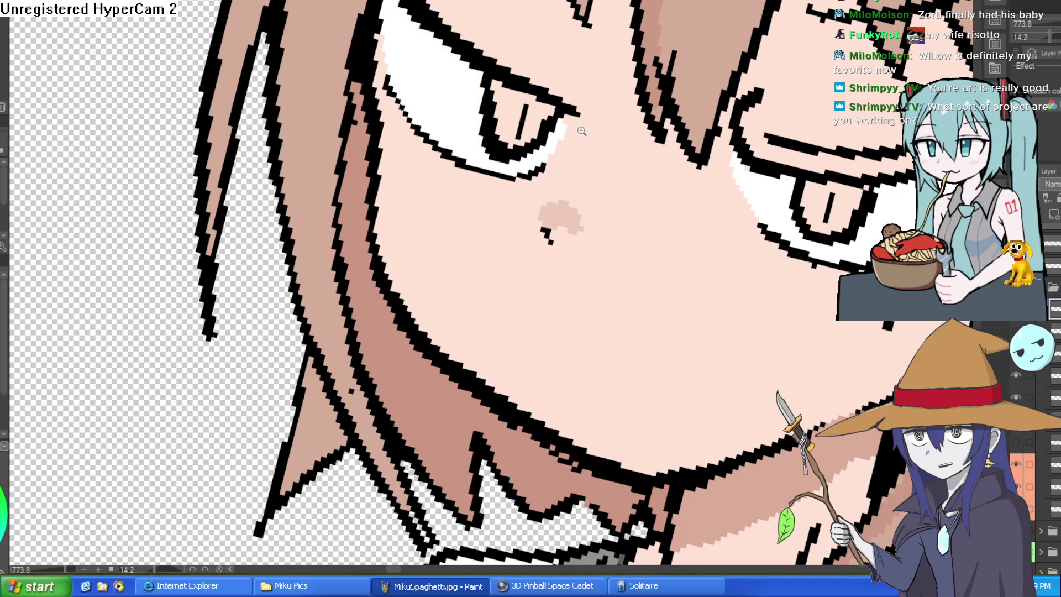
{"action": "scroll", "coordinate": [582, 131], "scroll_direction": "down", "scroll_amount": 6}
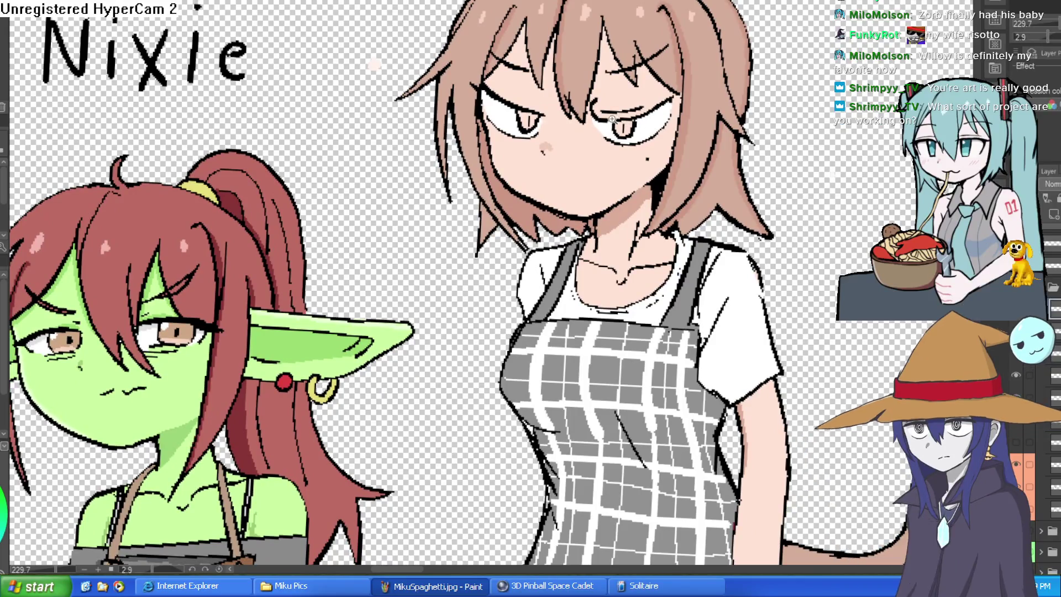
Fill the right iris light blue and the left iris orange, then reframe the face.
{"action": "scroll", "coordinate": [585, 112], "scroll_direction": "up", "scroll_amount": 3}
{"action": "left_click_drag", "start_coordinate": [627, 107], "coordinate": [785, 137]}
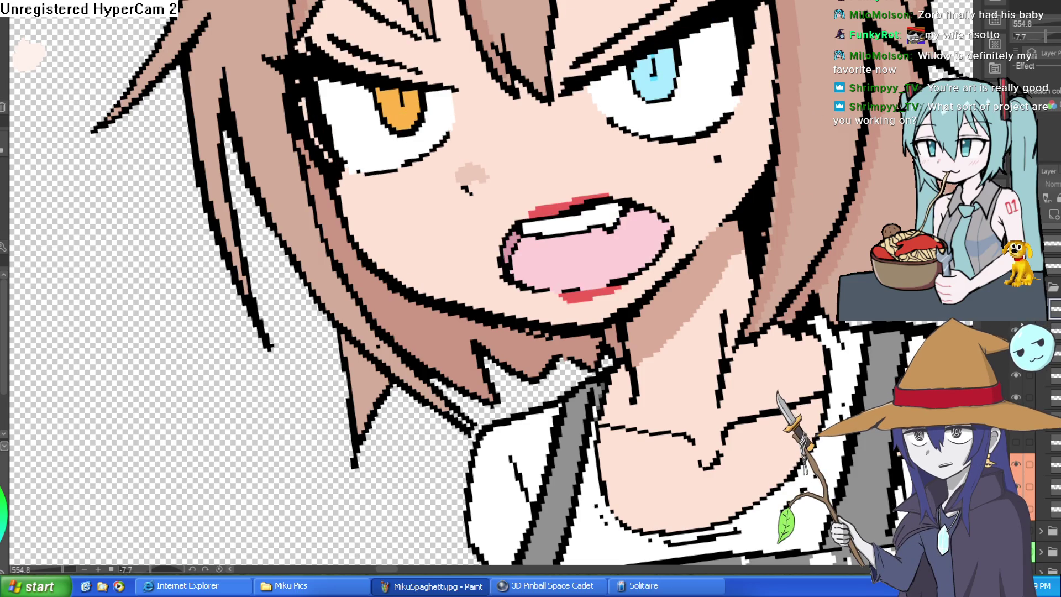
{"action": "left_click", "coordinate": [664, 95]}
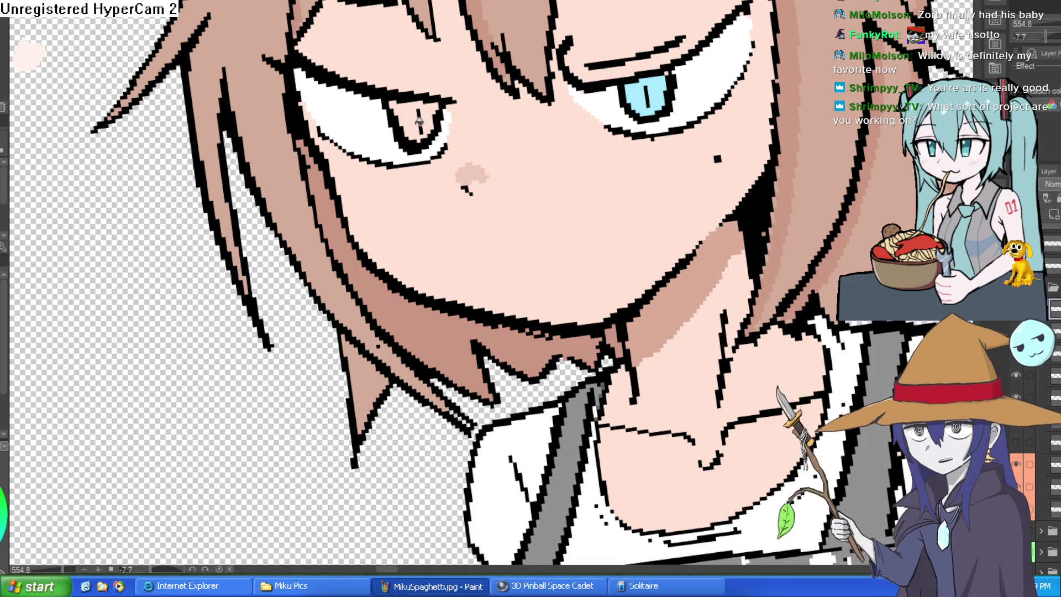
{"action": "left_click", "coordinate": [438, 112]}
{"action": "scroll", "coordinate": [653, 145], "scroll_direction": "down", "scroll_amount": 8}
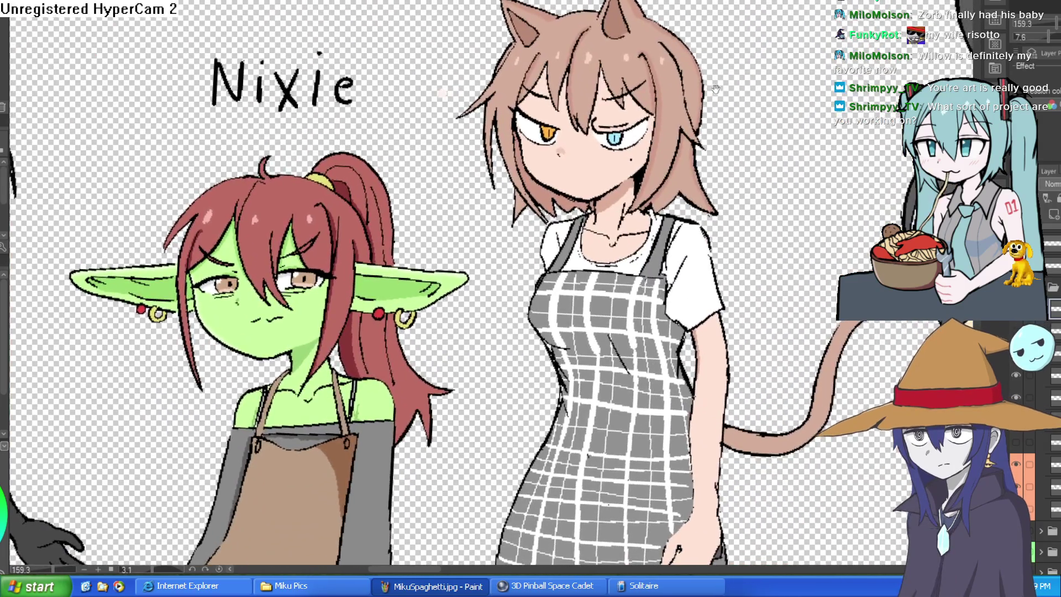
{"action": "mouse_move", "coordinate": [716, 89]}
{"action": "left_mouse_down"}
{"action": "mouse_move", "coordinate": [715, 62]}
{"action": "mouse_move", "coordinate": [704, 87]}
{"action": "left_mouse_up"}
{"action": "left_click_drag", "start_coordinate": [599, 75], "coordinate": [665, 89]}
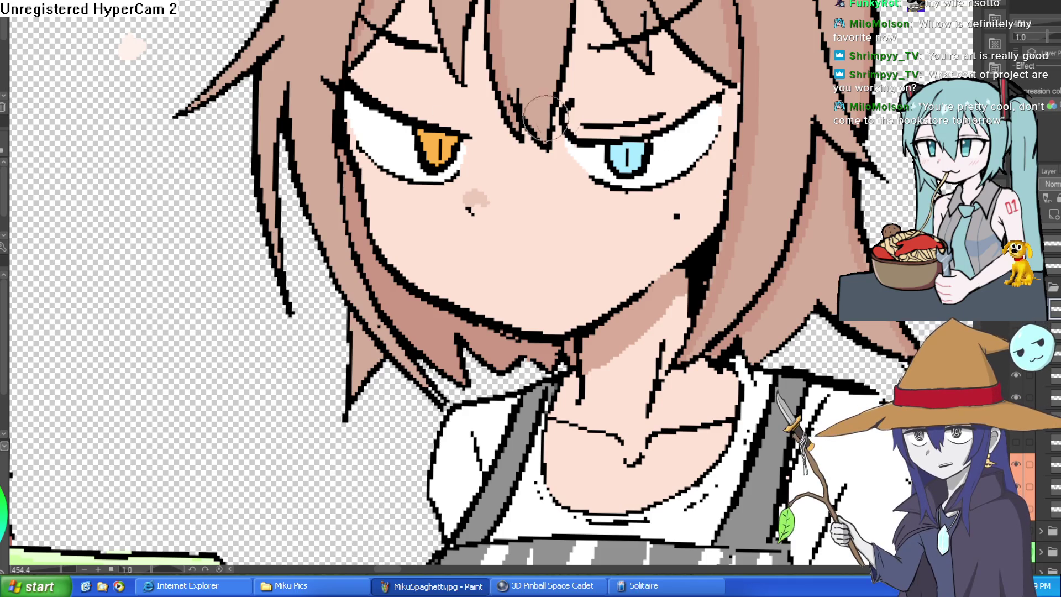
Draw a dark line down from the upper eyelid and add lash strokes above the orange eye.
{"action": "scroll", "coordinate": [519, 131], "scroll_direction": "up", "scroll_amount": 5}
{"action": "mouse_move", "coordinate": [518, 131]}
{"action": "left_mouse_down"}
{"action": "mouse_move", "coordinate": [672, 147]}
{"action": "mouse_move", "coordinate": [736, 111]}
{"action": "mouse_move", "coordinate": [716, 108]}
{"action": "left_mouse_up"}
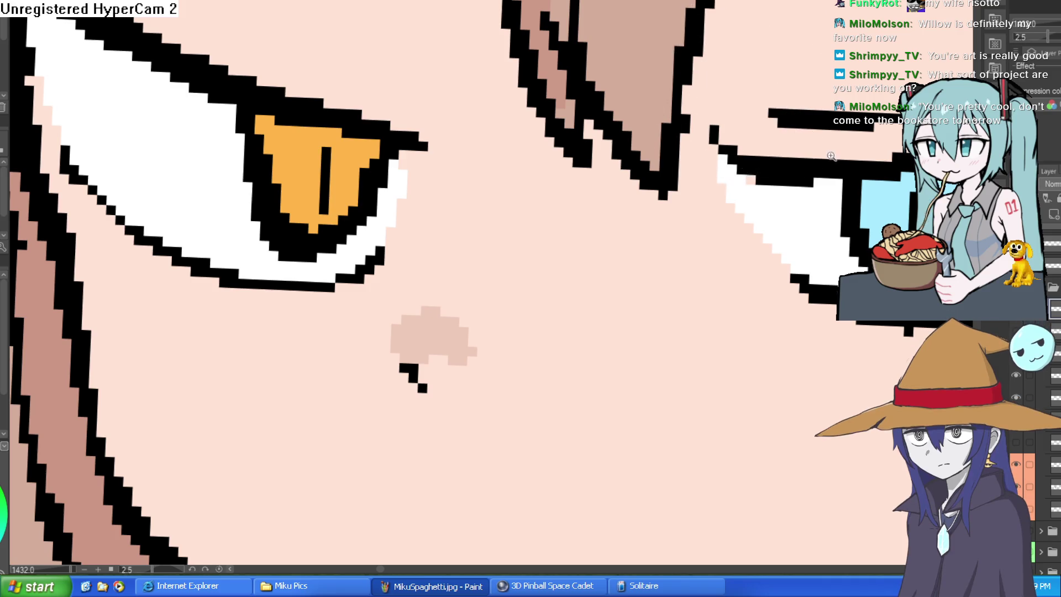
{"action": "scroll", "coordinate": [715, 108], "scroll_direction": "down", "scroll_amount": 5}
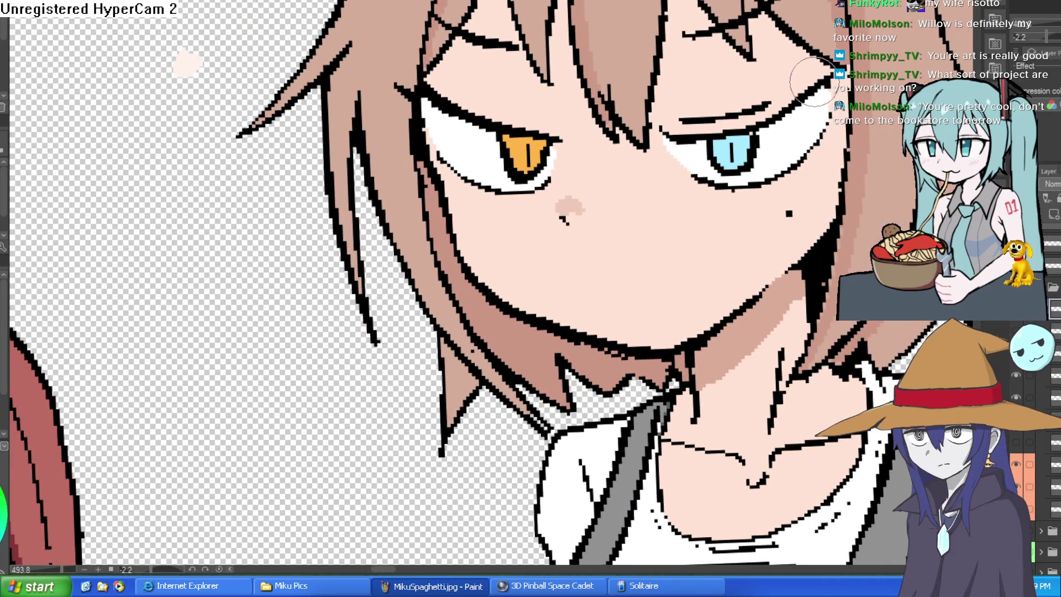
{"action": "scroll", "coordinate": [542, 259], "scroll_direction": "down", "scroll_amount": 5}
{"action": "left_click_drag", "start_coordinate": [766, 172], "coordinate": [681, 136]}
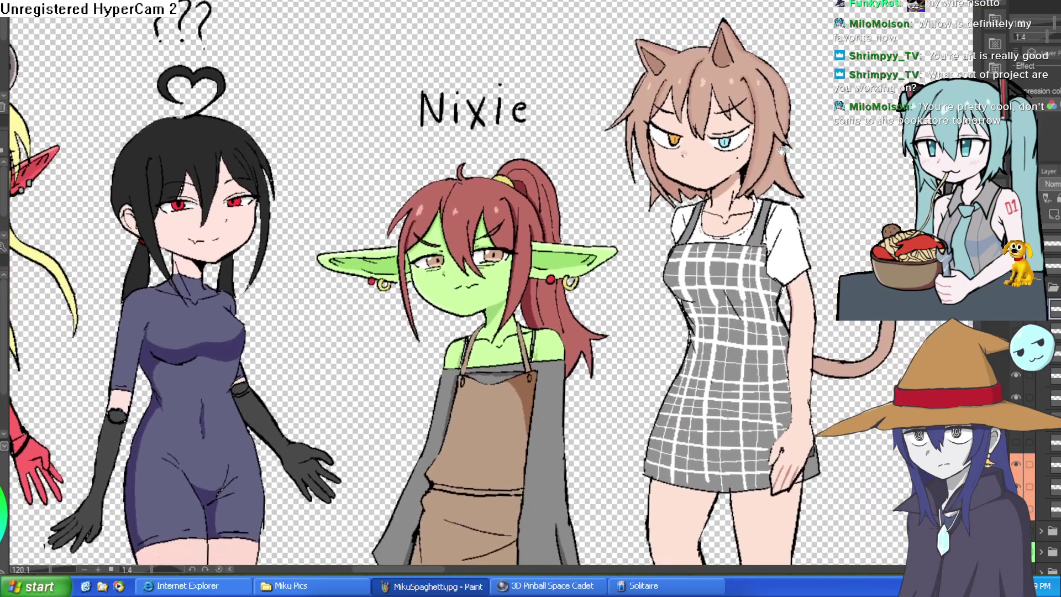
{"action": "scroll", "coordinate": [681, 136], "scroll_direction": "up", "scroll_amount": 5}
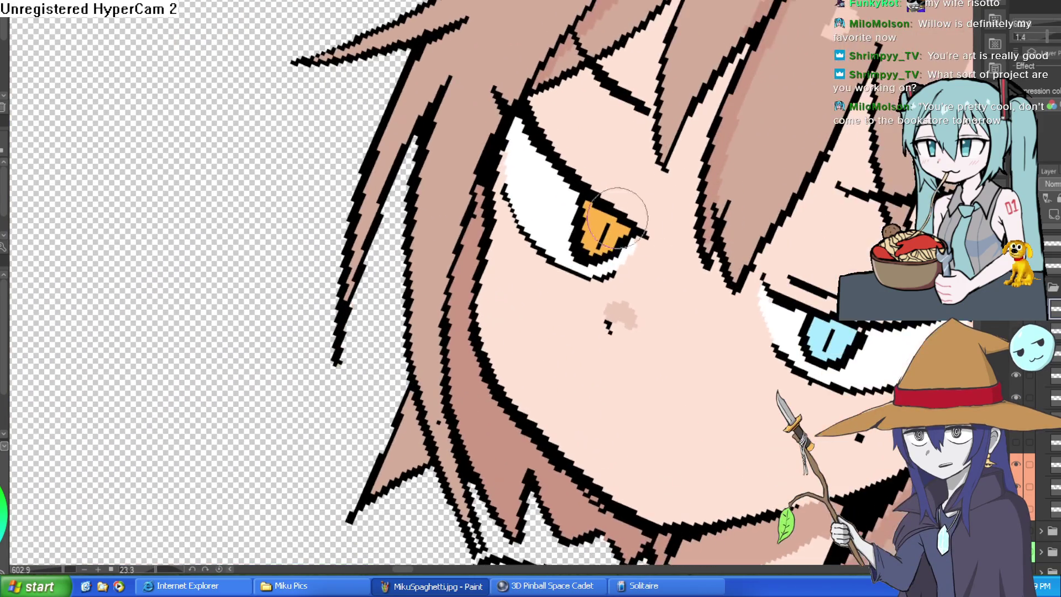
{"action": "left_click_drag", "start_coordinate": [233, 313], "coordinate": [286, 115]}
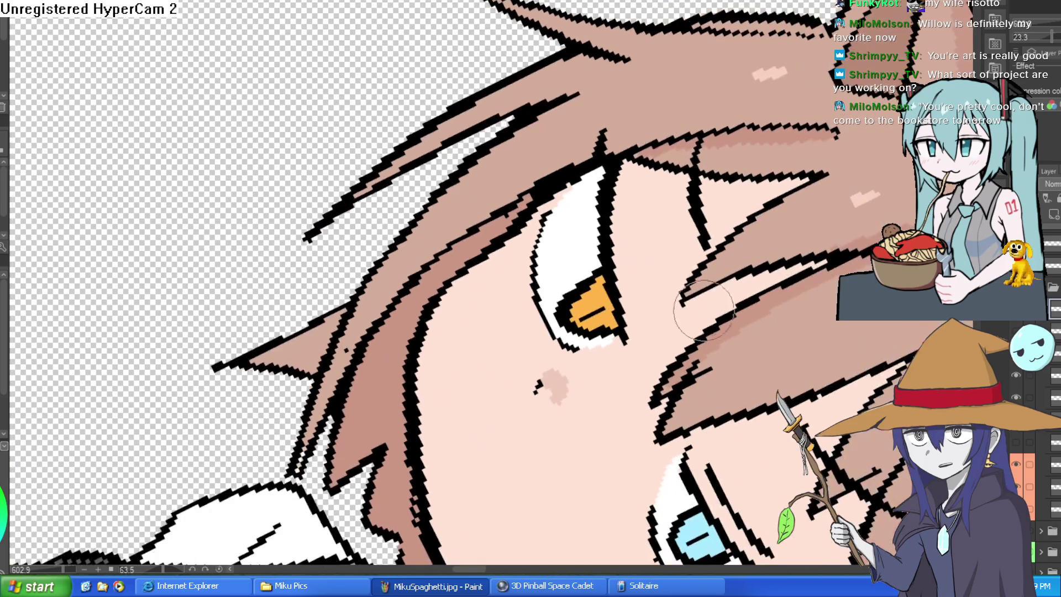
{"action": "mouse_move", "coordinate": [635, 216]}
{"action": "left_mouse_down"}
{"action": "mouse_move", "coordinate": [558, 166]}
{"action": "mouse_move", "coordinate": [428, 127]}
{"action": "mouse_move", "coordinate": [628, 166]}
{"action": "left_mouse_up"}
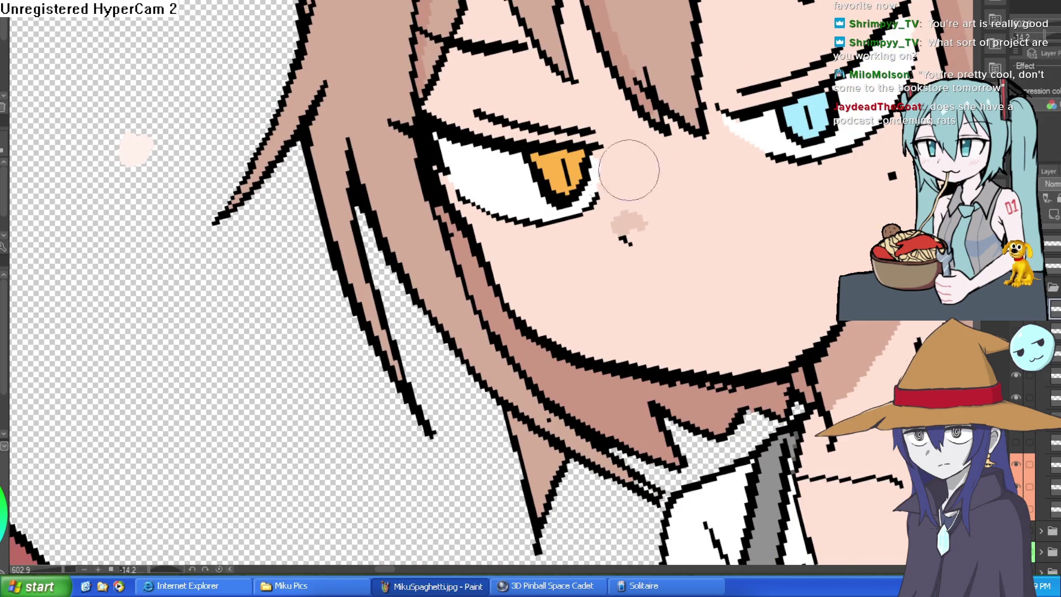
{"action": "scroll", "coordinate": [629, 166], "scroll_direction": "down", "scroll_amount": 4}
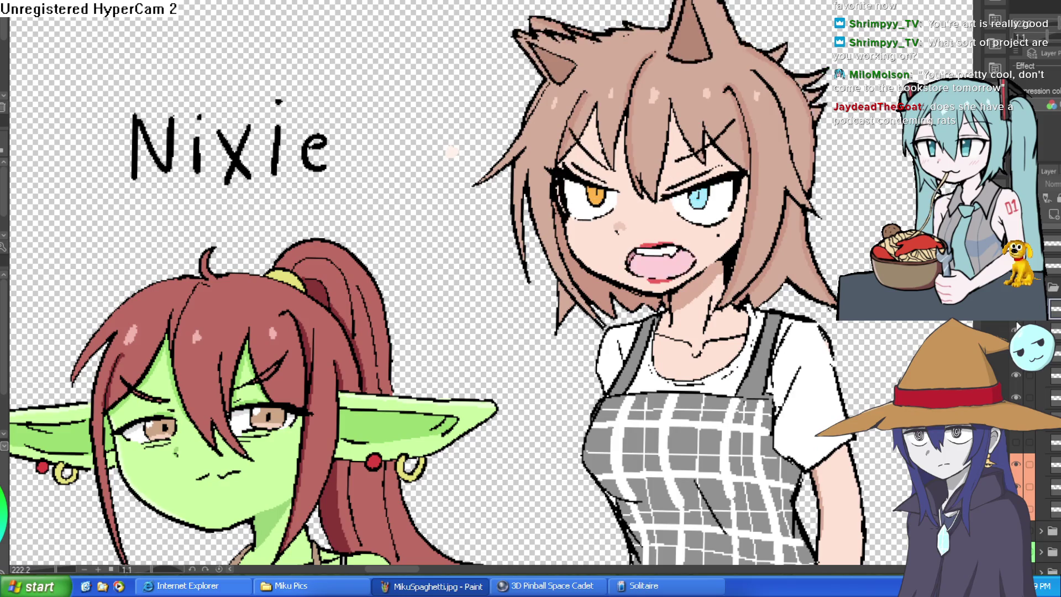
{"action": "scroll", "coordinate": [693, 211], "scroll_direction": "up", "scroll_amount": 4}
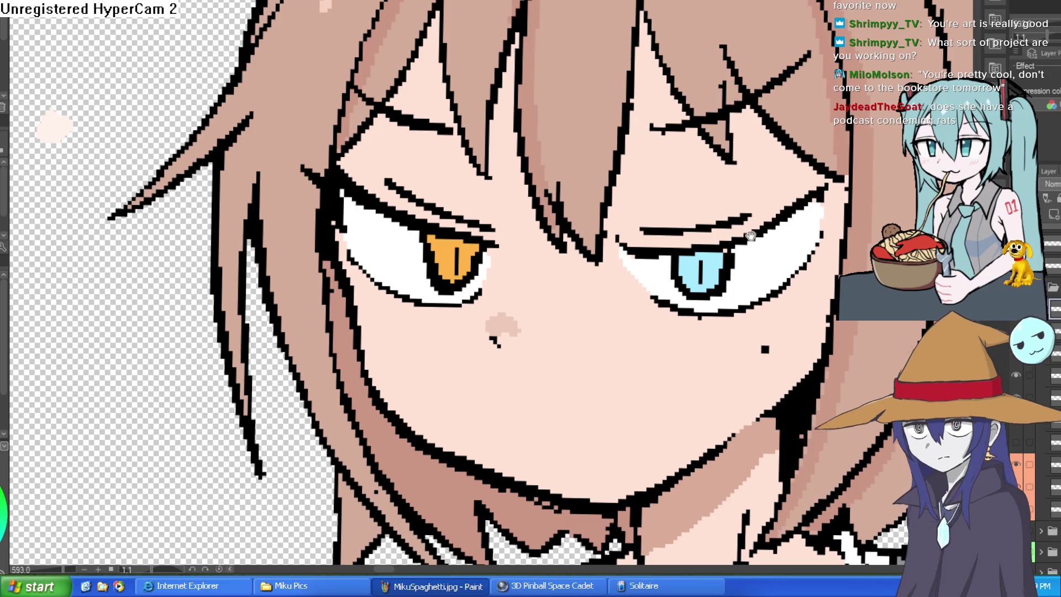
{"action": "scroll", "coordinate": [771, 218], "scroll_direction": "down", "scroll_amount": 3}
{"action": "left_click_drag", "start_coordinate": [771, 218], "coordinate": [524, 189]}
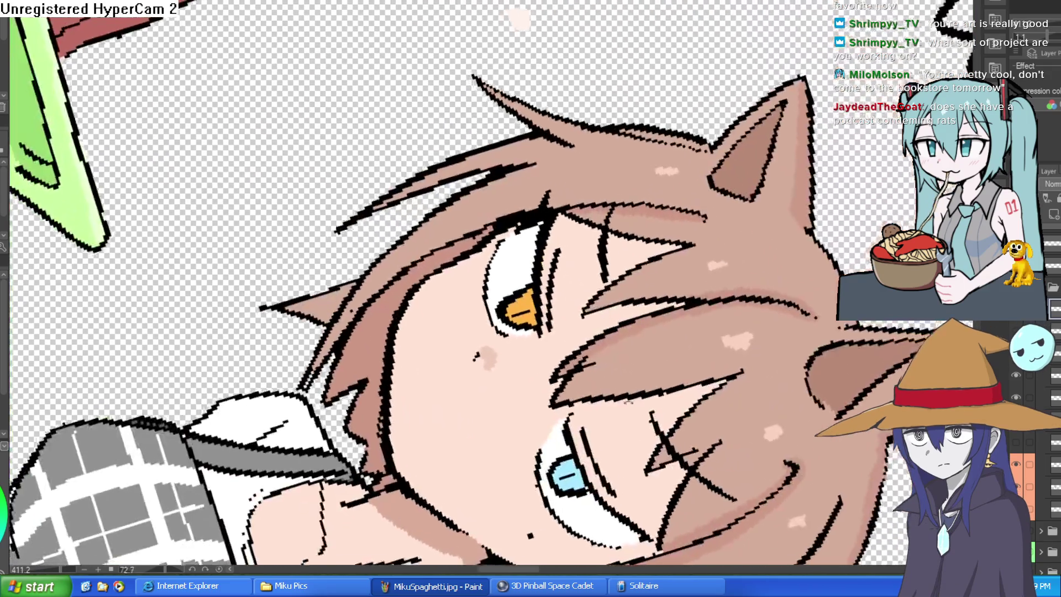
{"action": "scroll", "coordinate": [523, 189], "scroll_direction": "up", "scroll_amount": 2}
{"action": "left_click_drag", "start_coordinate": [449, 206], "coordinate": [471, 323]}
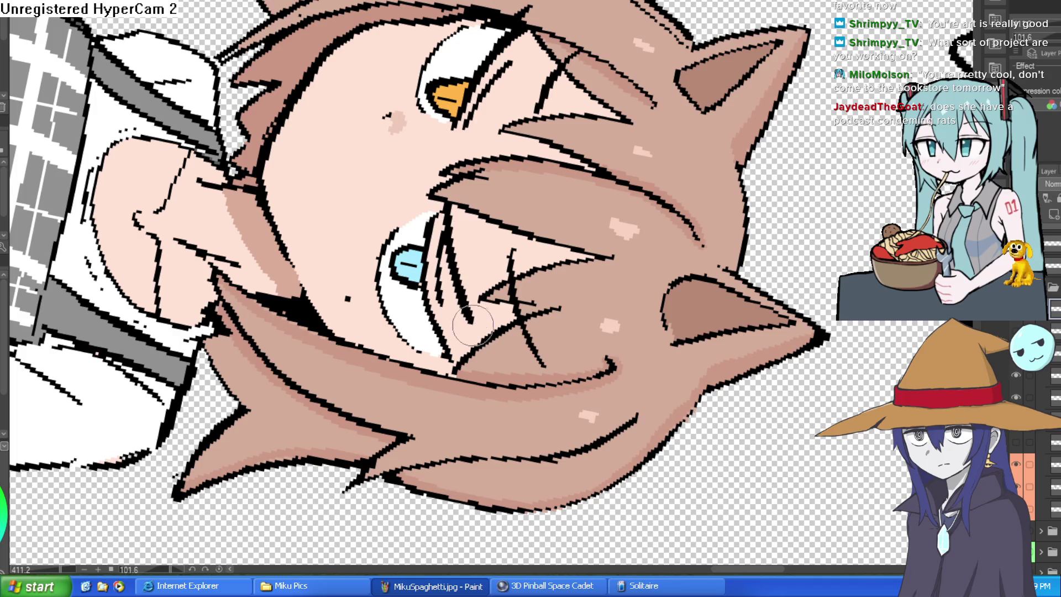
{"action": "mouse_move", "coordinate": [457, 128]}
{"action": "left_mouse_down"}
{"action": "mouse_move", "coordinate": [558, 52]}
{"action": "mouse_move", "coordinate": [487, 111]}
{"action": "left_mouse_up"}
{"action": "mouse_move", "coordinate": [563, 50]}
{"action": "left_mouse_down"}
{"action": "mouse_move", "coordinate": [486, 105]}
{"action": "mouse_move", "coordinate": [525, 116]}
{"action": "mouse_move", "coordinate": [548, 172]}
{"action": "left_mouse_up"}
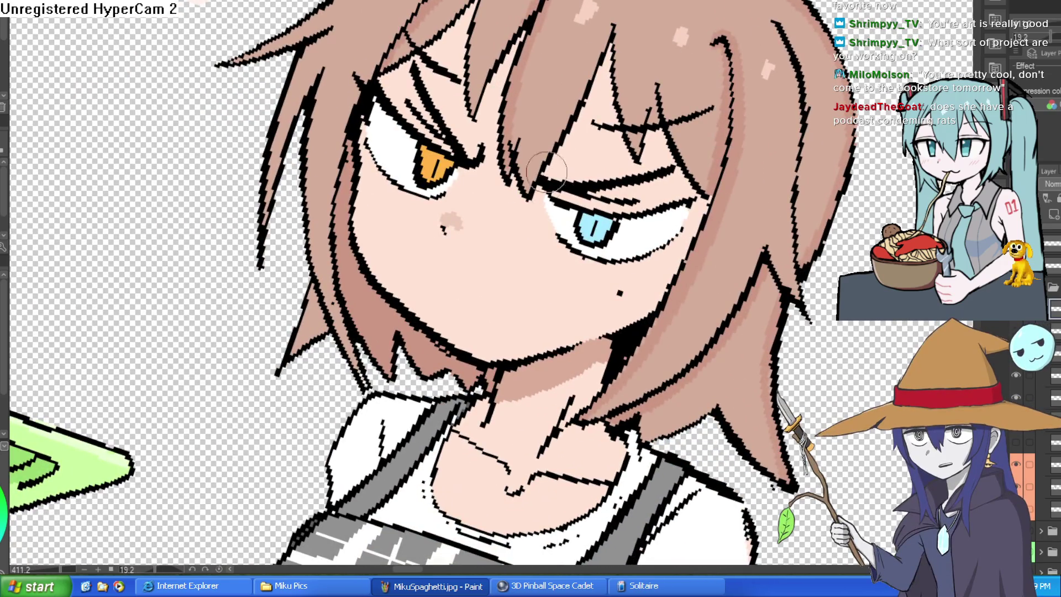
Paint out the pupil in the blue iris, then in the orange iris using its sampled colour.
{"action": "left_click_drag", "start_coordinate": [596, 226], "coordinate": [614, 208]}
{"action": "left_click", "coordinate": [617, 221]}
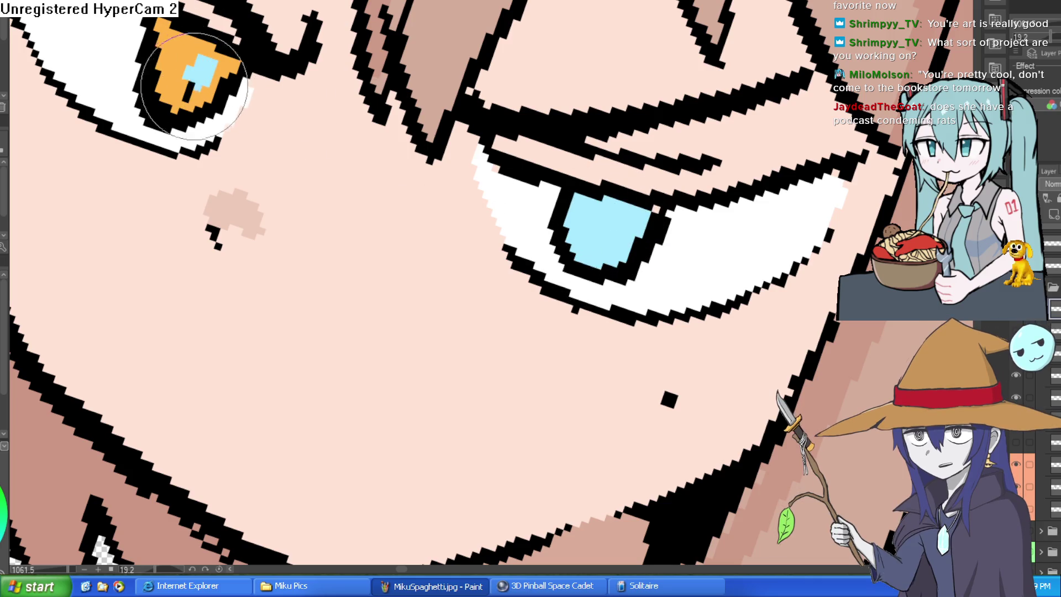
{"action": "left_click", "coordinate": [211, 67], "text": "alt"}
{"action": "left_click_drag", "start_coordinate": [196, 52], "coordinate": [185, 97]}
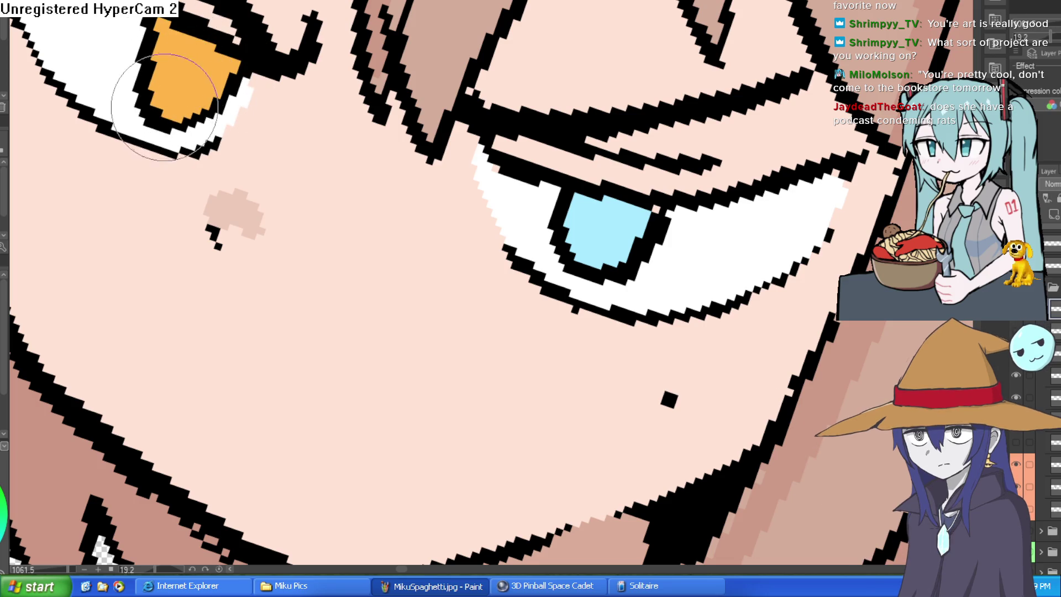
Cover the eye's lower outline with the sampled skin colour.
{"action": "scroll", "coordinate": [166, 63], "scroll_direction": "down", "scroll_amount": 5}
{"action": "mouse_move", "coordinate": [440, 72]}
{"action": "left_mouse_down"}
{"action": "mouse_move", "coordinate": [414, 108]}
{"action": "mouse_move", "coordinate": [442, 122]}
{"action": "left_mouse_up"}
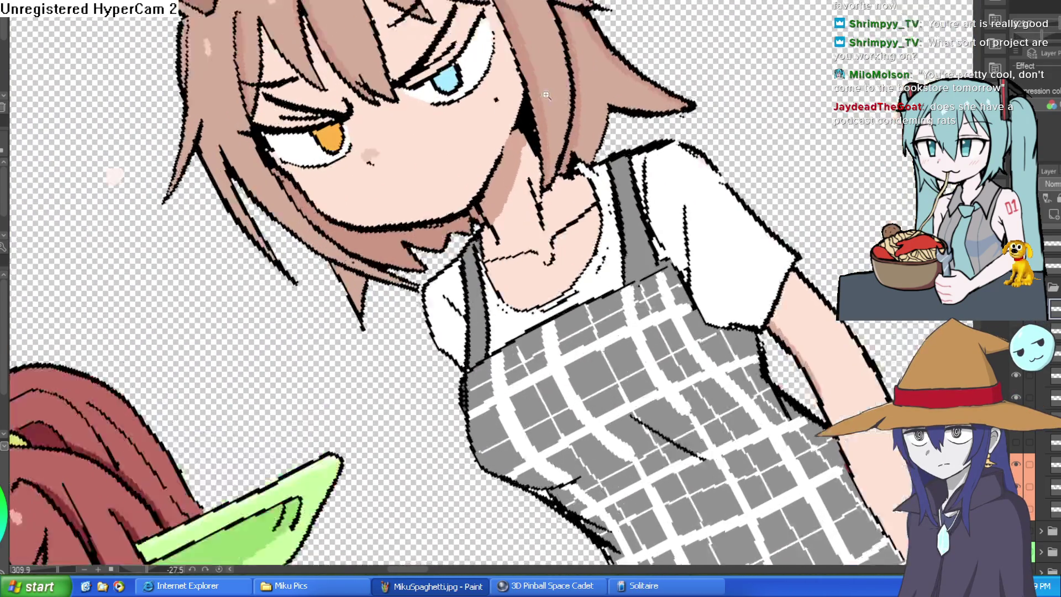
{"action": "scroll", "coordinate": [469, 132], "scroll_direction": "up", "scroll_amount": 5}
{"action": "left_click", "coordinate": [499, 150]}
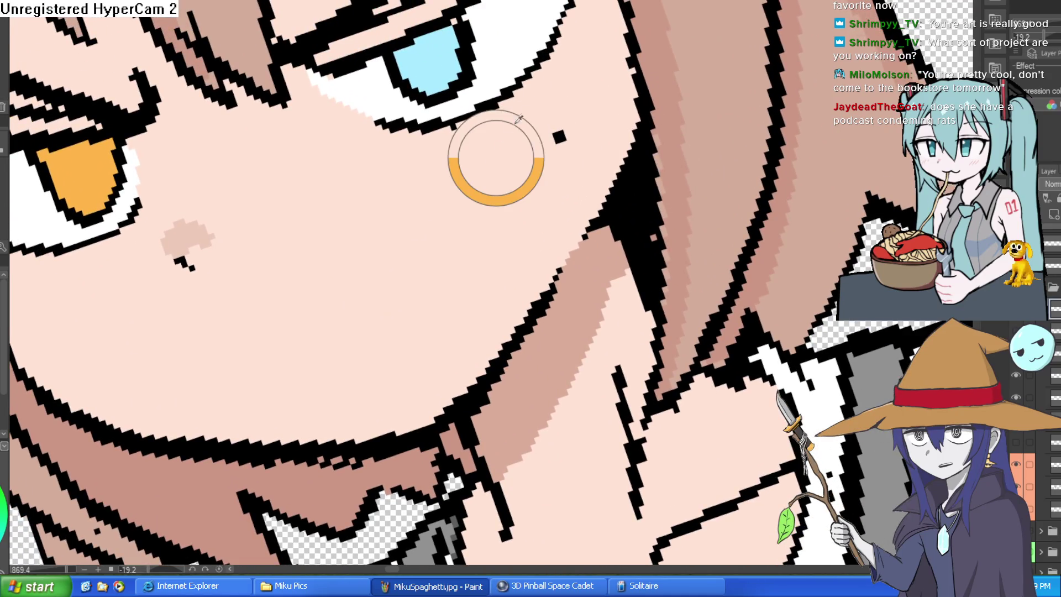
{"action": "left_click_drag", "start_coordinate": [564, 28], "coordinate": [438, 119]}
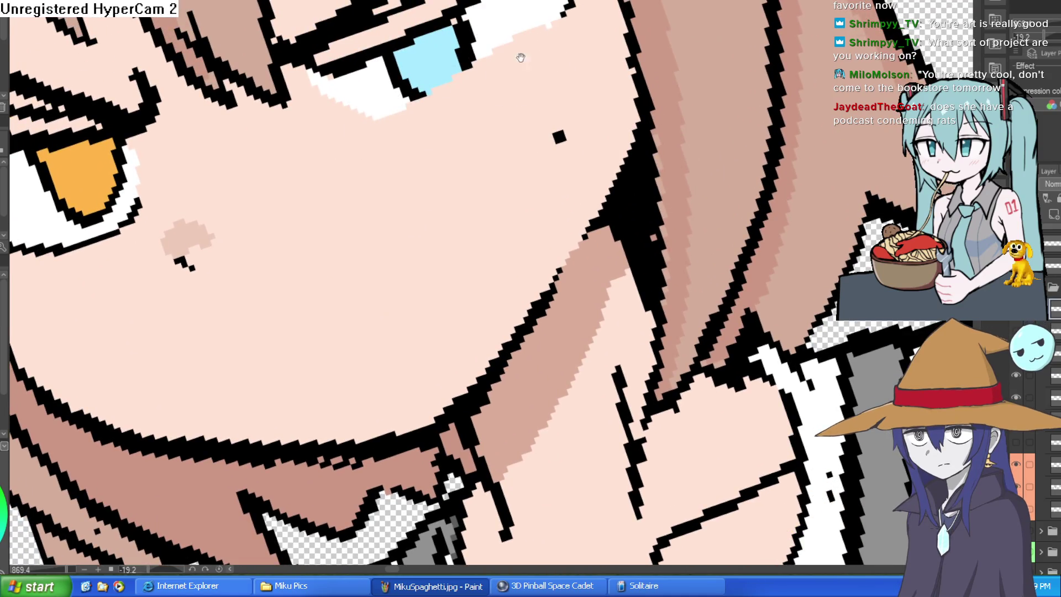
Brighten and widen the white beneath the blue iris and draw a new dark lower eyelid.
{"action": "left_click_drag", "start_coordinate": [543, 36], "coordinate": [538, 118]}
{"action": "mouse_move", "coordinate": [400, 204]}
{"action": "left_mouse_down"}
{"action": "mouse_move", "coordinate": [442, 166]}
{"action": "mouse_move", "coordinate": [530, 139]}
{"action": "mouse_move", "coordinate": [639, 154]}
{"action": "left_mouse_up"}
{"action": "left_click_drag", "start_coordinate": [676, 100], "coordinate": [743, 8]}
{"action": "mouse_move", "coordinate": [702, 72]}
{"action": "left_mouse_down"}
{"action": "mouse_move", "coordinate": [564, 52]}
{"action": "mouse_move", "coordinate": [603, 165]}
{"action": "mouse_move", "coordinate": [678, 274]}
{"action": "mouse_move", "coordinate": [673, 188]}
{"action": "left_mouse_up"}
{"action": "scroll", "coordinate": [673, 188], "scroll_direction": "down", "scroll_amount": 5}
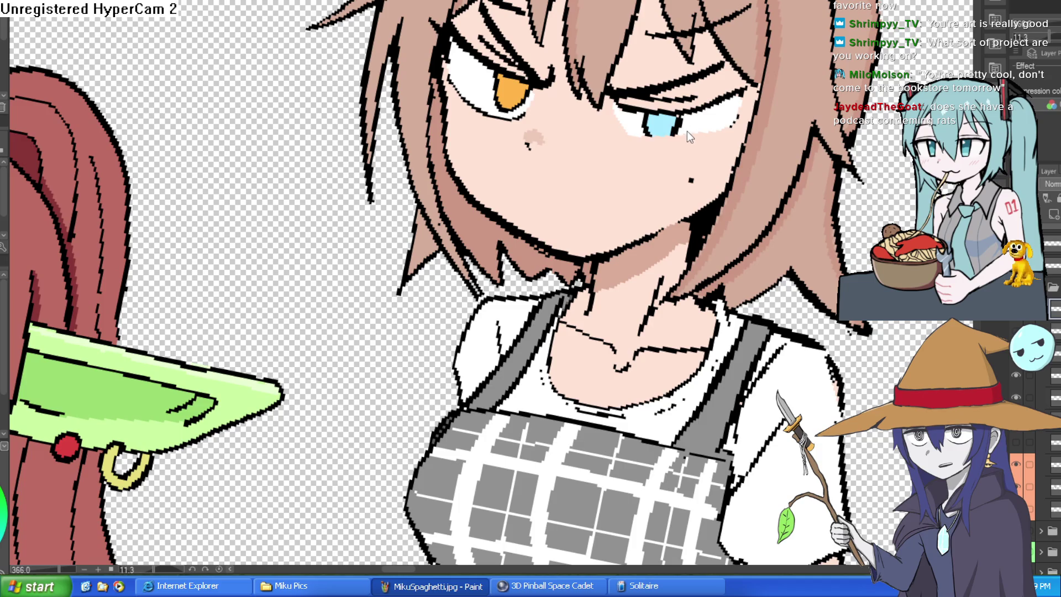
{"action": "left_click_drag", "start_coordinate": [671, 127], "coordinate": [727, 119]}
{"action": "mouse_move", "coordinate": [630, 137]}
{"action": "left_mouse_down"}
{"action": "mouse_move", "coordinate": [705, 146]}
{"action": "mouse_move", "coordinate": [213, 252]}
{"action": "left_mouse_up"}
{"action": "scroll", "coordinate": [711, 132], "scroll_direction": "down", "scroll_amount": 3}
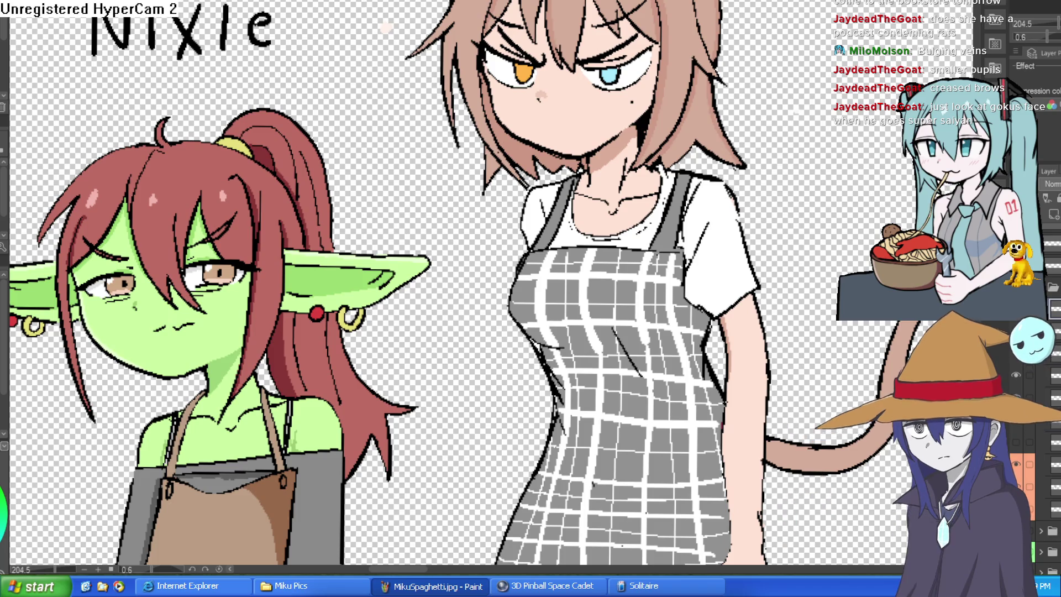
Erase stray strokes at the blue eye's outer corner and in the white beside the iris.
{"action": "mouse_move", "coordinate": [571, 104]}
{"action": "left_mouse_down"}
{"action": "mouse_move", "coordinate": [722, 206]}
{"action": "mouse_move", "coordinate": [691, 238]}
{"action": "mouse_move", "coordinate": [672, 236]}
{"action": "left_mouse_up"}
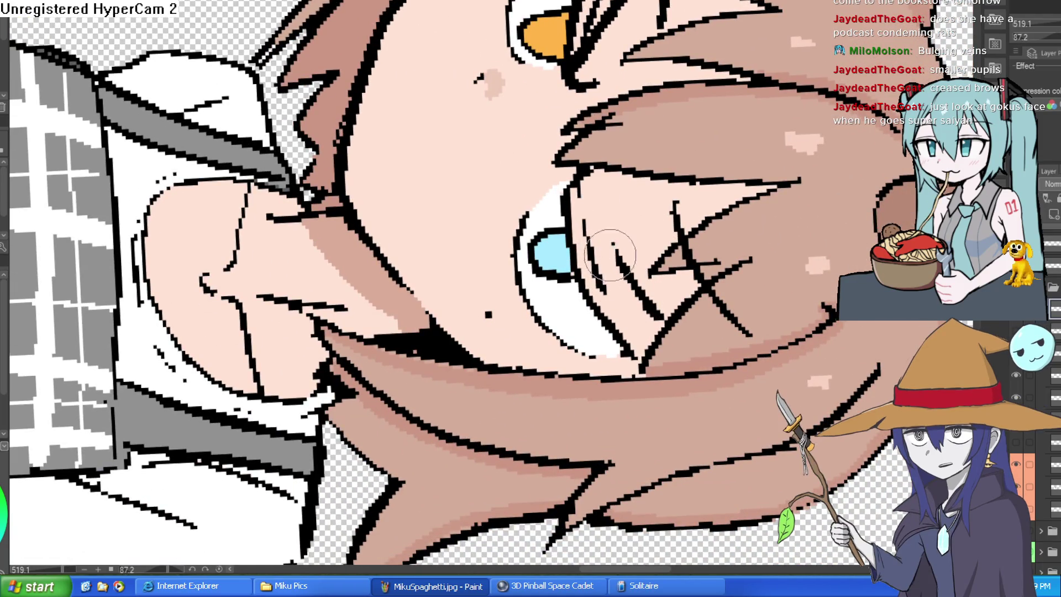
{"action": "left_click_drag", "start_coordinate": [652, 233], "coordinate": [693, 235]}
{"action": "mouse_move", "coordinate": [559, 116]}
{"action": "left_mouse_down"}
{"action": "mouse_move", "coordinate": [517, 88]}
{"action": "mouse_move", "coordinate": [514, 122]}
{"action": "mouse_move", "coordinate": [530, 152]}
{"action": "mouse_move", "coordinate": [528, 61]}
{"action": "mouse_move", "coordinate": [555, 16]}
{"action": "mouse_move", "coordinate": [531, 163]}
{"action": "mouse_move", "coordinate": [518, 58]}
{"action": "mouse_move", "coordinate": [511, 105]}
{"action": "mouse_move", "coordinate": [506, 87]}
{"action": "mouse_move", "coordinate": [517, 138]}
{"action": "left_mouse_up"}
{"action": "mouse_move", "coordinate": [559, 235]}
{"action": "left_mouse_down"}
{"action": "mouse_move", "coordinate": [586, 310]}
{"action": "mouse_move", "coordinate": [614, 342]}
{"action": "mouse_move", "coordinate": [592, 125]}
{"action": "left_mouse_up"}
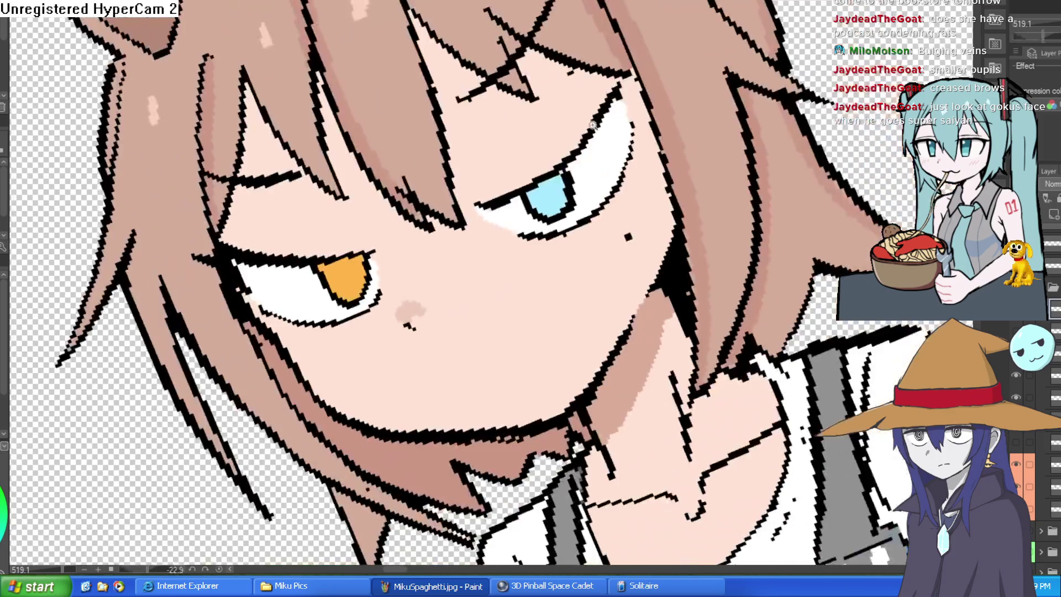
{"action": "scroll", "coordinate": [592, 125], "scroll_direction": "down", "scroll_amount": 5}
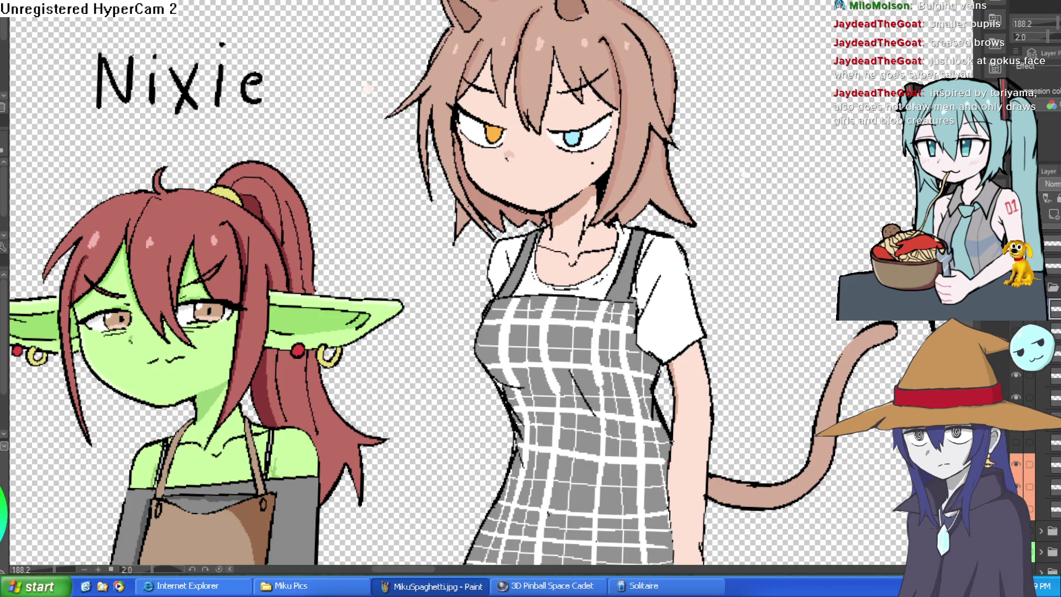
{"action": "scroll", "coordinate": [658, 75], "scroll_direction": "up", "scroll_amount": 4}
{"action": "scroll", "coordinate": [658, 74], "scroll_direction": "down", "scroll_amount": 2}
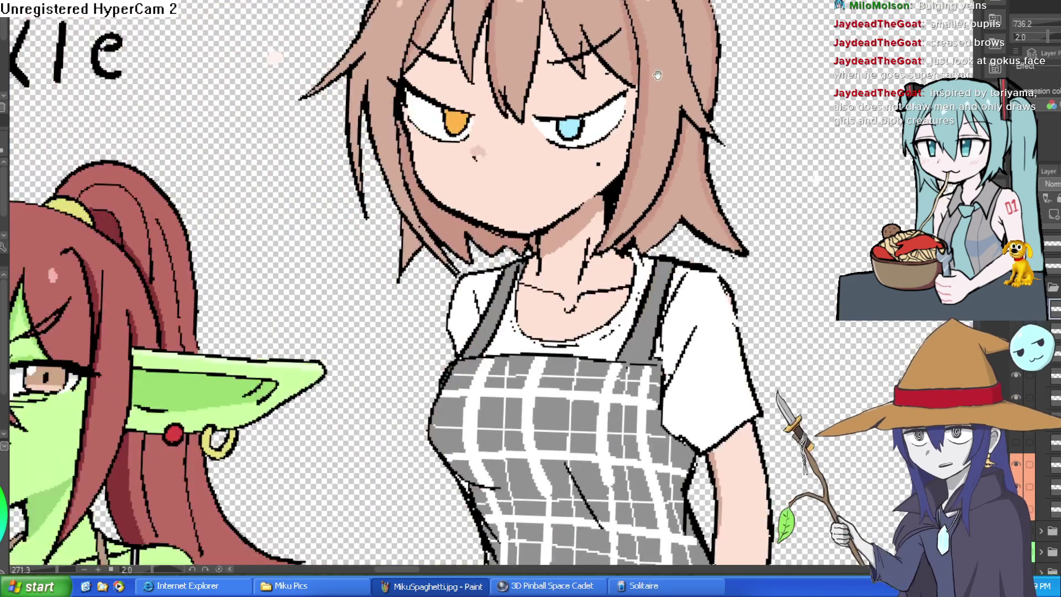
{"action": "scroll", "coordinate": [657, 75], "scroll_direction": "down", "scroll_amount": 4}
{"action": "scroll", "coordinate": [690, 66], "scroll_direction": "up", "scroll_amount": 6}
{"action": "scroll", "coordinate": [702, 62], "scroll_direction": "down", "scroll_amount": 1}
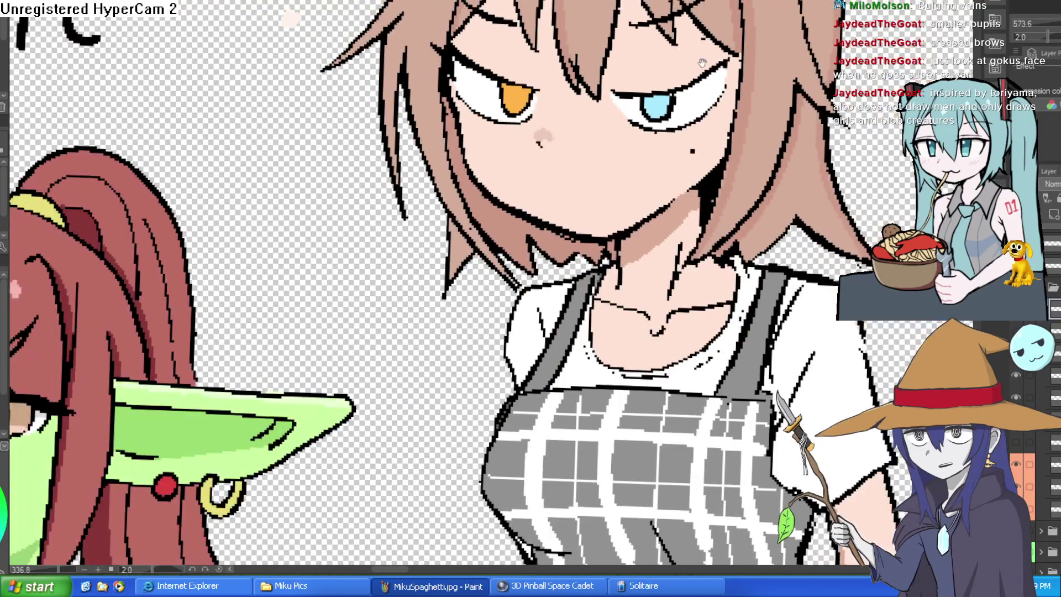
{"action": "scroll", "coordinate": [702, 63], "scroll_direction": "down", "scroll_amount": 2}
{"action": "scroll", "coordinate": [652, 74], "scroll_direction": "up", "scroll_amount": 6}
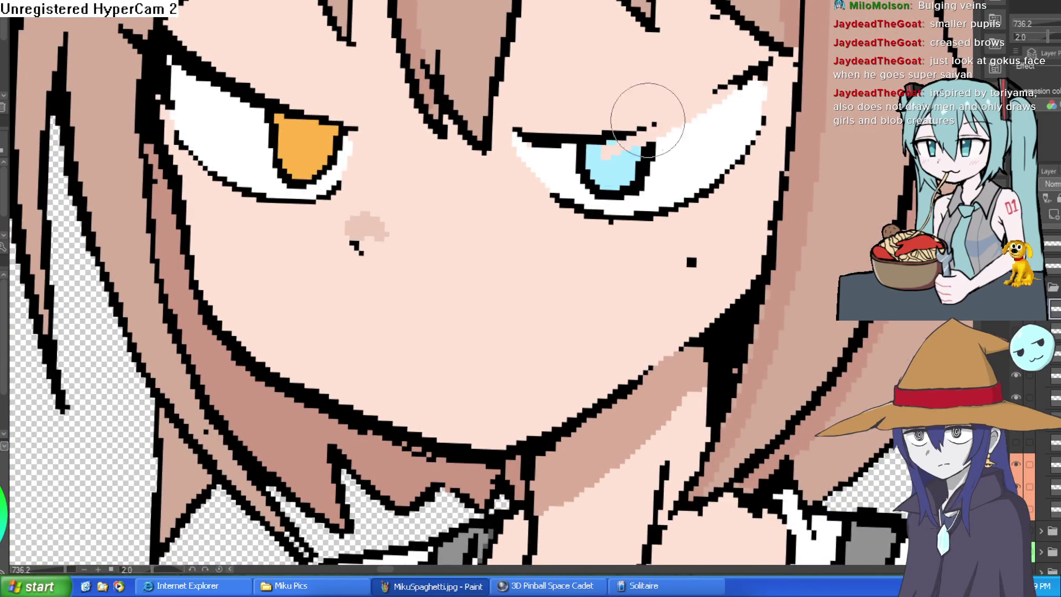
Draw a thick, heavy upper eyelid across the blue eye.
{"action": "left_click_drag", "start_coordinate": [763, 66], "coordinate": [558, 156]}
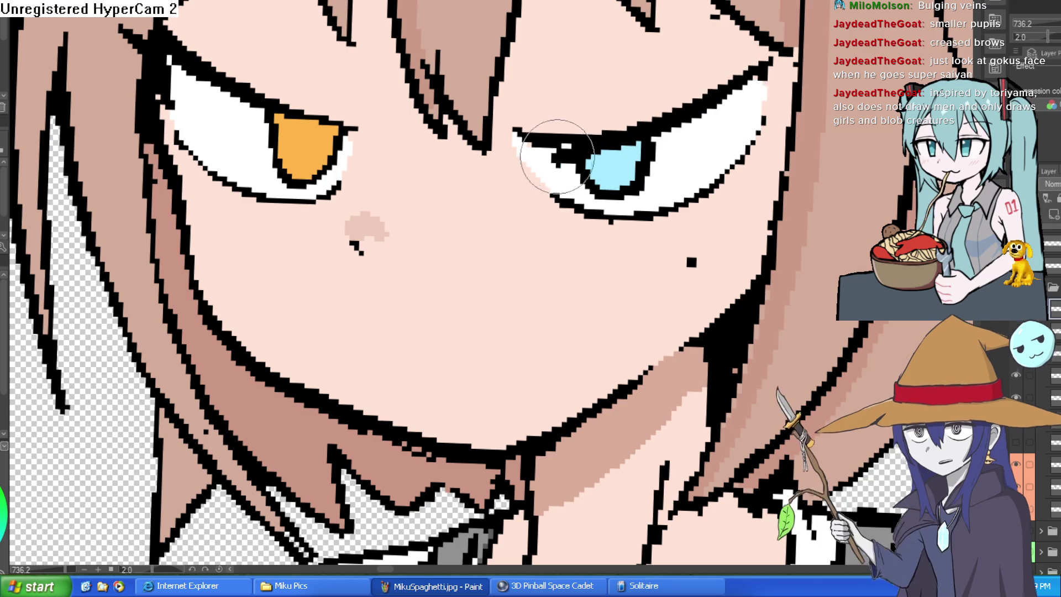
{"action": "mouse_move", "coordinate": [703, 40]}
{"action": "left_mouse_down"}
{"action": "mouse_move", "coordinate": [780, 261]}
{"action": "mouse_move", "coordinate": [620, 40]}
{"action": "left_mouse_up"}
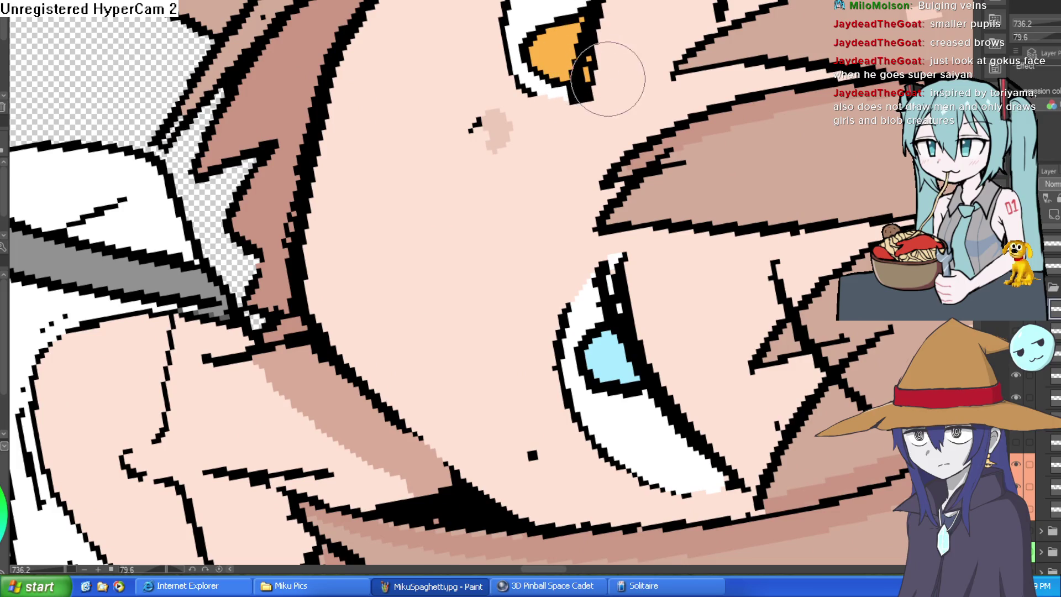
{"action": "left_click_drag", "start_coordinate": [616, 25], "coordinate": [570, 146]}
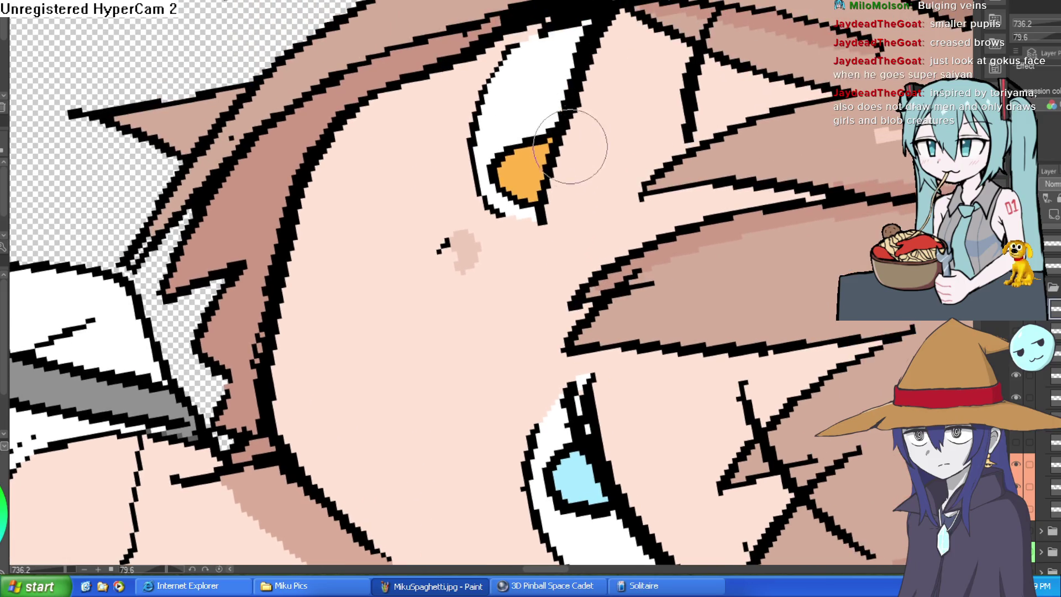
{"action": "scroll", "coordinate": [669, 35], "scroll_direction": "down", "scroll_amount": 5}
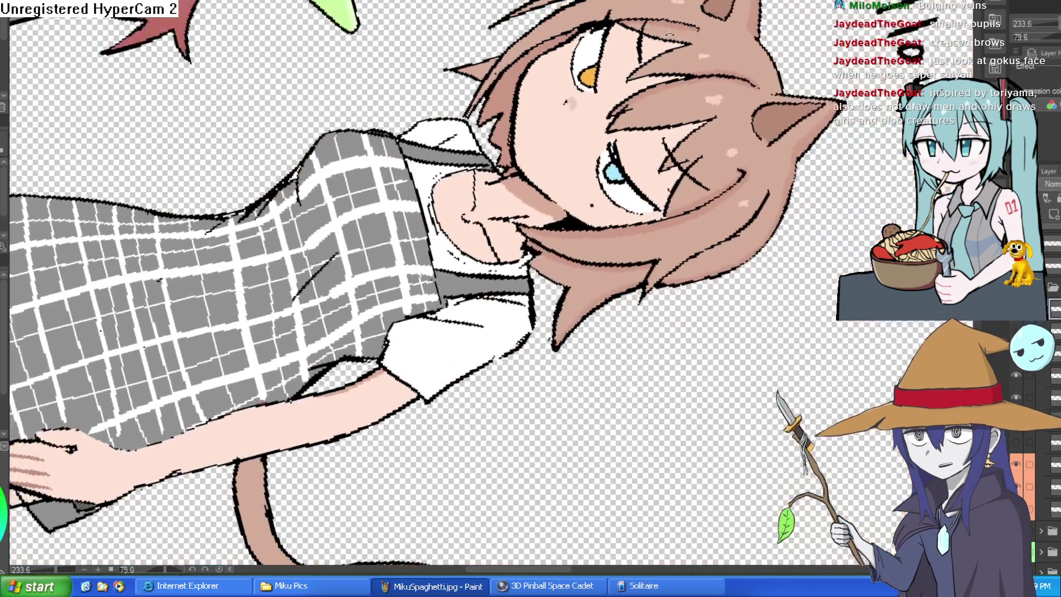
{"action": "left_click_drag", "start_coordinate": [669, 34], "coordinate": [654, 113]}
{"action": "scroll", "coordinate": [654, 114], "scroll_direction": "up", "scroll_amount": 3}
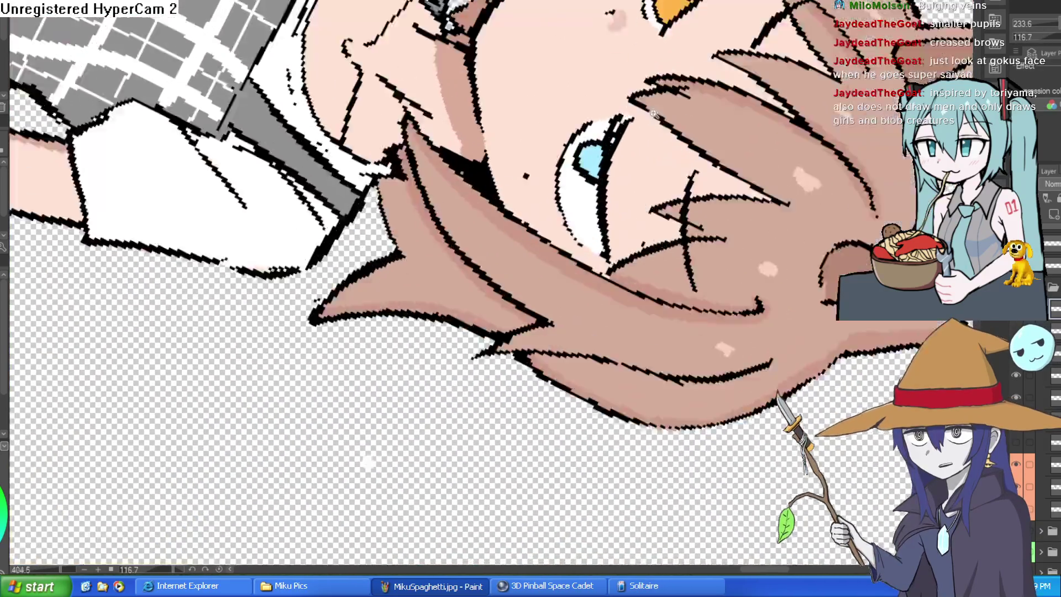
{"action": "scroll", "coordinate": [654, 113], "scroll_direction": "up", "scroll_amount": 2}
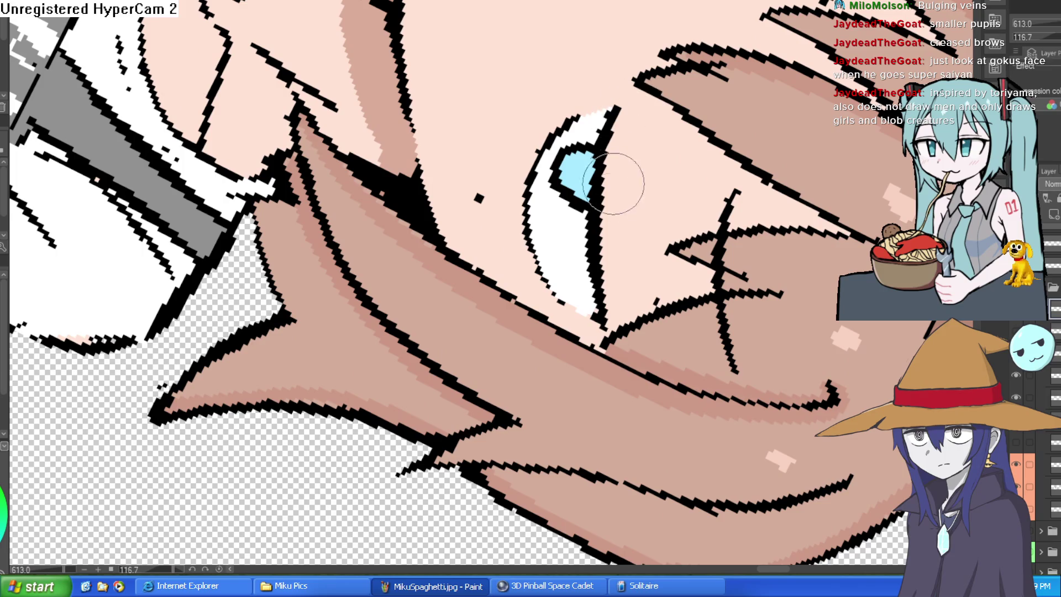
{"action": "scroll", "coordinate": [634, 147], "scroll_direction": "down", "scroll_amount": 2}
{"action": "mouse_move", "coordinate": [634, 147]}
{"action": "left_mouse_down"}
{"action": "mouse_move", "coordinate": [597, 182]}
{"action": "mouse_move", "coordinate": [553, 165]}
{"action": "mouse_move", "coordinate": [582, 95]}
{"action": "left_mouse_up"}
{"action": "scroll", "coordinate": [540, 160], "scroll_direction": "up", "scroll_amount": 2}
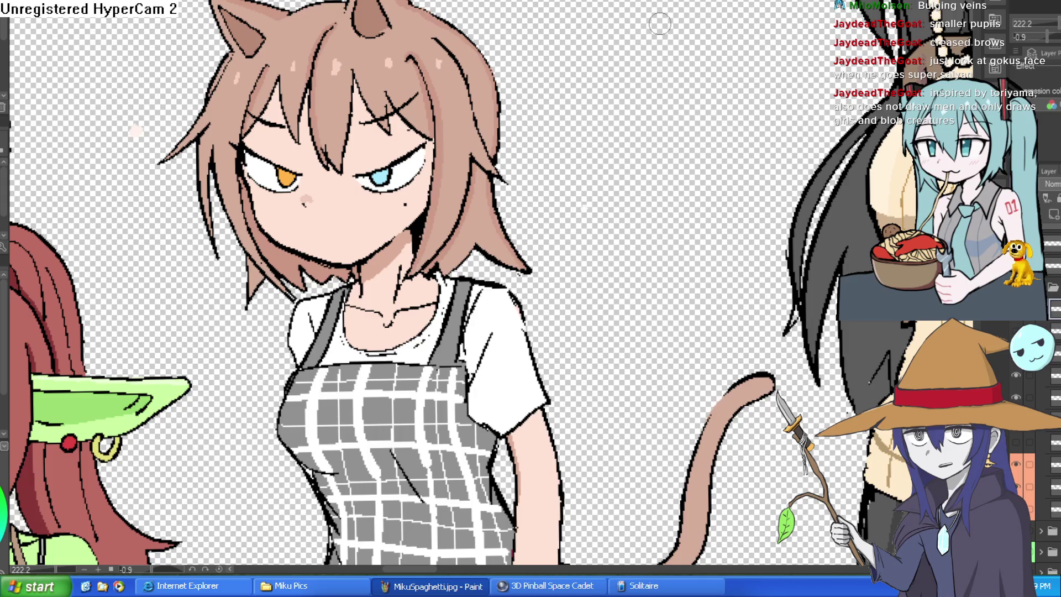
{"action": "scroll", "coordinate": [366, 149], "scroll_direction": "up", "scroll_amount": 5}
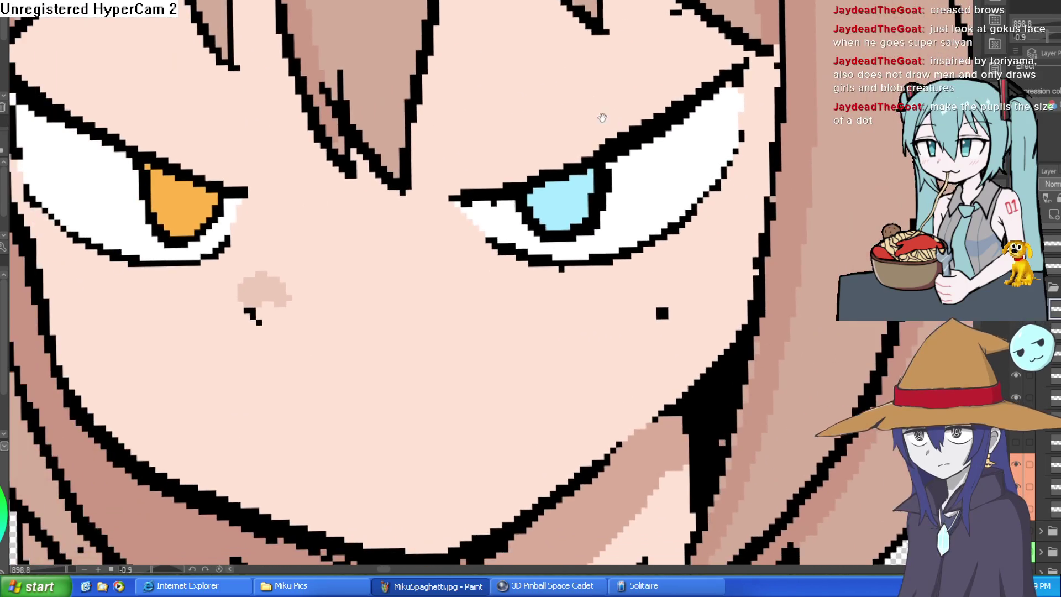
Paint white over part of the orange iris, discarding a trial pupil in the blue iris.
{"action": "left_click_drag", "start_coordinate": [614, 122], "coordinate": [626, 121]}
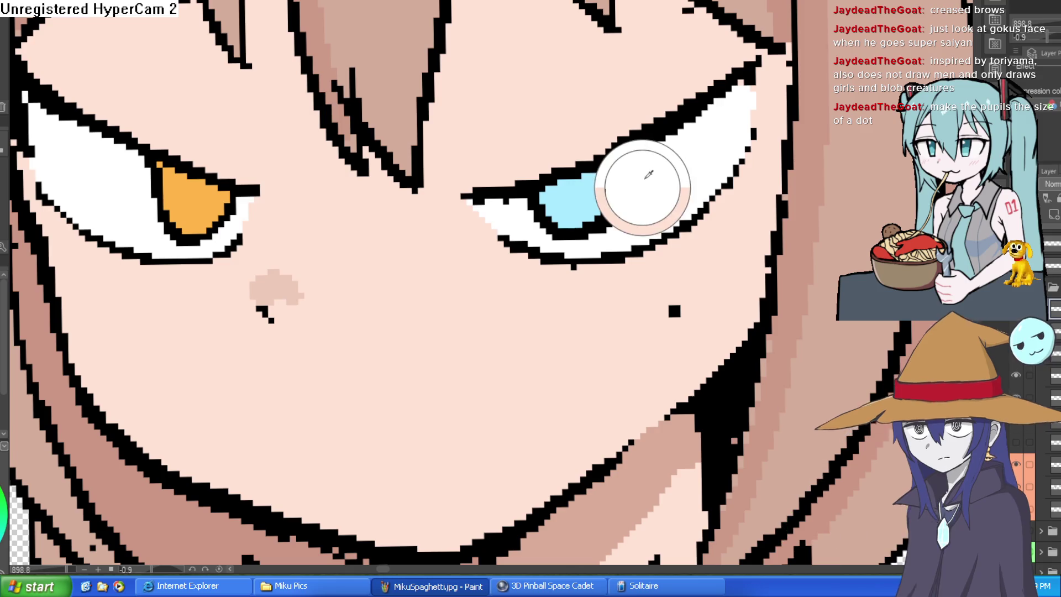
{"action": "mouse_move", "coordinate": [605, 185]}
{"action": "left_mouse_down"}
{"action": "mouse_move", "coordinate": [627, 199]}
{"action": "mouse_move", "coordinate": [621, 189]}
{"action": "mouse_move", "coordinate": [544, 211]}
{"action": "mouse_move", "coordinate": [575, 177]}
{"action": "mouse_move", "coordinate": [540, 230]}
{"action": "mouse_move", "coordinate": [608, 194]}
{"action": "mouse_move", "coordinate": [431, 379]}
{"action": "left_mouse_up"}
{"action": "key", "text": "ctrl+z"}
{"action": "scroll", "coordinate": [431, 378], "scroll_direction": "up", "scroll_amount": 3}
{"action": "mouse_move", "coordinate": [608, 127]}
{"action": "left_mouse_down"}
{"action": "mouse_move", "coordinate": [674, 91]}
{"action": "mouse_move", "coordinate": [604, 71]}
{"action": "mouse_move", "coordinate": [597, 106]}
{"action": "mouse_move", "coordinate": [552, 127]}
{"action": "mouse_move", "coordinate": [566, 120]}
{"action": "left_mouse_up"}
{"action": "scroll", "coordinate": [565, 119], "scroll_direction": "down", "scroll_amount": 5}
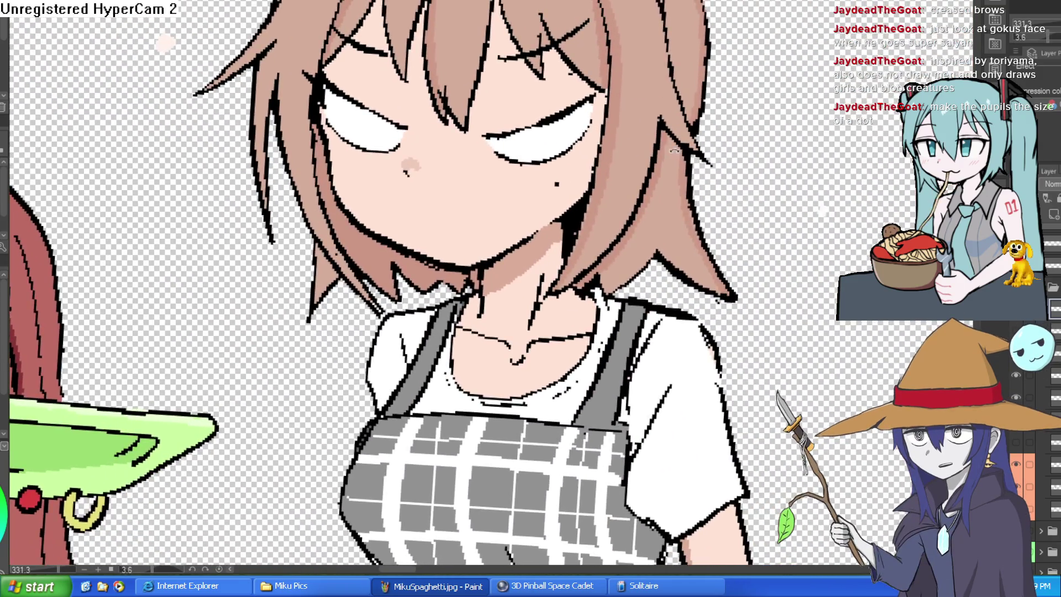
{"action": "left_click_drag", "start_coordinate": [675, 151], "coordinate": [663, 122]}
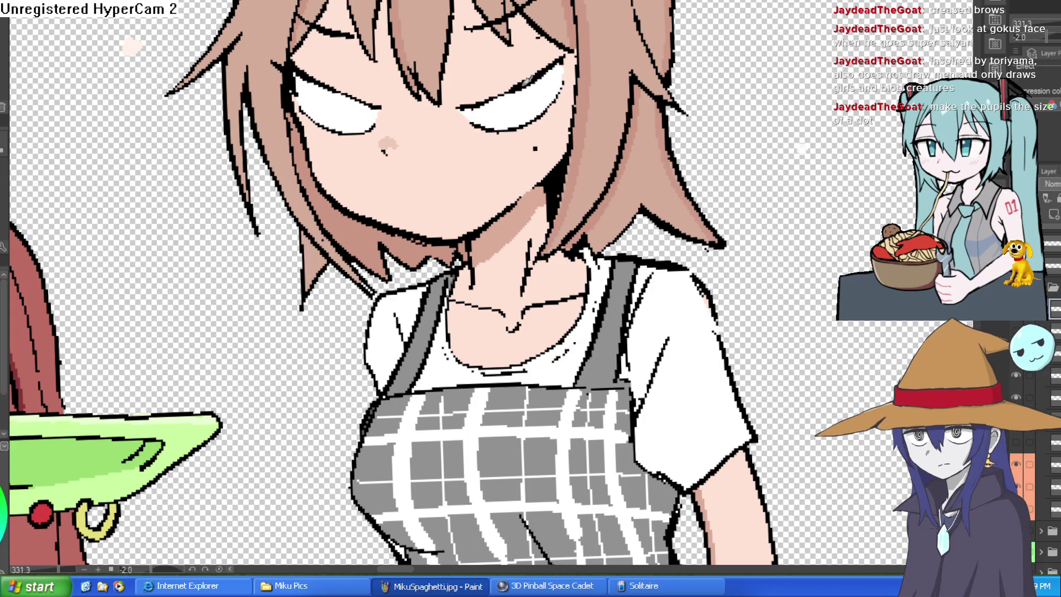
Redraw the ink line running from the eye toward the nose.
{"action": "mouse_move", "coordinate": [206, 27]}
{"action": "left_mouse_down"}
{"action": "mouse_move", "coordinate": [662, 106]}
{"action": "mouse_move", "coordinate": [659, 217]}
{"action": "mouse_move", "coordinate": [648, 203]}
{"action": "mouse_move", "coordinate": [625, 214]}
{"action": "left_mouse_up"}
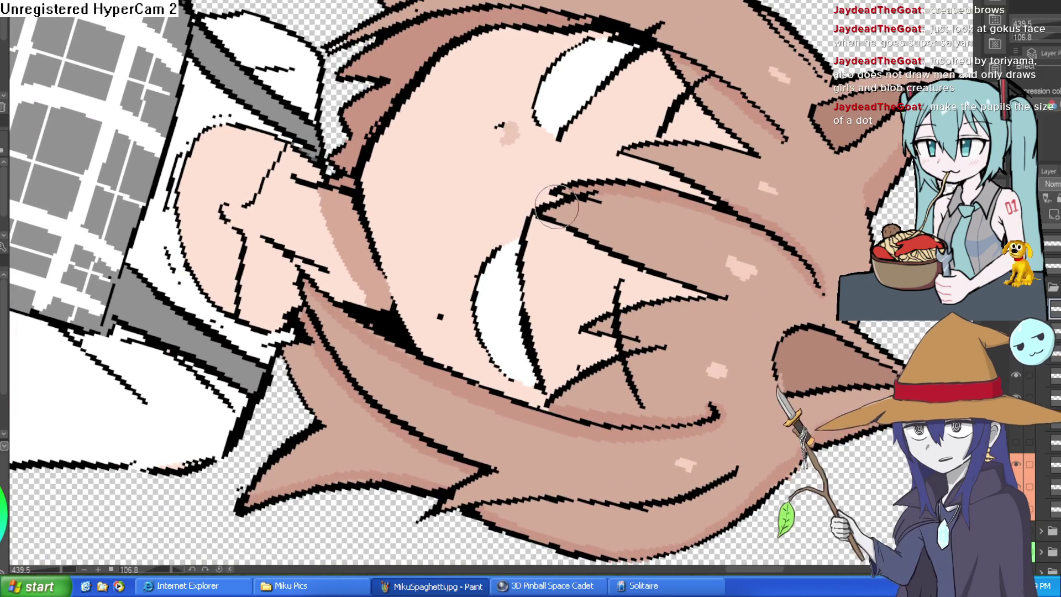
{"action": "left_click_drag", "start_coordinate": [578, 114], "coordinate": [552, 176]}
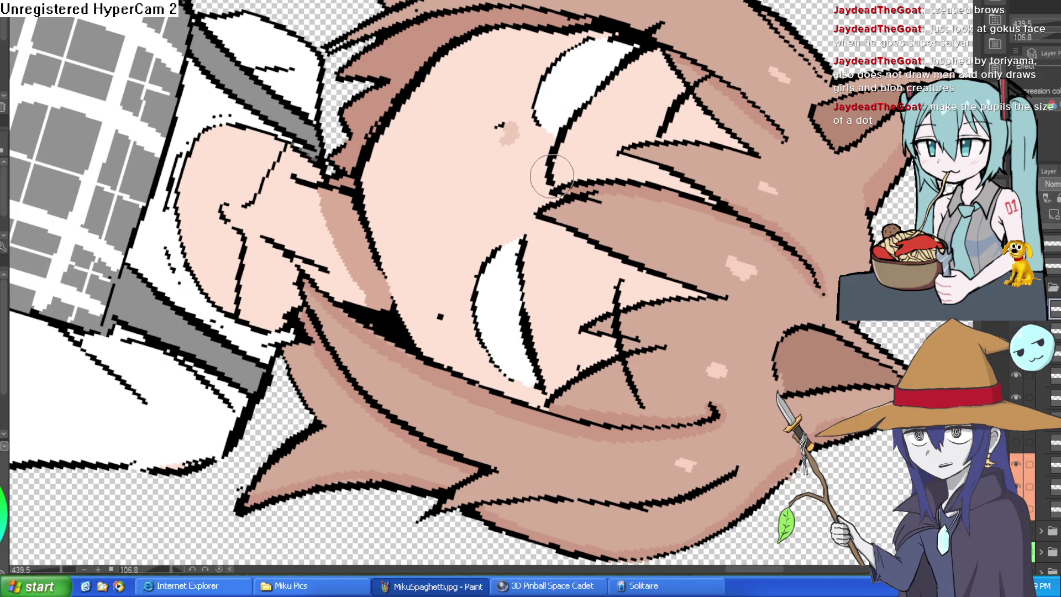
{"action": "key", "text": "ctrl+z"}
{"action": "left_click_drag", "start_coordinate": [524, 260], "coordinate": [549, 200]}
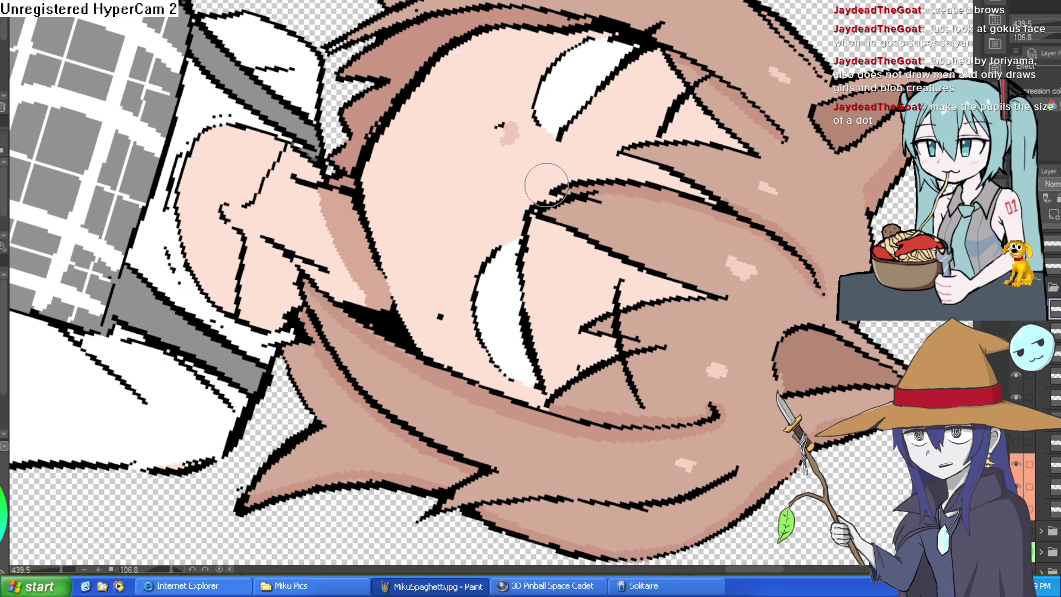
{"action": "key", "text": "ctrl+z"}
{"action": "left_click_drag", "start_coordinate": [525, 260], "coordinate": [567, 180]}
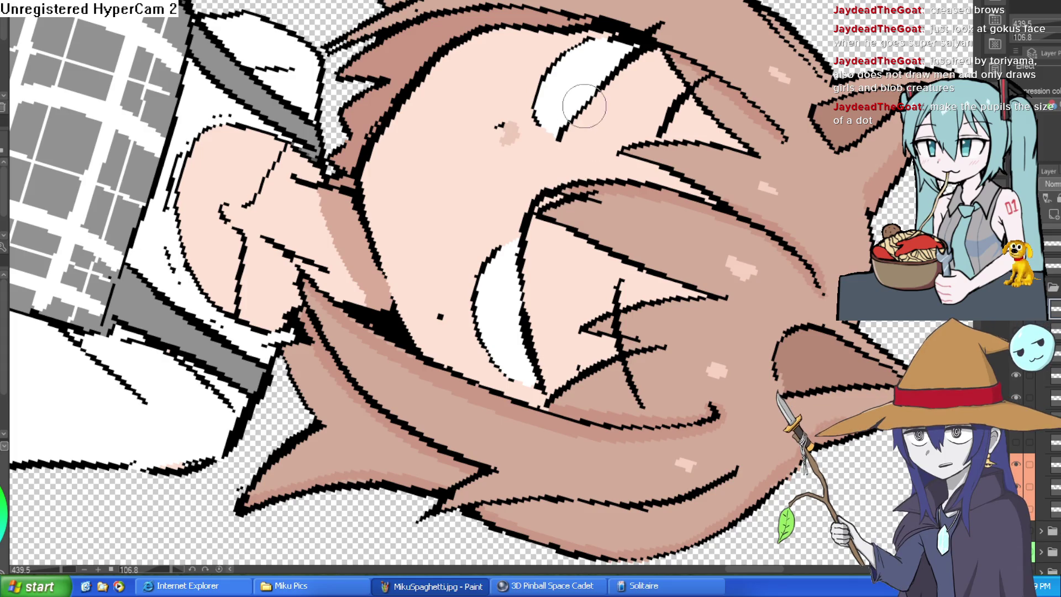
Crease the brow over the right eye and draw both pupils as small dots.
{"action": "mouse_move", "coordinate": [584, 106]}
{"action": "left_mouse_down"}
{"action": "mouse_move", "coordinate": [611, 146]}
{"action": "mouse_move", "coordinate": [531, 197]}
{"action": "left_mouse_up"}
{"action": "mouse_move", "coordinate": [476, 218]}
{"action": "left_mouse_down"}
{"action": "mouse_move", "coordinate": [619, 168]}
{"action": "mouse_move", "coordinate": [650, 126]}
{"action": "left_mouse_up"}
{"action": "scroll", "coordinate": [549, 130], "scroll_direction": "up", "scroll_amount": 3}
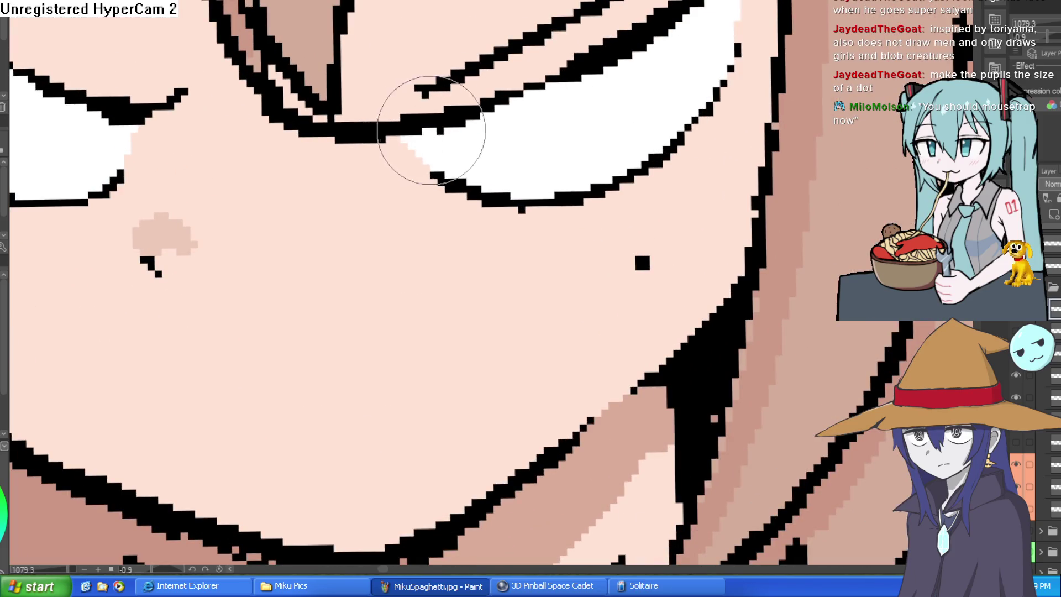
{"action": "scroll", "coordinate": [687, 41], "scroll_direction": "down", "scroll_amount": 1}
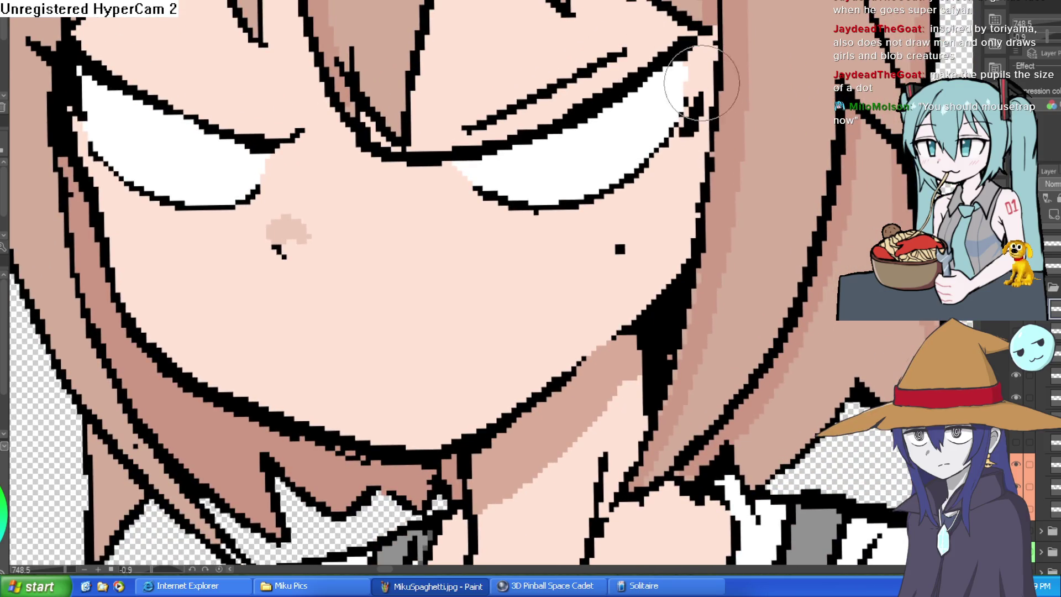
{"action": "mouse_move", "coordinate": [531, 150]}
{"action": "left_mouse_down"}
{"action": "mouse_move", "coordinate": [549, 167]}
{"action": "mouse_move", "coordinate": [534, 145]}
{"action": "left_mouse_up"}
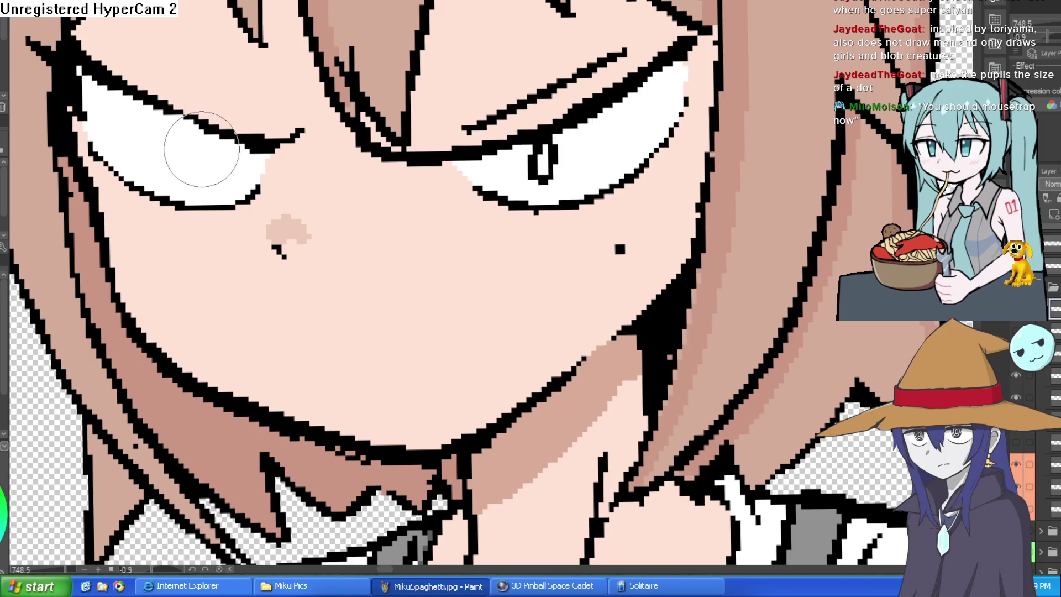
{"action": "left_click_drag", "start_coordinate": [201, 145], "coordinate": [212, 134]}
{"action": "scroll", "coordinate": [611, 121], "scroll_direction": "down", "scroll_amount": 5}
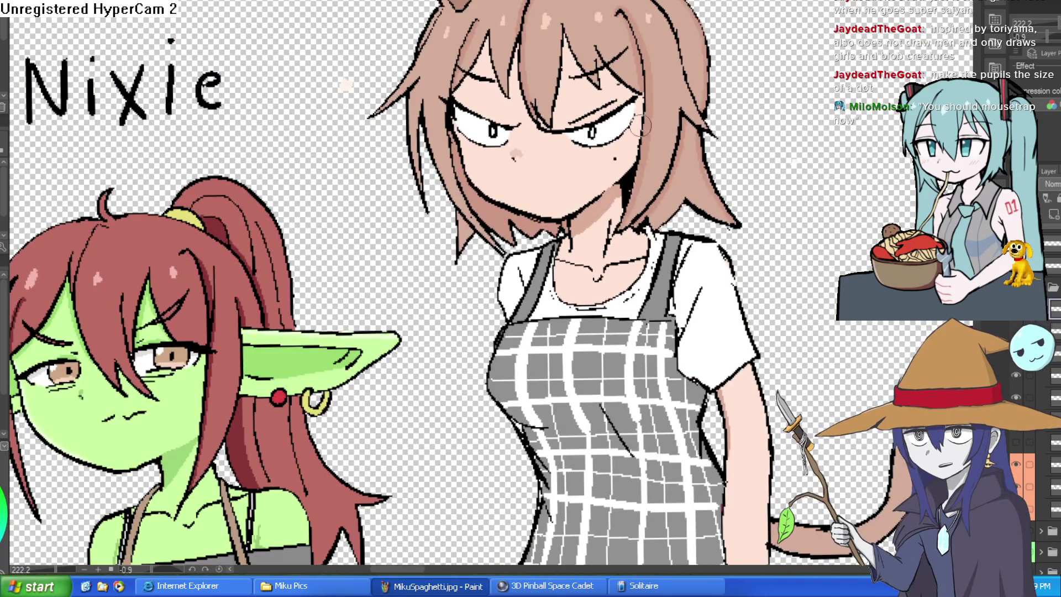
{"action": "scroll", "coordinate": [640, 126], "scroll_direction": "up", "scroll_amount": 4}
Tidy the short stray stroke near the forehead.
{"action": "mouse_move", "coordinate": [608, 147]}
{"action": "left_mouse_down"}
{"action": "mouse_move", "coordinate": [543, 45]}
{"action": "mouse_move", "coordinate": [446, 119]}
{"action": "left_mouse_up"}
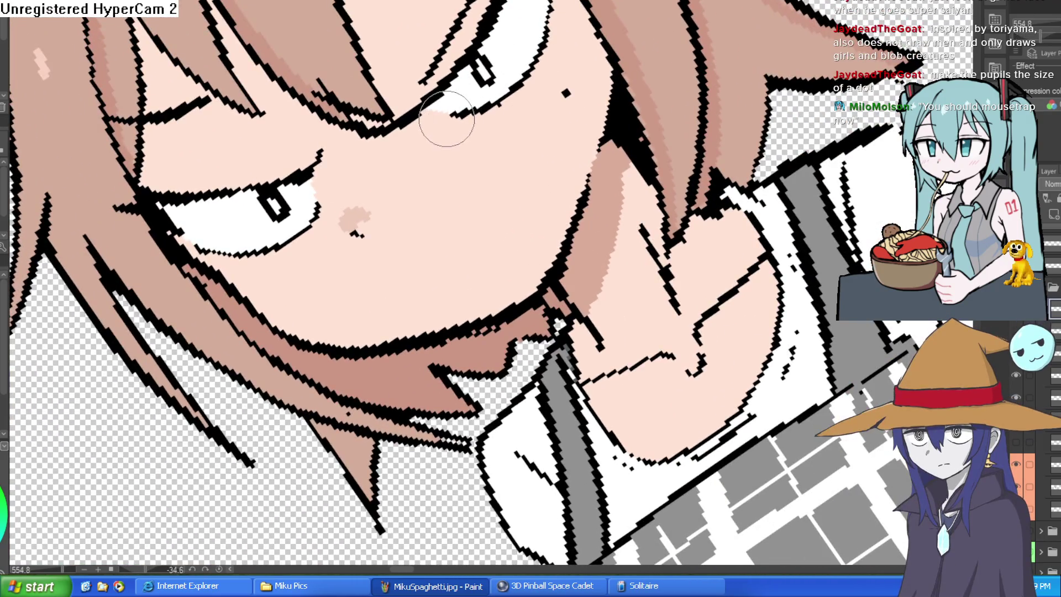
{"action": "mouse_move", "coordinate": [525, 94]}
{"action": "left_mouse_down"}
{"action": "mouse_move", "coordinate": [636, 143]}
{"action": "mouse_move", "coordinate": [669, 221]}
{"action": "left_mouse_up"}
{"action": "mouse_move", "coordinate": [676, 183]}
{"action": "left_mouse_down"}
{"action": "mouse_move", "coordinate": [688, 146]}
{"action": "mouse_move", "coordinate": [725, 127]}
{"action": "mouse_move", "coordinate": [705, 122]}
{"action": "mouse_move", "coordinate": [688, 210]}
{"action": "left_mouse_up"}
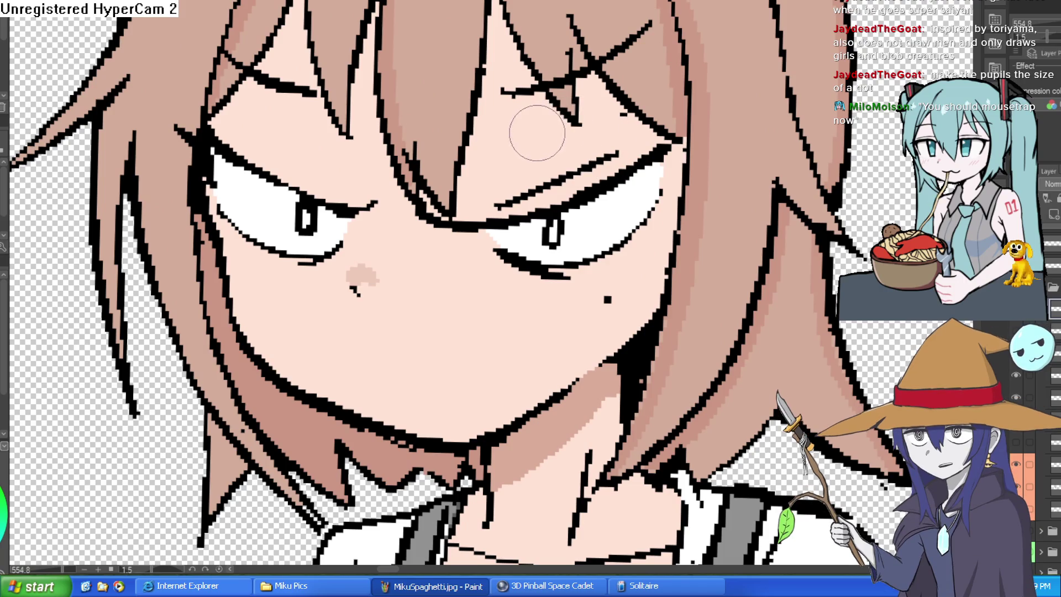
{"action": "left_click_drag", "start_coordinate": [526, 133], "coordinate": [513, 80]}
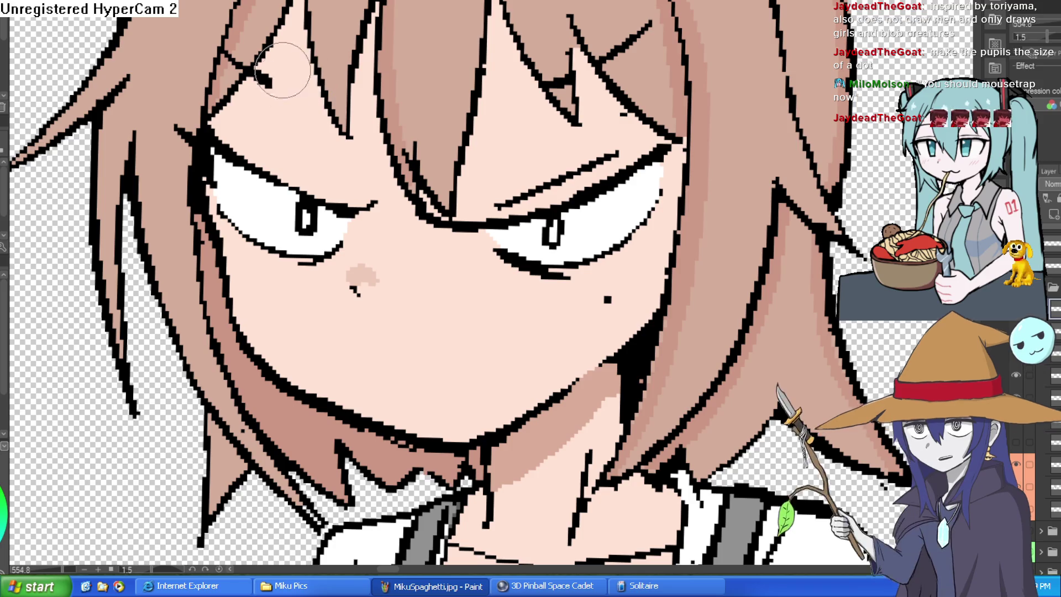
{"action": "scroll", "coordinate": [301, 62], "scroll_direction": "down", "scroll_amount": 2}
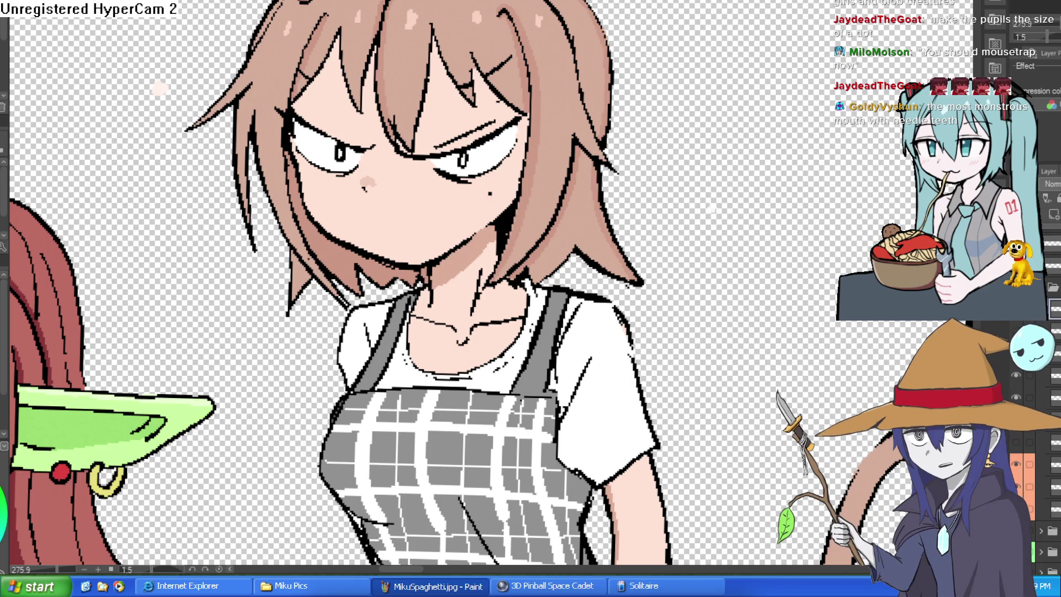
Draw the frowning mouth line, redrawing its left side straighter.
{"action": "mouse_move", "coordinate": [289, 28]}
{"action": "left_mouse_down"}
{"action": "mouse_move", "coordinate": [802, 138]}
{"action": "mouse_move", "coordinate": [829, 154]}
{"action": "left_mouse_up"}
{"action": "scroll", "coordinate": [599, 172], "scroll_direction": "up", "scroll_amount": 4}
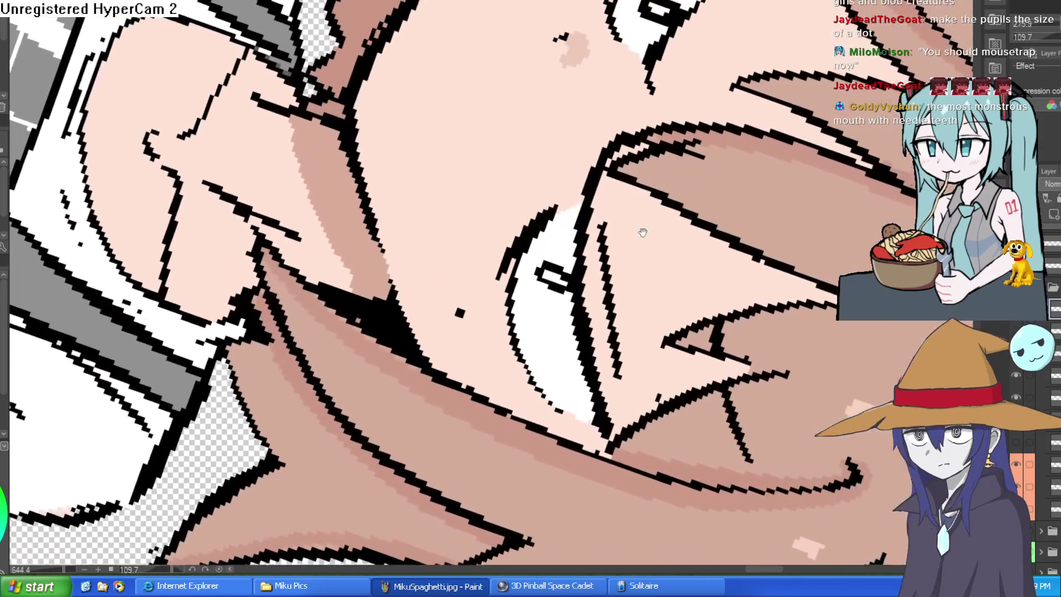
{"action": "left_click_drag", "start_coordinate": [608, 149], "coordinate": [436, 138]}
{"action": "scroll", "coordinate": [436, 138], "scroll_direction": "down", "scroll_amount": 3}
{"action": "scroll", "coordinate": [437, 138], "scroll_direction": "down", "scroll_amount": 2}
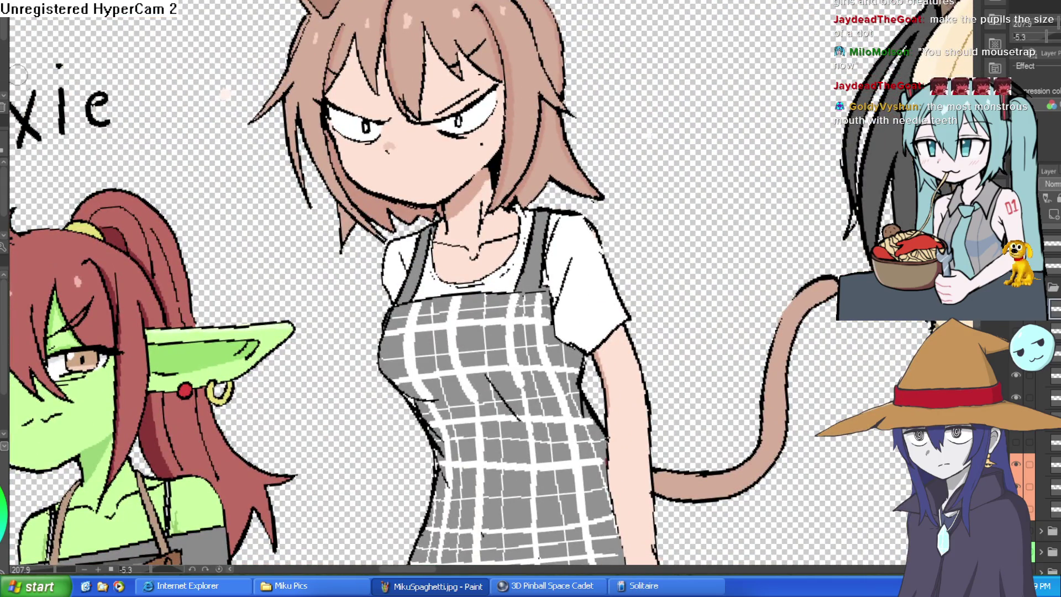
{"action": "scroll", "coordinate": [437, 160], "scroll_direction": "up", "scroll_amount": 5}
{"action": "mouse_move", "coordinate": [437, 160]}
{"action": "left_mouse_down"}
{"action": "mouse_move", "coordinate": [695, 144]}
{"action": "mouse_move", "coordinate": [614, 88]}
{"action": "left_mouse_up"}
{"action": "scroll", "coordinate": [613, 88], "scroll_direction": "down", "scroll_amount": 3}
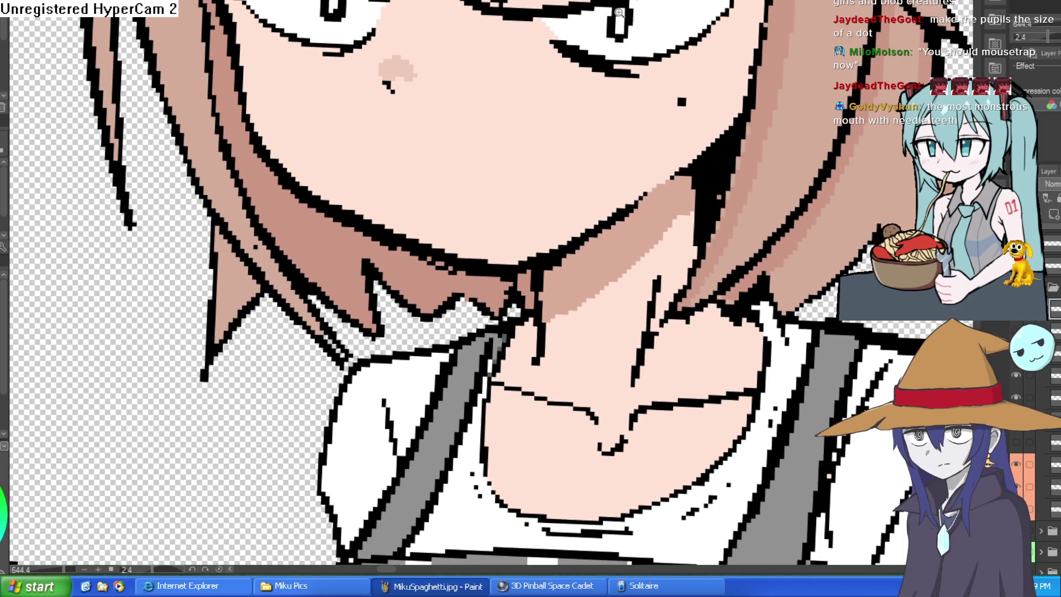
{"action": "scroll", "coordinate": [640, 161], "scroll_direction": "up", "scroll_amount": 5}
{"action": "scroll", "coordinate": [640, 161], "scroll_direction": "down", "scroll_amount": 4}
{"action": "left_click_drag", "start_coordinate": [640, 161], "coordinate": [644, 115]}
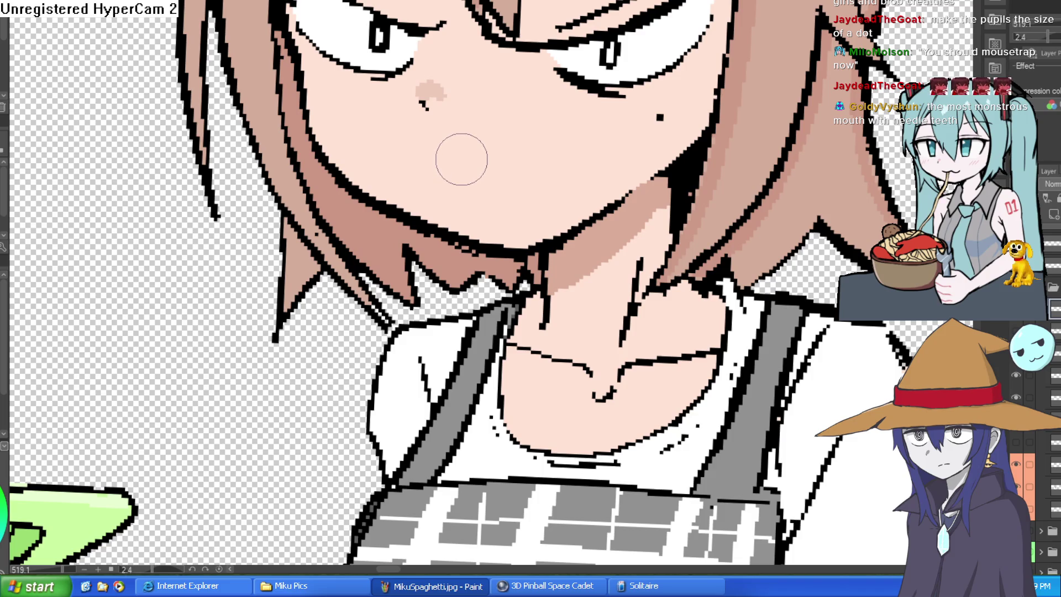
{"action": "mouse_move", "coordinate": [458, 149]}
{"action": "left_mouse_down"}
{"action": "mouse_move", "coordinate": [549, 147]}
{"action": "mouse_move", "coordinate": [593, 117]}
{"action": "left_mouse_up"}
{"action": "key", "text": "ctrl+z"}
{"action": "mouse_move", "coordinate": [445, 156]}
{"action": "left_mouse_down"}
{"action": "mouse_move", "coordinate": [526, 132]}
{"action": "mouse_move", "coordinate": [599, 126]}
{"action": "mouse_move", "coordinate": [619, 153]}
{"action": "mouse_move", "coordinate": [564, 208]}
{"action": "mouse_move", "coordinate": [436, 190]}
{"action": "mouse_move", "coordinate": [421, 160]}
{"action": "mouse_move", "coordinate": [434, 148]}
{"action": "left_mouse_up"}
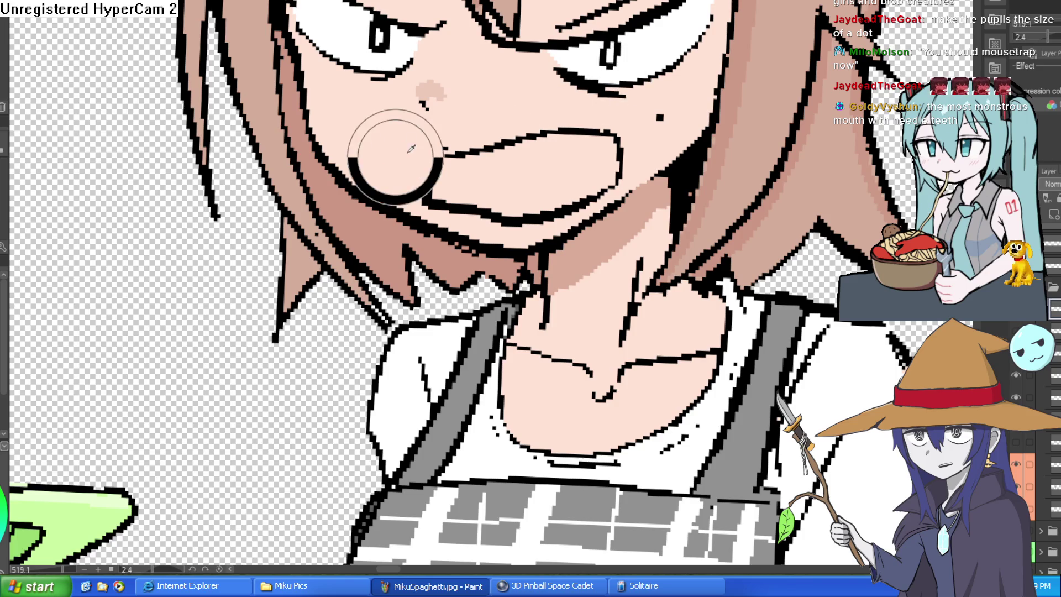
{"action": "key", "text": "ctrl+z"}
{"action": "left_click_drag", "start_coordinate": [439, 150], "coordinate": [432, 200]}
Draw a jagged zigzag line of teeth inside the mouth.
{"action": "scroll", "coordinate": [478, 131], "scroll_direction": "down", "scroll_amount": 5}
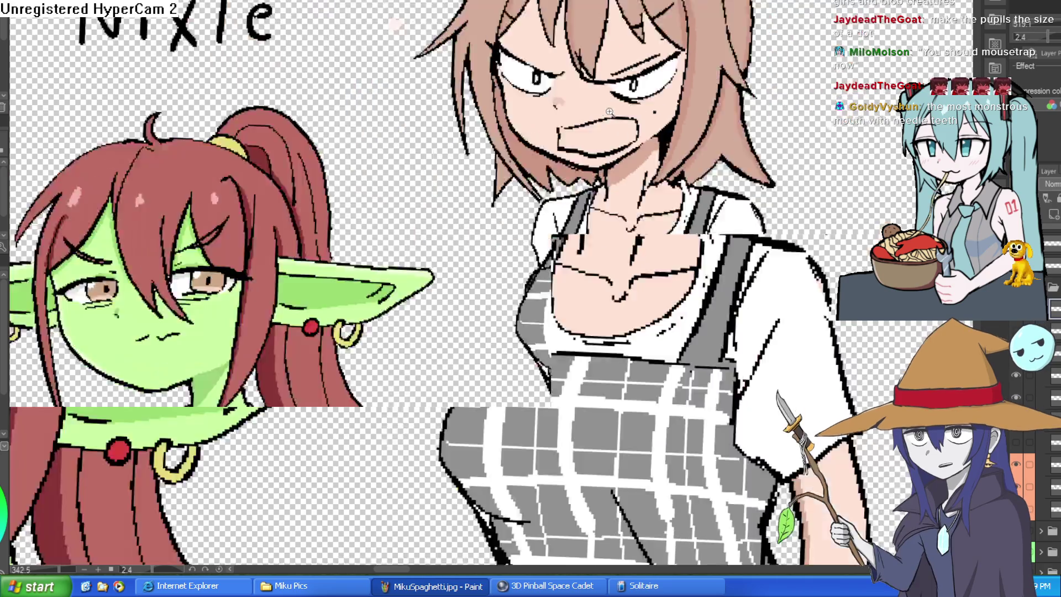
{"action": "scroll", "coordinate": [668, 101], "scroll_direction": "up", "scroll_amount": 5}
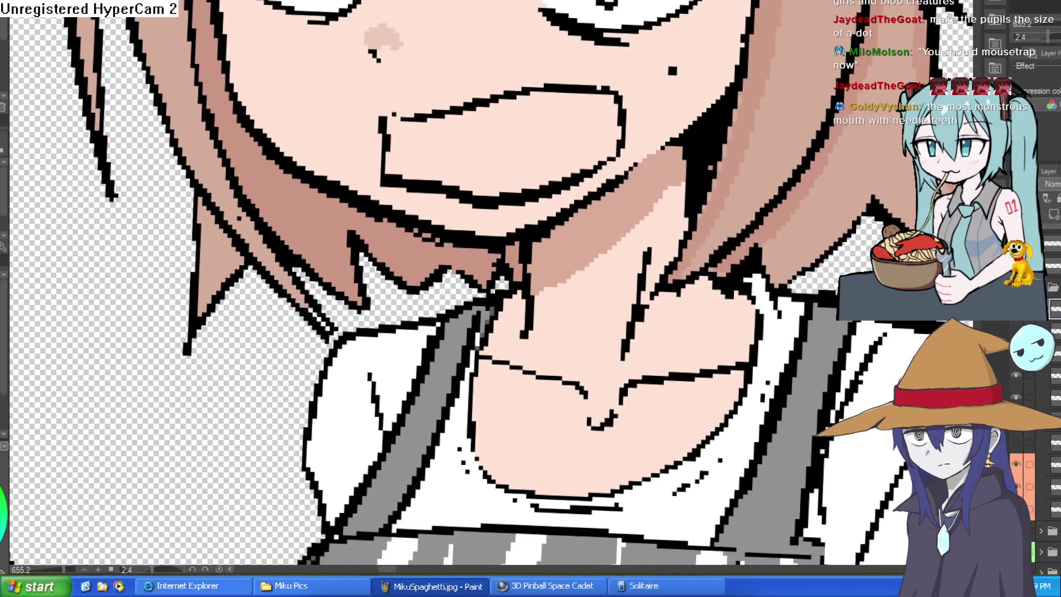
{"action": "scroll", "coordinate": [446, 128], "scroll_direction": "up", "scroll_amount": 1}
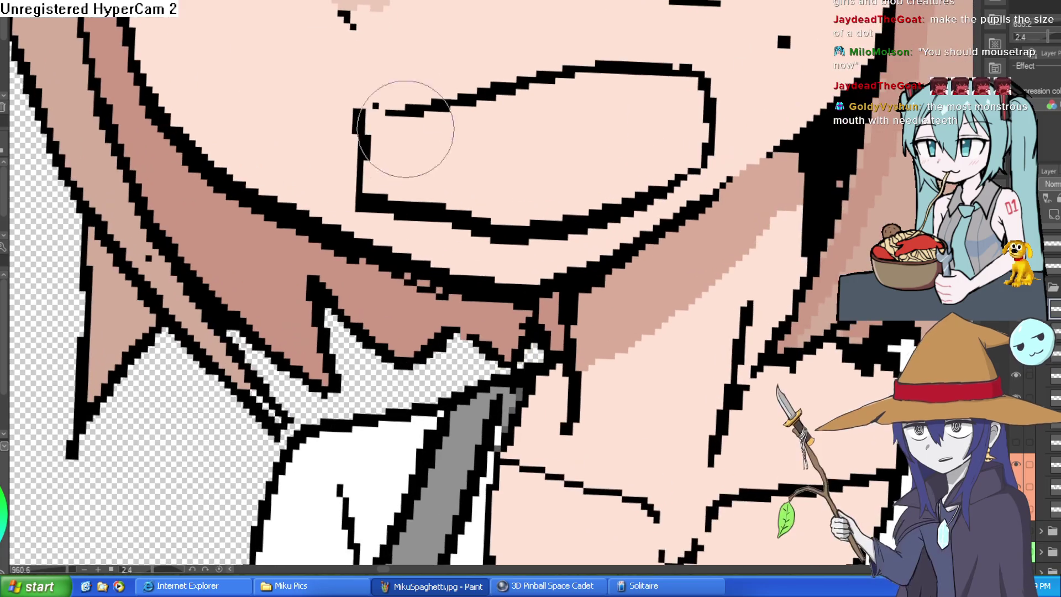
{"action": "scroll", "coordinate": [600, 94], "scroll_direction": "up", "scroll_amount": 2}
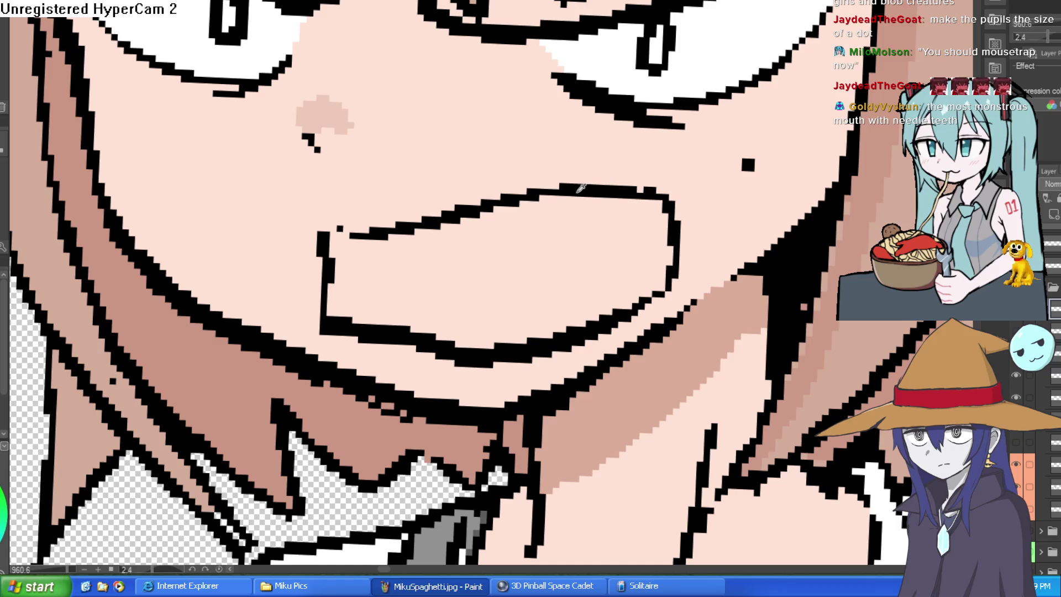
{"action": "mouse_move", "coordinate": [333, 284]}
{"action": "left_mouse_down"}
{"action": "mouse_move", "coordinate": [526, 275]}
{"action": "mouse_move", "coordinate": [592, 246]}
{"action": "mouse_move", "coordinate": [620, 250]}
{"action": "mouse_move", "coordinate": [497, 260]}
{"action": "left_mouse_up"}
Thicken the mouth's right edge.
{"action": "scroll", "coordinate": [644, 242], "scroll_direction": "down", "scroll_amount": 10}
{"action": "scroll", "coordinate": [496, 260], "scroll_direction": "up", "scroll_amount": 10}
{"action": "mouse_move", "coordinate": [549, 209]}
{"action": "left_mouse_down"}
{"action": "mouse_move", "coordinate": [533, 367]}
{"action": "mouse_move", "coordinate": [557, 390]}
{"action": "mouse_move", "coordinate": [591, 347]}
{"action": "left_mouse_up"}
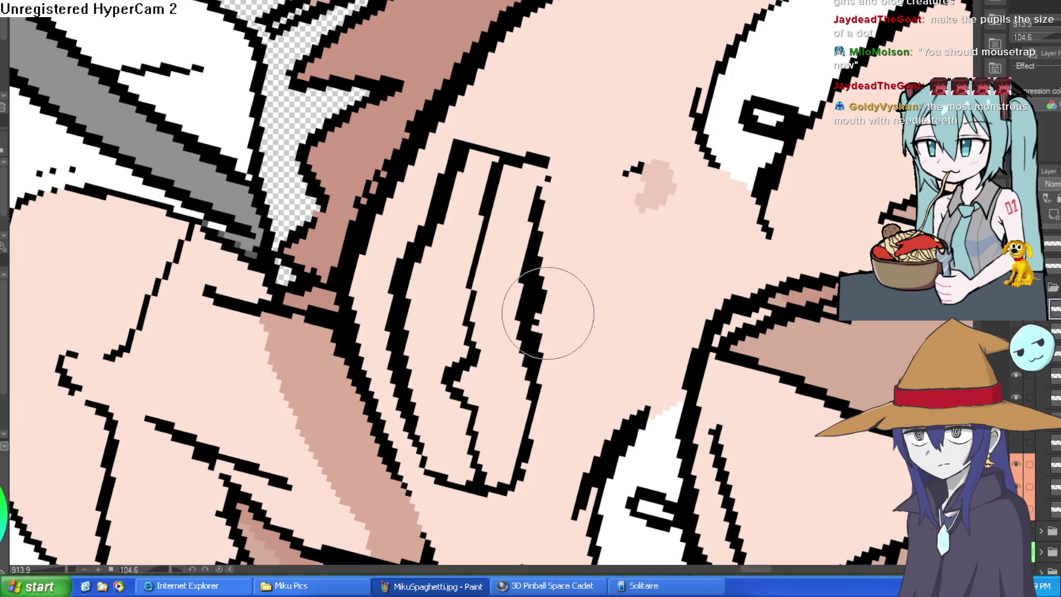
{"action": "mouse_move", "coordinate": [601, 159]}
{"action": "left_mouse_down"}
{"action": "mouse_move", "coordinate": [631, 83]}
{"action": "mouse_move", "coordinate": [589, 182]}
{"action": "mouse_move", "coordinate": [533, 224]}
{"action": "mouse_move", "coordinate": [689, 215]}
{"action": "mouse_move", "coordinate": [685, 166]}
{"action": "left_mouse_up"}
{"action": "scroll", "coordinate": [614, 133], "scroll_direction": "down", "scroll_amount": 5}
{"action": "scroll", "coordinate": [635, 75], "scroll_direction": "up", "scroll_amount": 5}
{"action": "scroll", "coordinate": [540, 218], "scroll_direction": "down", "scroll_amount": 5}
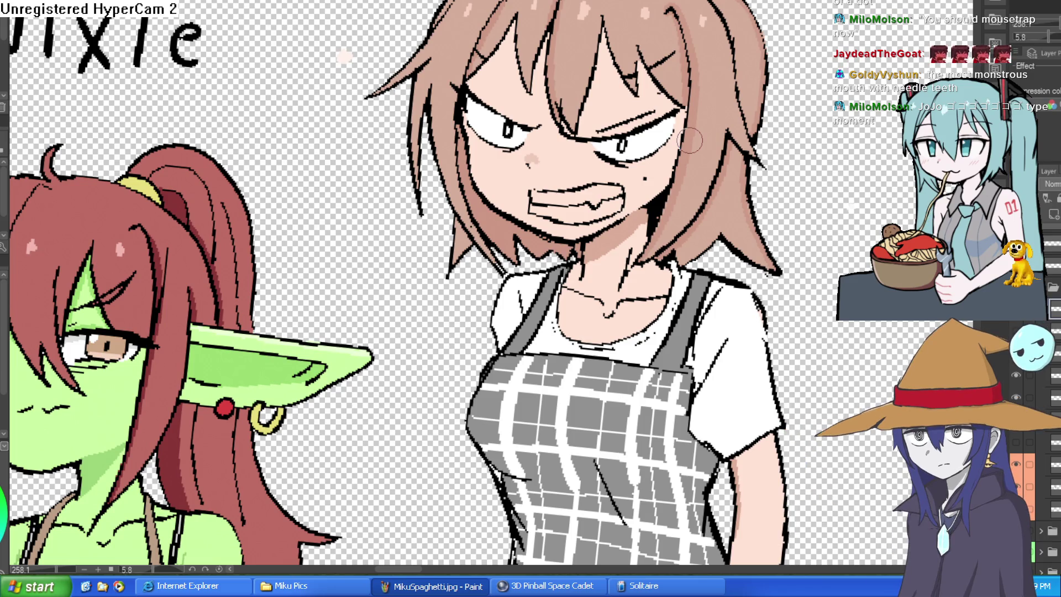
{"action": "scroll", "coordinate": [723, 196], "scroll_direction": "down", "scroll_amount": 1}
{"action": "mouse_move", "coordinate": [754, 204]}
{"action": "left_mouse_down"}
{"action": "mouse_move", "coordinate": [743, 185]}
{"action": "mouse_move", "coordinate": [739, 200]}
{"action": "left_mouse_up"}
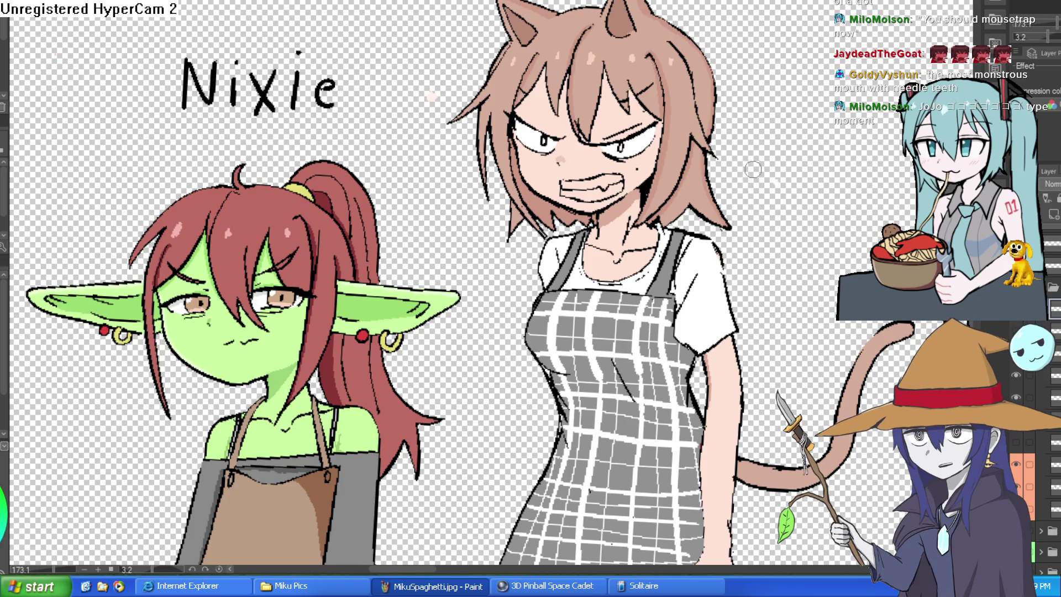
{"action": "scroll", "coordinate": [587, 195], "scroll_direction": "up", "scroll_amount": 5}
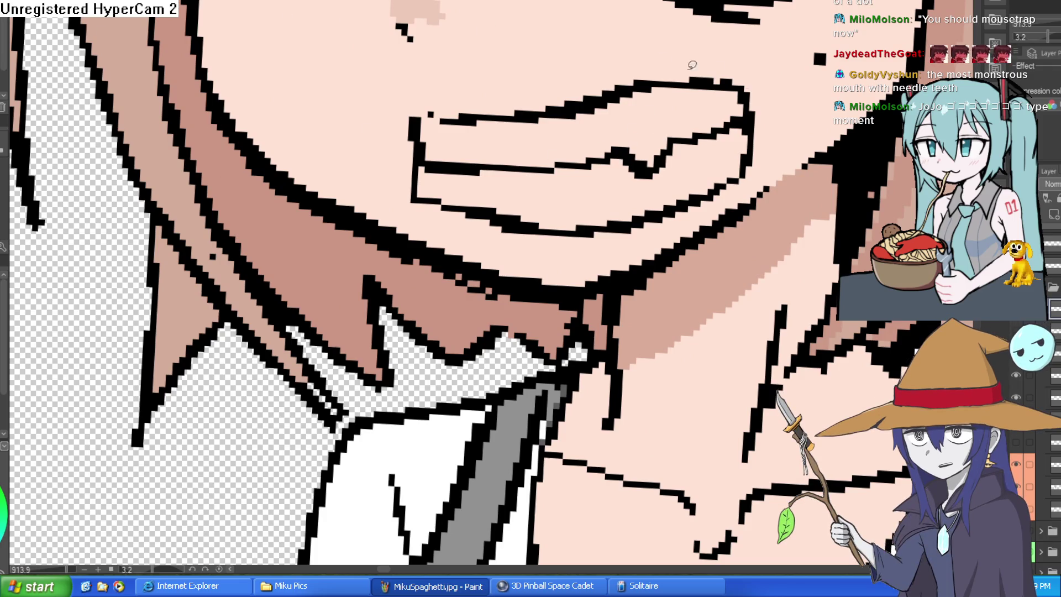
{"action": "mouse_move", "coordinate": [743, 101]}
{"action": "left_mouse_down"}
{"action": "mouse_move", "coordinate": [500, 194]}
{"action": "mouse_move", "coordinate": [427, 164]}
{"action": "left_mouse_up"}
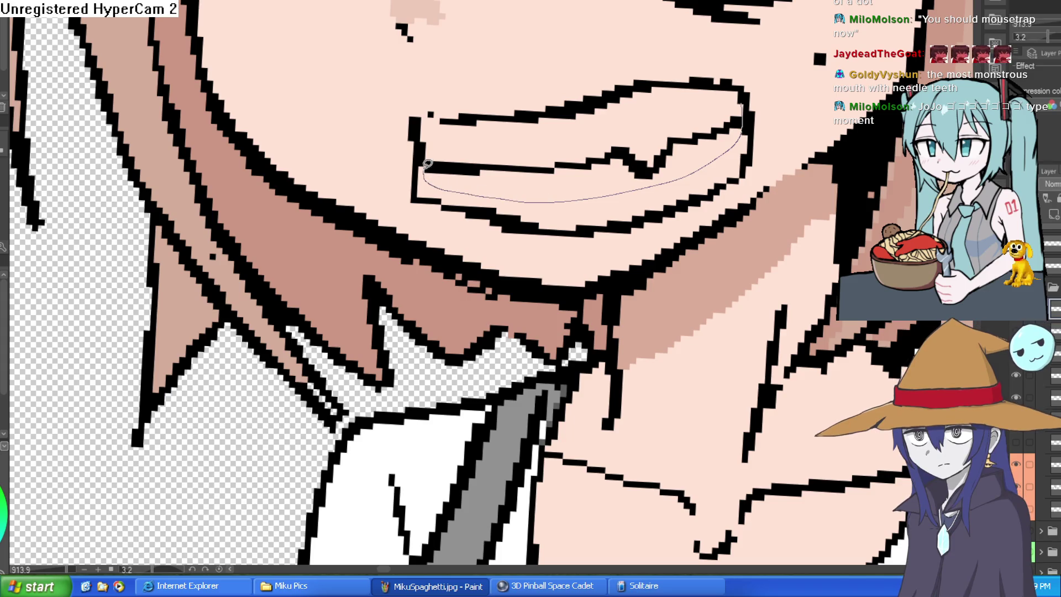
{"action": "left_click_drag", "start_coordinate": [737, 103], "coordinate": [741, 104]}
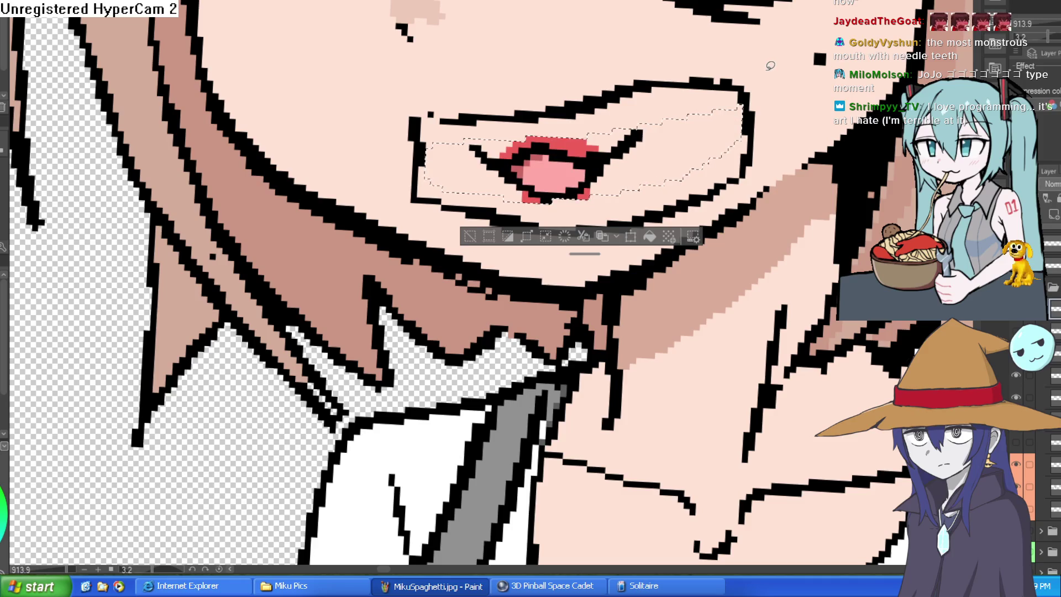
{"action": "left_click", "coordinate": [540, 241]}
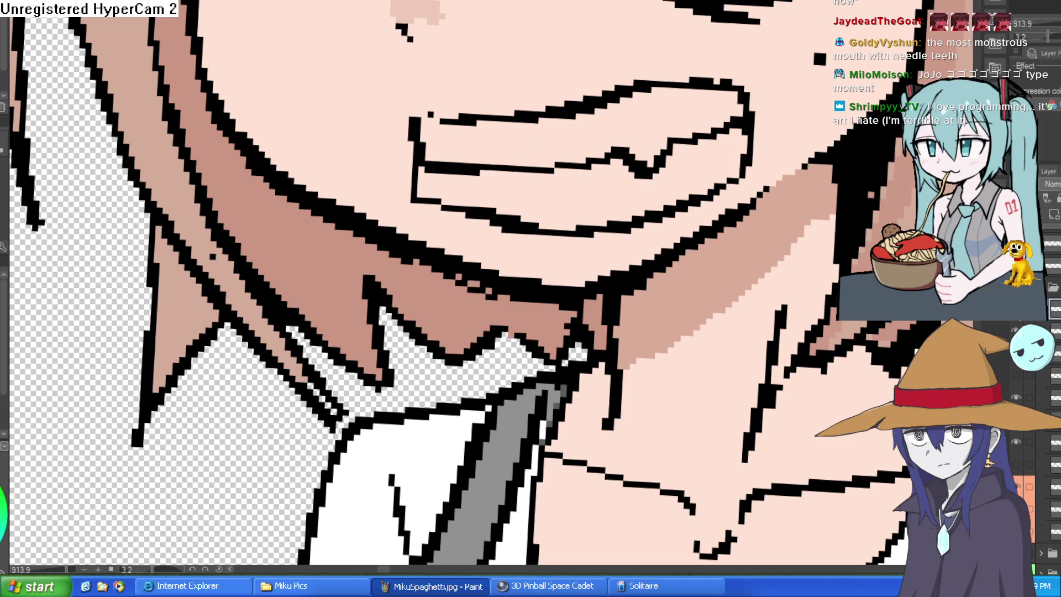
{"action": "key", "text": "ctrl+z"}
{"action": "mouse_move", "coordinate": [332, 96]}
{"action": "left_mouse_down"}
{"action": "mouse_move", "coordinate": [552, 136]}
{"action": "mouse_move", "coordinate": [429, 177]}
{"action": "mouse_move", "coordinate": [533, 165]}
{"action": "left_mouse_up"}
{"action": "scroll", "coordinate": [663, 111], "scroll_direction": "down", "scroll_amount": 5}
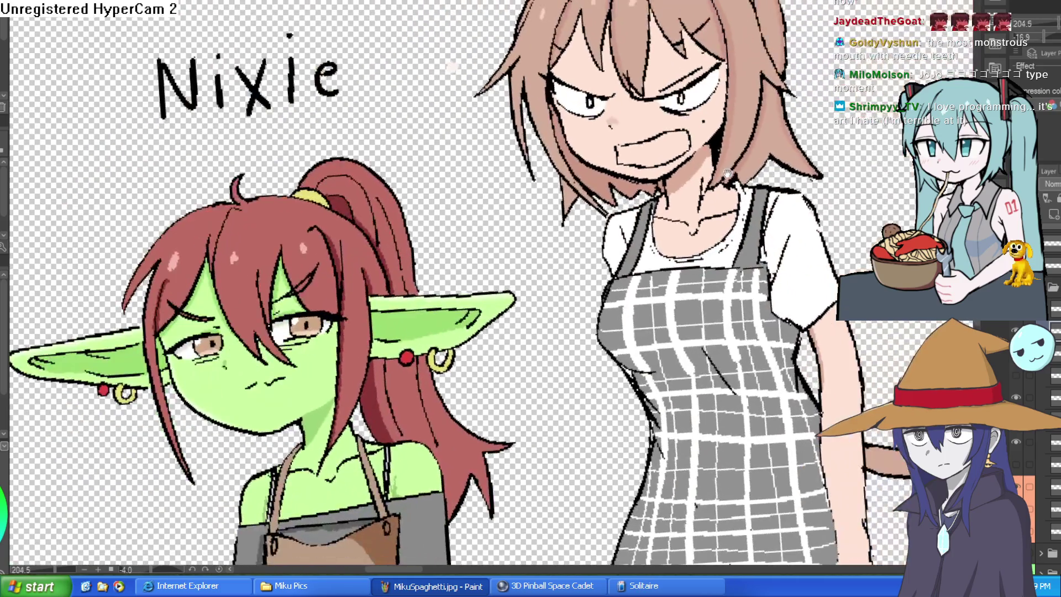
Sketch trial tooth strokes inside the mouth, undoing the first attempts.
{"action": "scroll", "coordinate": [721, 133], "scroll_direction": "up", "scroll_amount": 3}
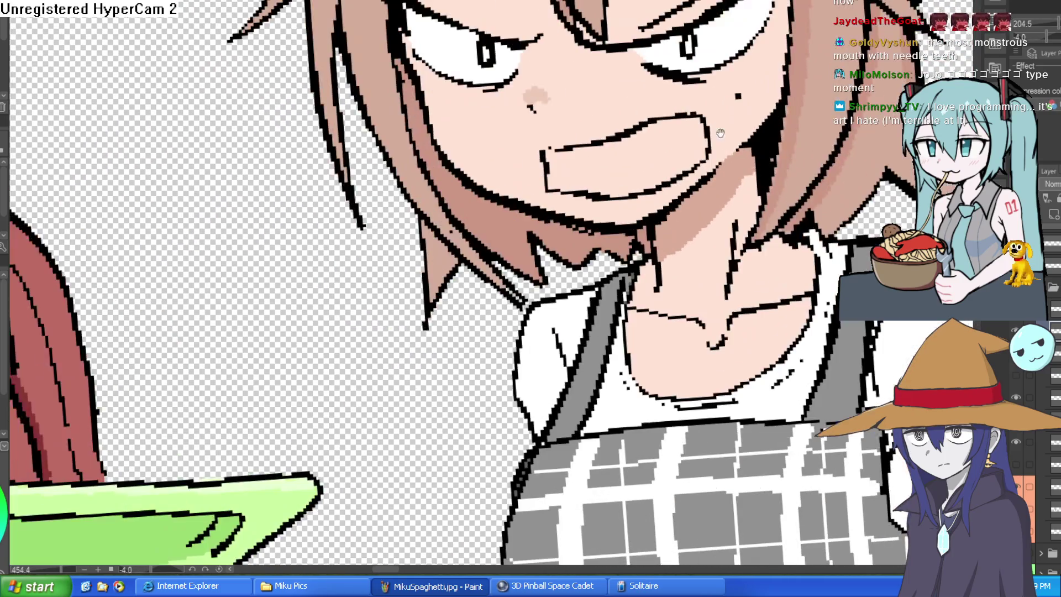
{"action": "scroll", "coordinate": [703, 132], "scroll_direction": "up", "scroll_amount": 3}
{"action": "mouse_move", "coordinate": [443, 158]}
{"action": "left_mouse_down"}
{"action": "mouse_move", "coordinate": [502, 230]}
{"action": "mouse_move", "coordinate": [486, 139]}
{"action": "mouse_move", "coordinate": [486, 166]}
{"action": "mouse_move", "coordinate": [549, 147]}
{"action": "mouse_move", "coordinate": [549, 114]}
{"action": "left_mouse_up"}
{"action": "key", "text": "ctrl+z"}
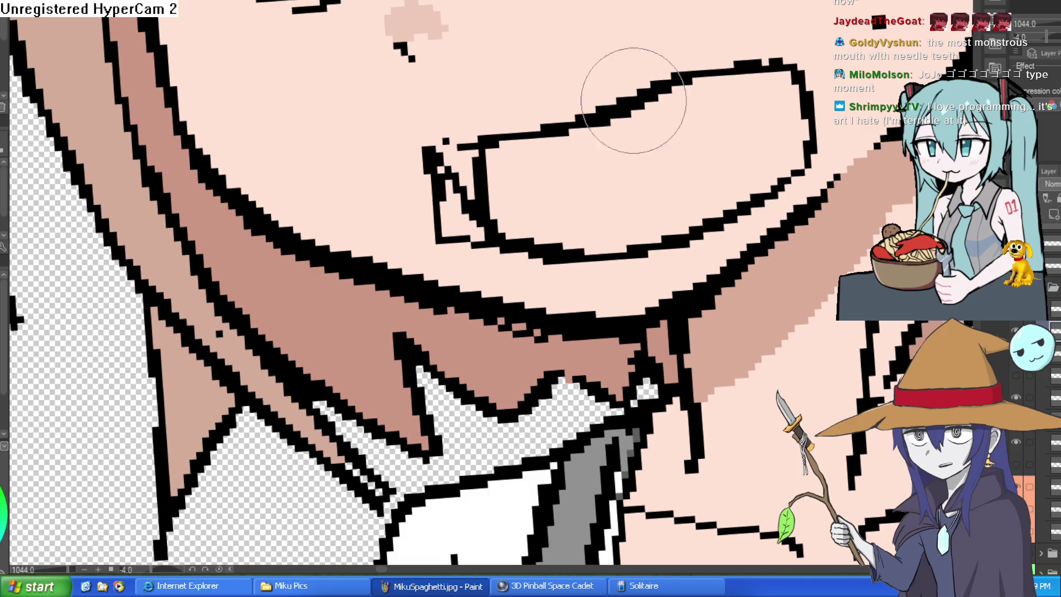
{"action": "left_click_drag", "start_coordinate": [710, 79], "coordinate": [708, 207]}
{"action": "key", "text": "ctrl+z"}
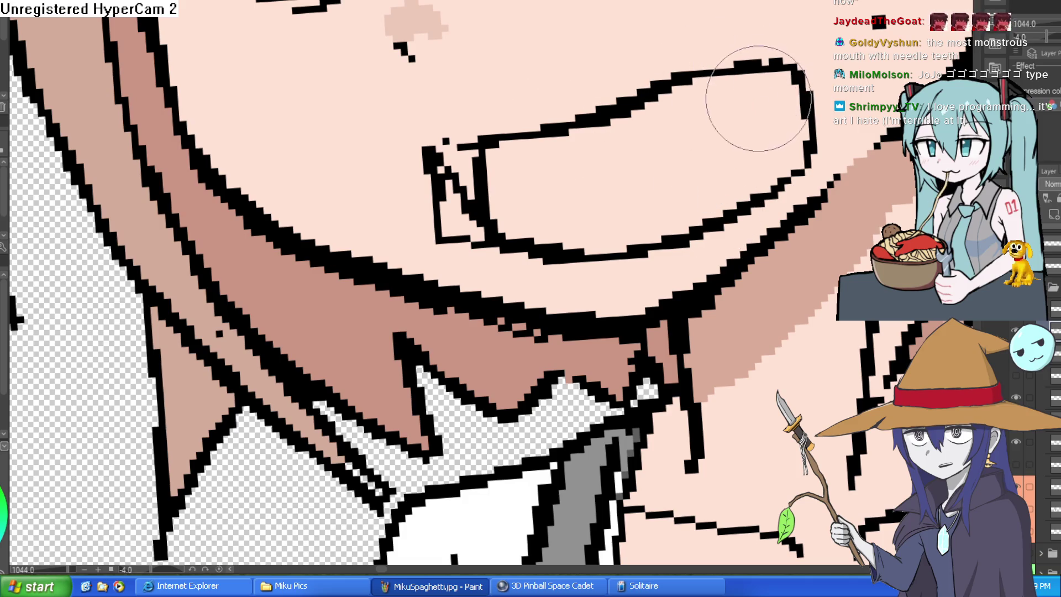
{"action": "left_click_drag", "start_coordinate": [227, 186], "coordinate": [686, 93]}
{"action": "mouse_move", "coordinate": [721, 199]}
{"action": "left_mouse_down"}
{"action": "mouse_move", "coordinate": [729, 83]}
{"action": "mouse_move", "coordinate": [741, 144]}
{"action": "left_mouse_up"}
{"action": "left_click_drag", "start_coordinate": [780, 84], "coordinate": [738, 130]}
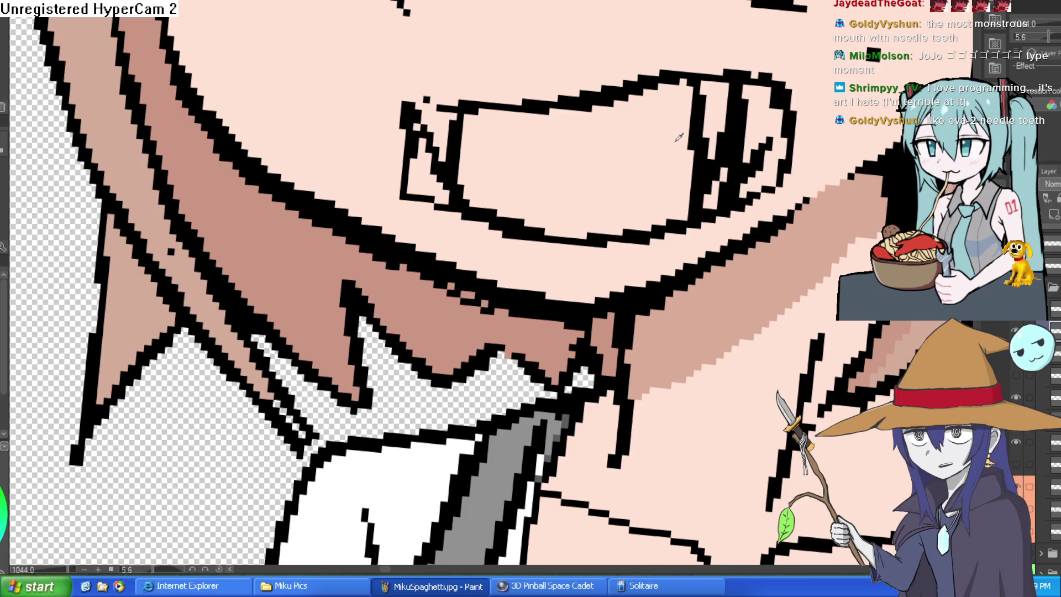
Erase the tooth strokes on both sides and a stray black dot inside the mouth.
{"action": "mouse_move", "coordinate": [696, 163]}
{"action": "left_mouse_down"}
{"action": "mouse_move", "coordinate": [699, 106]}
{"action": "mouse_move", "coordinate": [746, 83]}
{"action": "mouse_move", "coordinate": [764, 154]}
{"action": "mouse_move", "coordinate": [677, 177]}
{"action": "left_mouse_up"}
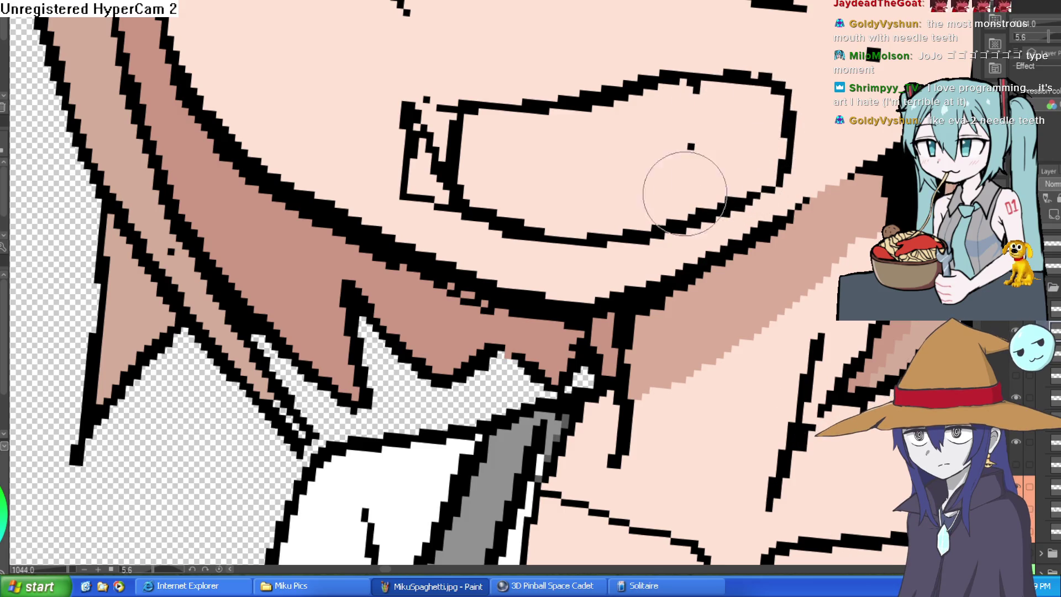
{"action": "mouse_move", "coordinate": [468, 188]}
{"action": "left_mouse_down"}
{"action": "mouse_move", "coordinate": [445, 144]}
{"action": "mouse_move", "coordinate": [461, 131]}
{"action": "mouse_move", "coordinate": [455, 122]}
{"action": "left_mouse_up"}
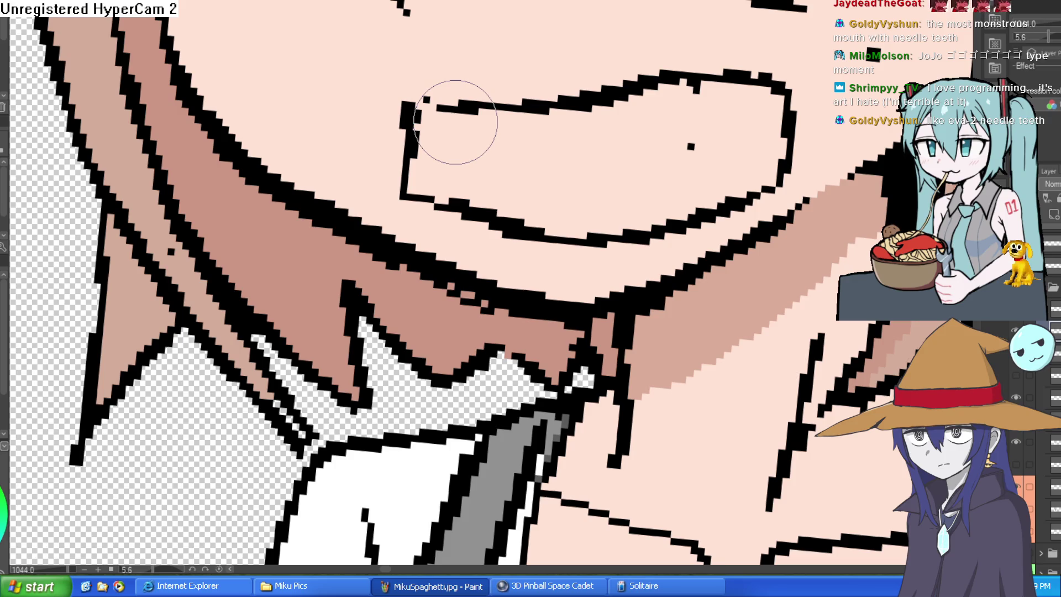
{"action": "left_click", "coordinate": [695, 146]}
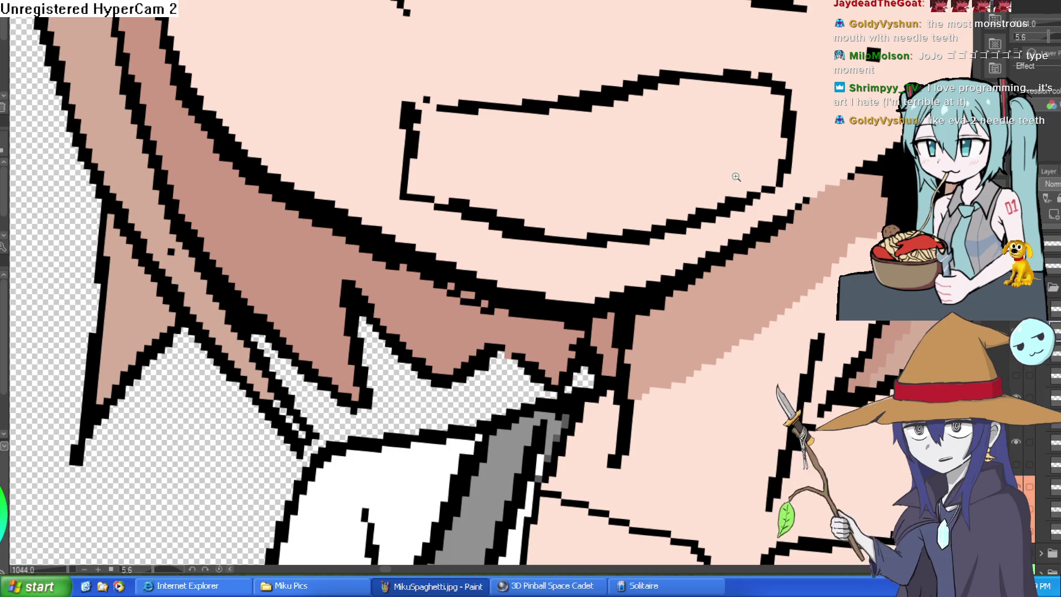
{"action": "scroll", "coordinate": [736, 176], "scroll_direction": "down", "scroll_amount": 5}
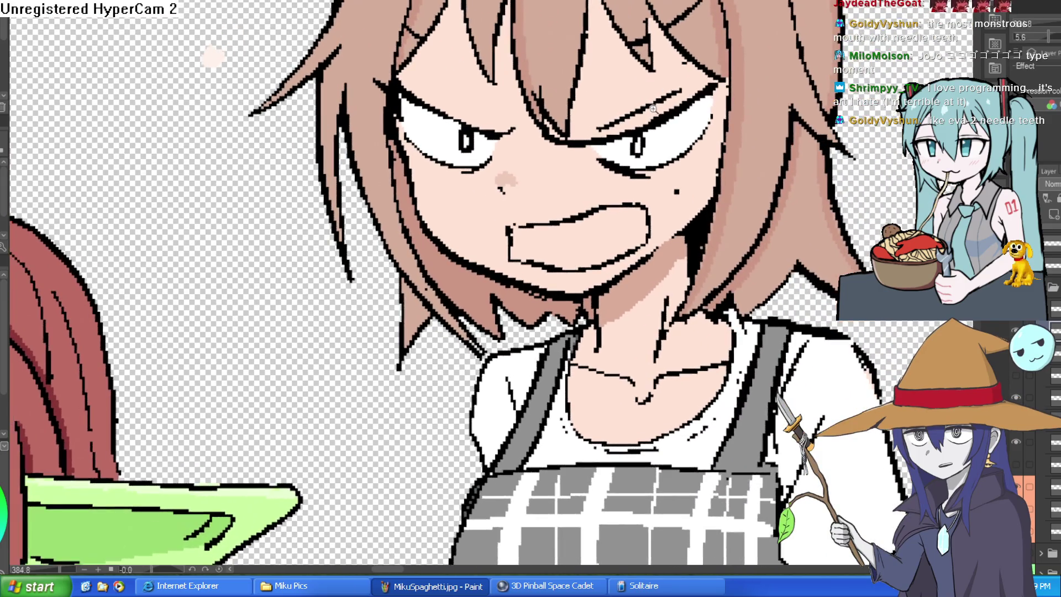
Draw the first black tooth outline inside the mouth.
{"action": "scroll", "coordinate": [625, 166], "scroll_direction": "up", "scroll_amount": 5}
{"action": "mouse_move", "coordinate": [635, 193]}
{"action": "left_mouse_down"}
{"action": "mouse_move", "coordinate": [680, 177]}
{"action": "mouse_move", "coordinate": [635, 194]}
{"action": "mouse_move", "coordinate": [680, 215]}
{"action": "mouse_move", "coordinate": [580, 166]}
{"action": "mouse_move", "coordinate": [525, 236]}
{"action": "mouse_move", "coordinate": [420, 231]}
{"action": "mouse_move", "coordinate": [464, 236]}
{"action": "mouse_move", "coordinate": [474, 280]}
{"action": "mouse_move", "coordinate": [549, 280]}
{"action": "mouse_move", "coordinate": [540, 236]}
{"action": "mouse_move", "coordinate": [624, 276]}
{"action": "mouse_move", "coordinate": [729, 215]}
{"action": "mouse_move", "coordinate": [723, 164]}
{"action": "left_mouse_up"}
{"action": "scroll", "coordinate": [730, 216], "scroll_direction": "down", "scroll_amount": 5}
{"action": "scroll", "coordinate": [724, 164], "scroll_direction": "up", "scroll_amount": 3}
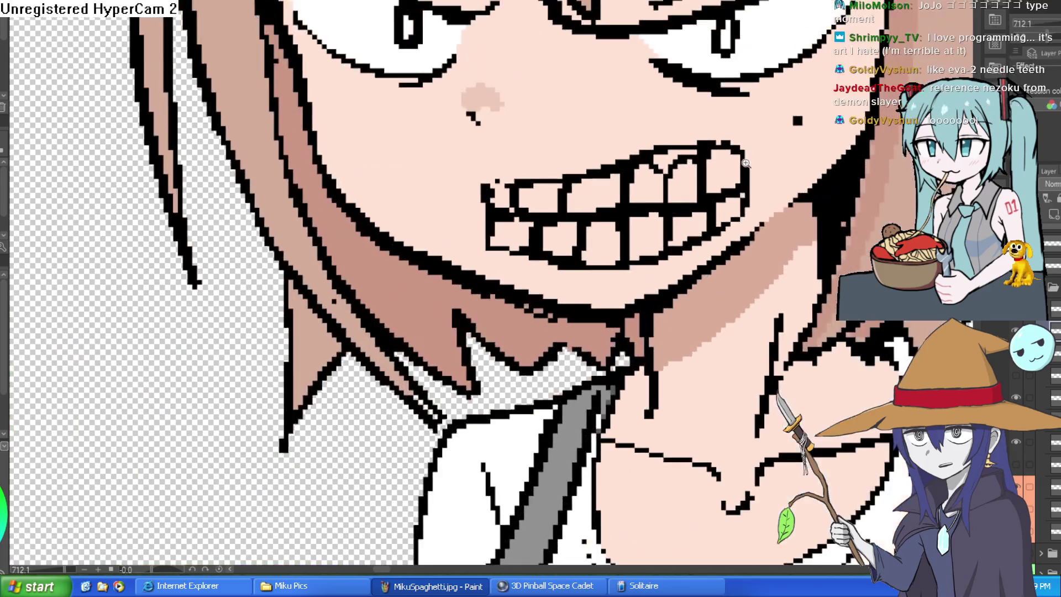
{"action": "scroll", "coordinate": [773, 192], "scroll_direction": "up", "scroll_amount": 4}
{"action": "scroll", "coordinate": [773, 192], "scroll_direction": "down", "scroll_amount": 4}
{"action": "scroll", "coordinate": [773, 192], "scroll_direction": "down", "scroll_amount": 2}
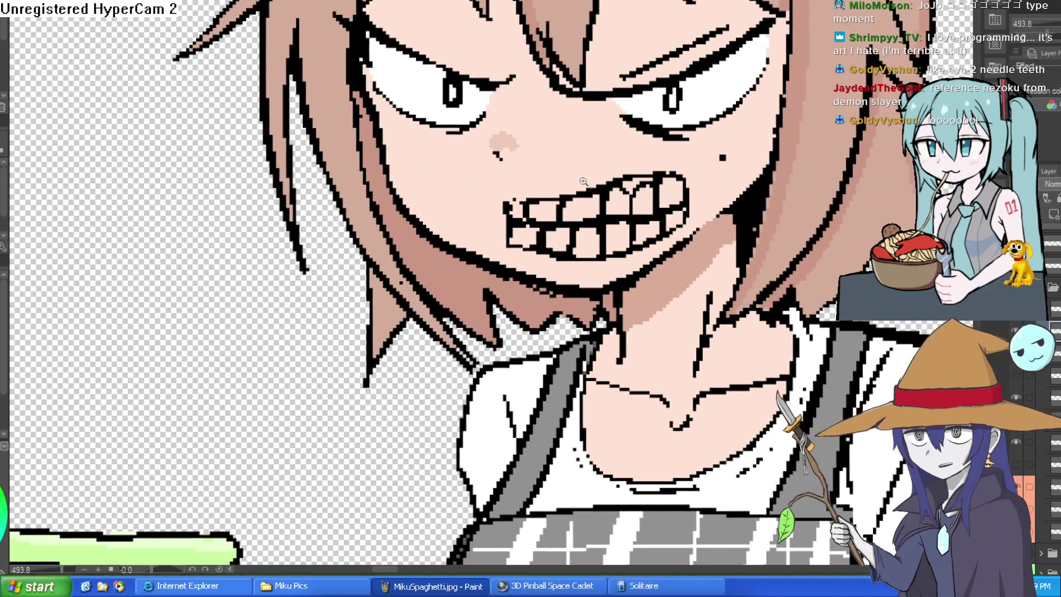
{"action": "scroll", "coordinate": [533, 190], "scroll_direction": "up", "scroll_amount": 5}
{"action": "scroll", "coordinate": [579, 219], "scroll_direction": "down", "scroll_amount": 6}
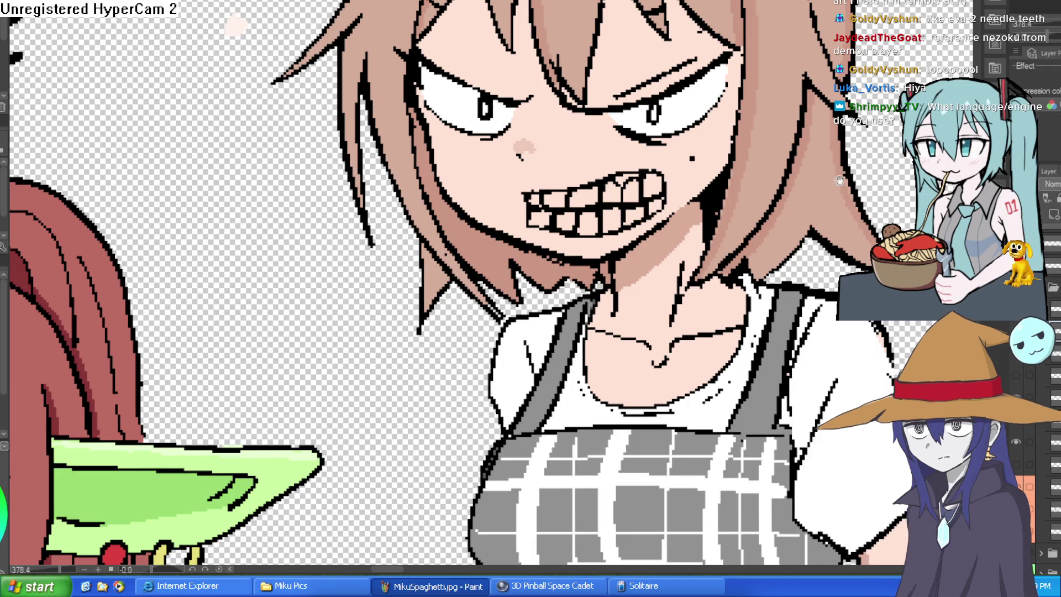
Shrink the brush with [ and refine the black outlines of the teeth.
{"action": "scroll", "coordinate": [636, 89], "scroll_direction": "down", "scroll_amount": 4}
{"action": "scroll", "coordinate": [637, 88], "scroll_direction": "up", "scroll_amount": 5}
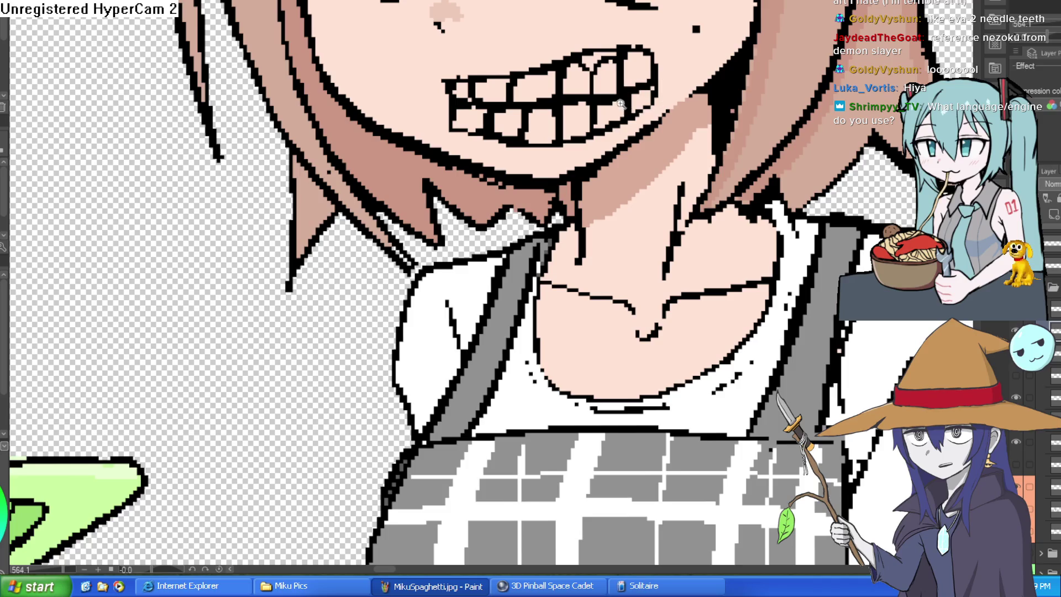
{"action": "scroll", "coordinate": [644, 85], "scroll_direction": "up", "scroll_amount": 2}
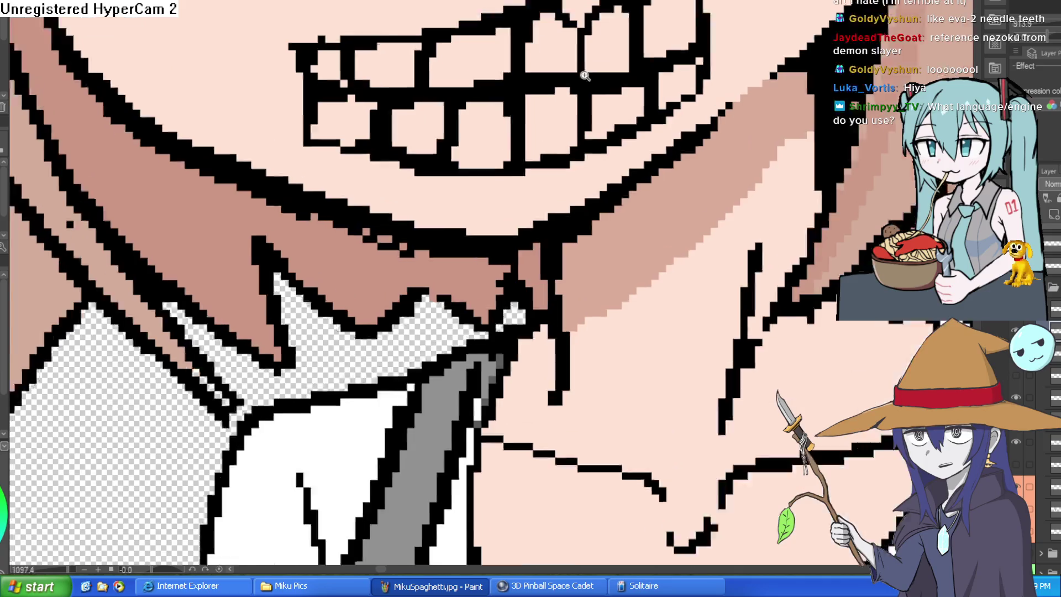
{"action": "scroll", "coordinate": [565, 96], "scroll_direction": "up", "scroll_amount": 3}
{"action": "key", "text": "bracketleft"}
{"action": "key", "text": "bracketleft"}
{"action": "key", "text": "bracketleft"}
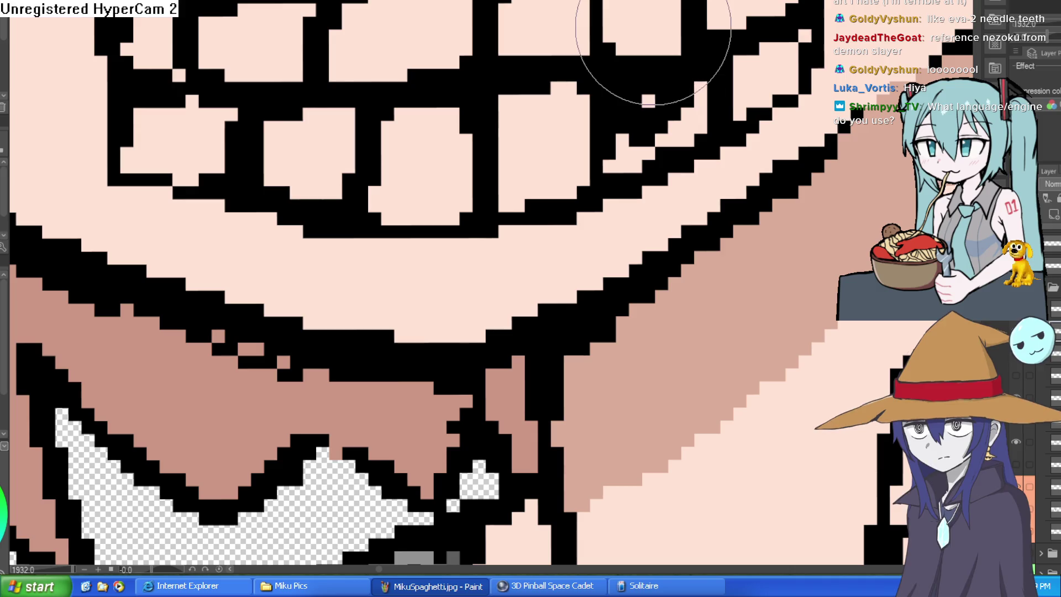
{"action": "mouse_move", "coordinate": [663, 28]}
{"action": "left_mouse_down"}
{"action": "mouse_move", "coordinate": [621, 83]}
{"action": "mouse_move", "coordinate": [639, 94]}
{"action": "left_mouse_up"}
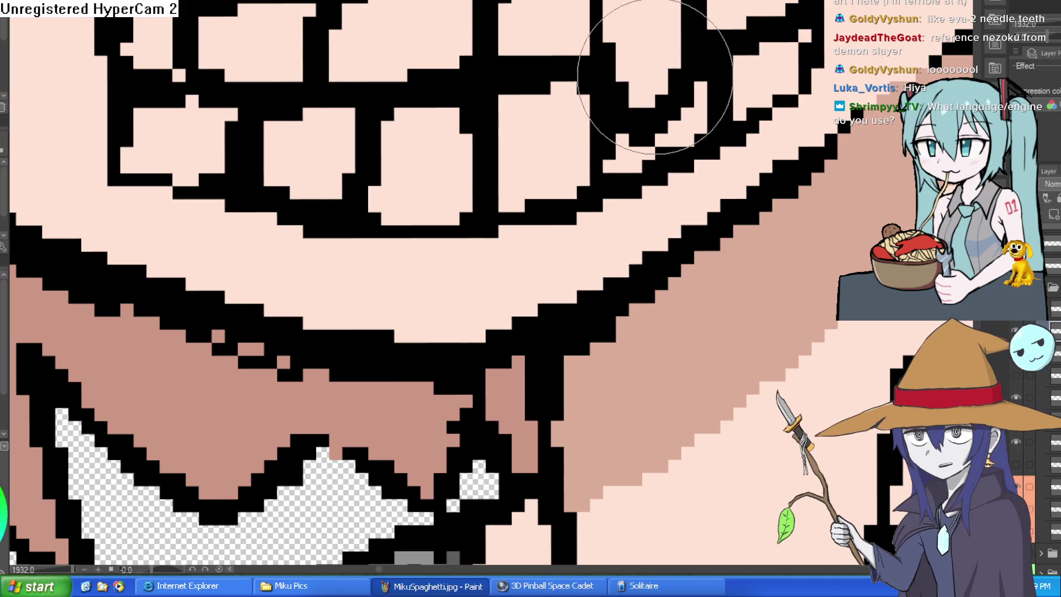
Redraw the upper outline of the clenched teeth with the pen.
{"action": "scroll", "coordinate": [741, 132], "scroll_direction": "down", "scroll_amount": 5}
{"action": "scroll", "coordinate": [741, 131], "scroll_direction": "down", "scroll_amount": 5}
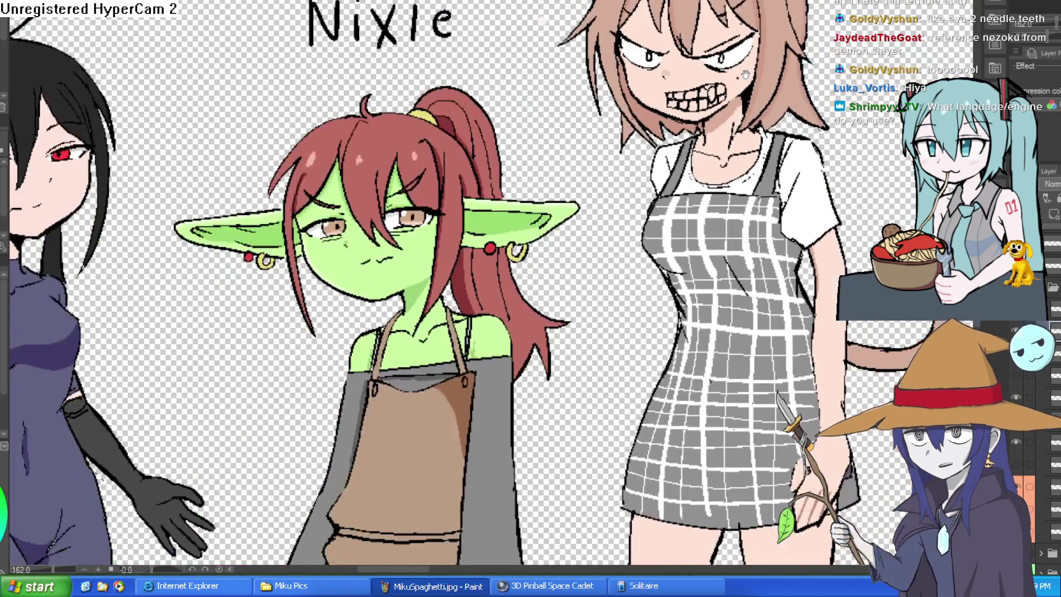
{"action": "scroll", "coordinate": [746, 127], "scroll_direction": "up", "scroll_amount": 1}
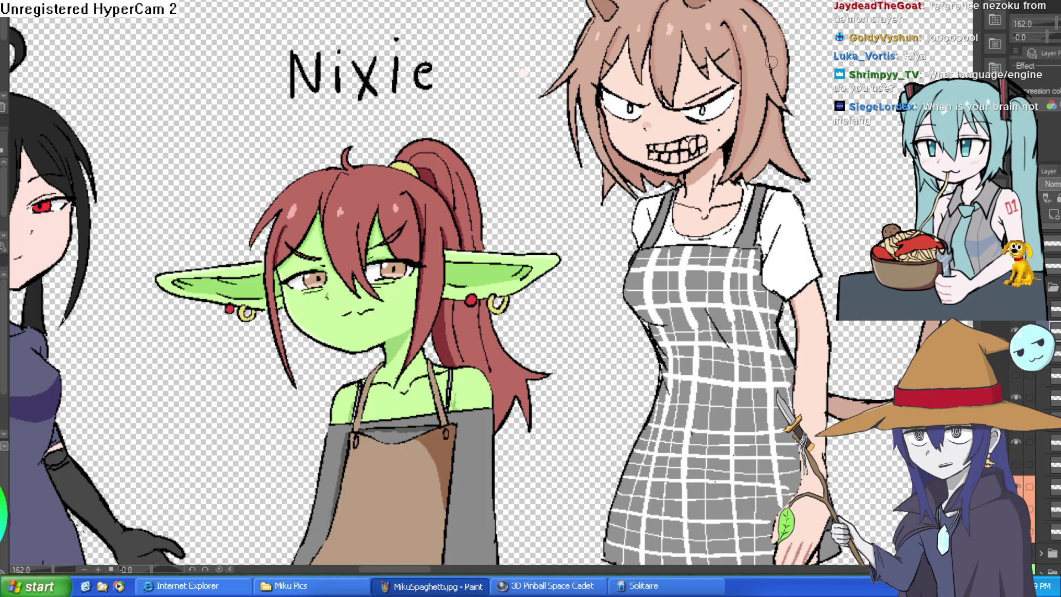
{"action": "scroll", "coordinate": [712, 142], "scroll_direction": "up", "scroll_amount": 6}
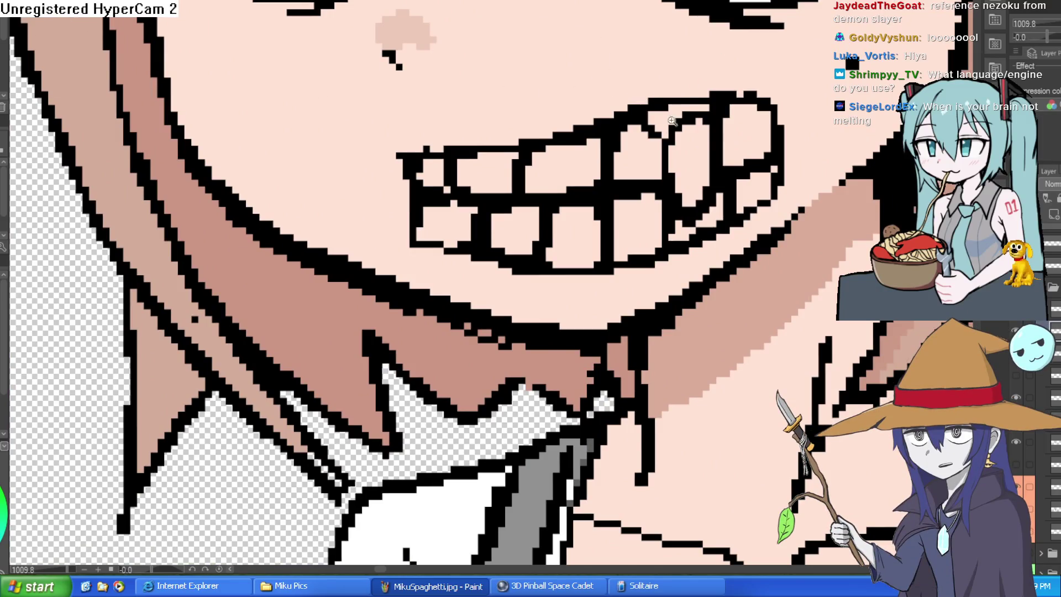
{"action": "scroll", "coordinate": [672, 121], "scroll_direction": "up", "scroll_amount": 3}
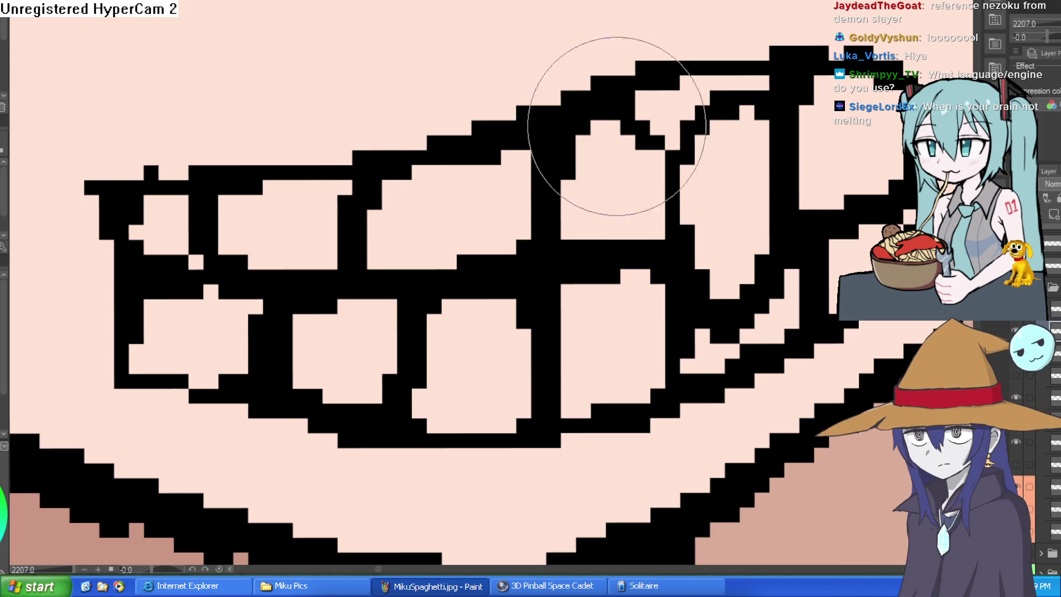
{"action": "left_click_drag", "start_coordinate": [582, 171], "coordinate": [699, 122]}
{"action": "scroll", "coordinate": [781, 147], "scroll_direction": "down", "scroll_amount": 3}
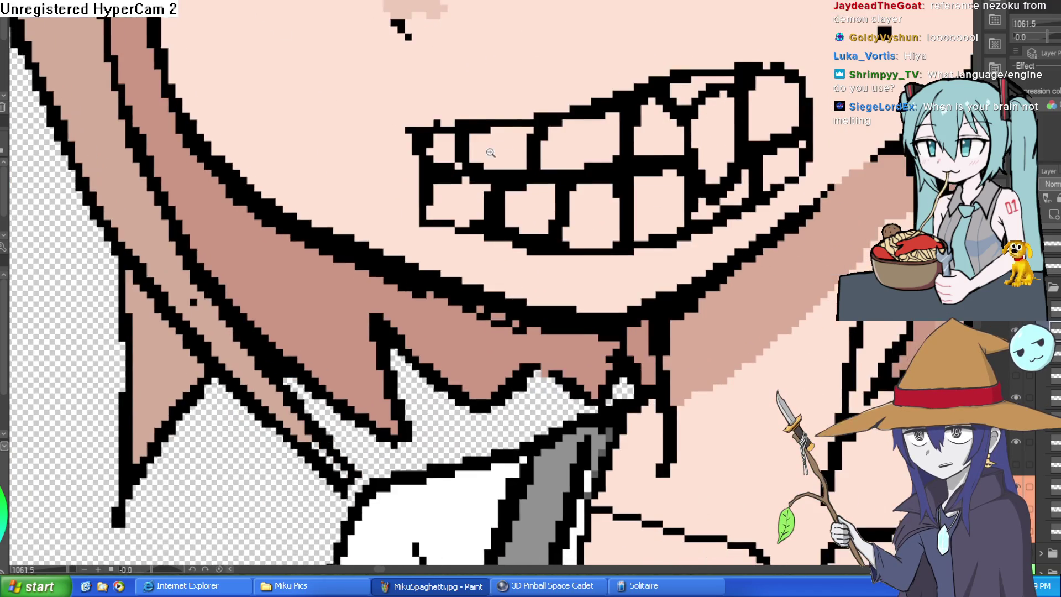
{"action": "scroll", "coordinate": [455, 122], "scroll_direction": "up", "scroll_amount": 2}
{"action": "scroll", "coordinate": [774, 128], "scroll_direction": "down", "scroll_amount": 5}
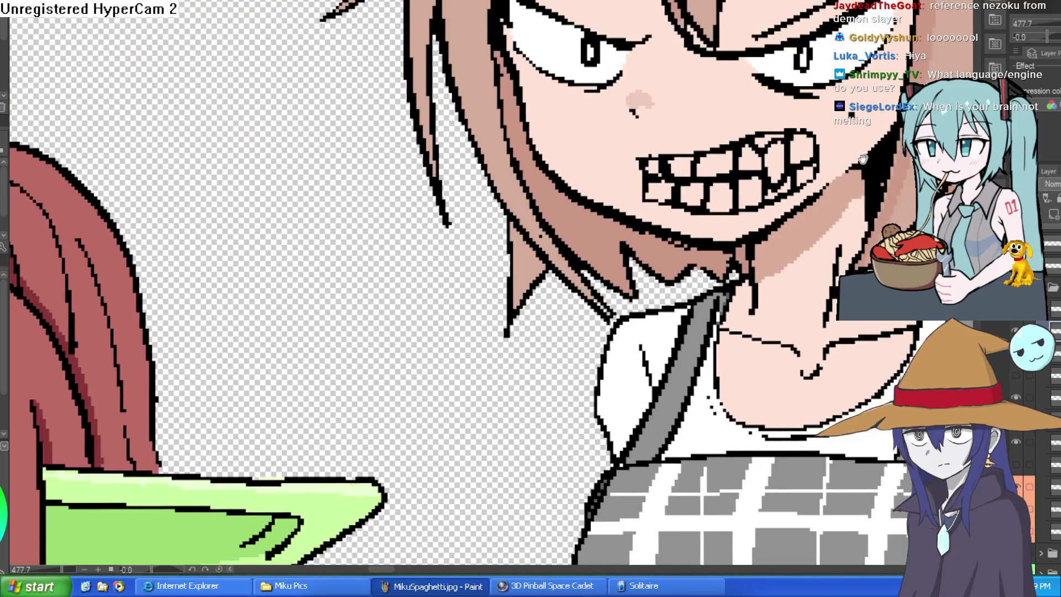
{"action": "scroll", "coordinate": [790, 112], "scroll_direction": "up", "scroll_amount": 5}
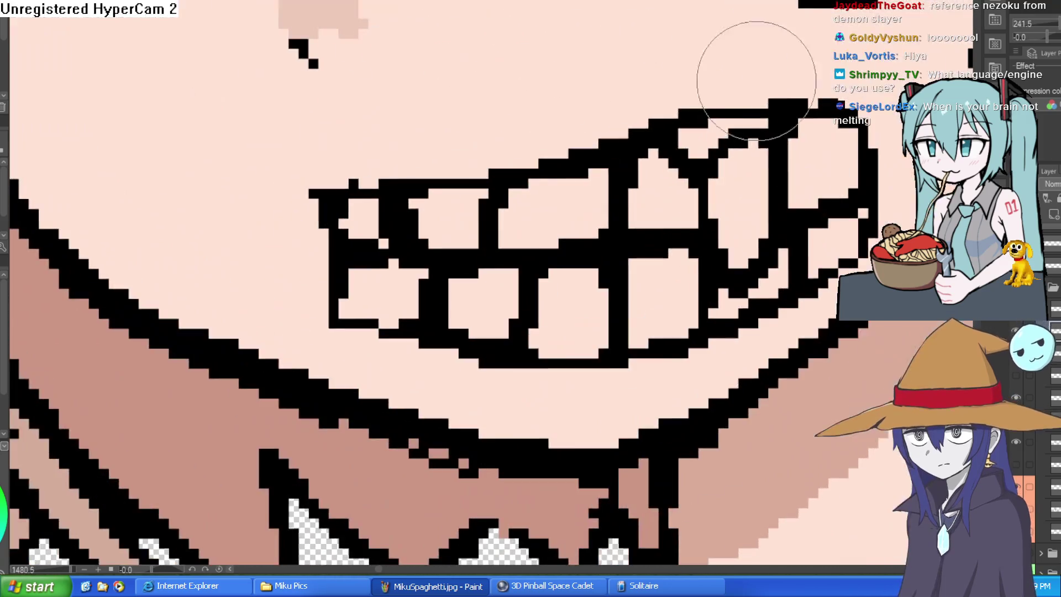
{"action": "scroll", "coordinate": [773, 116], "scroll_direction": "down", "scroll_amount": 3}
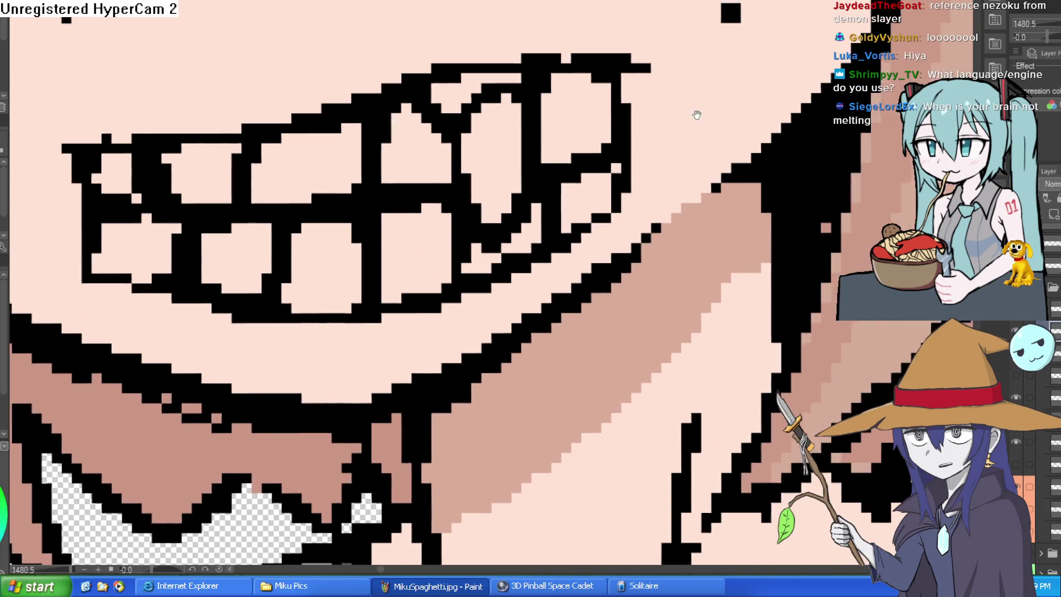
{"action": "scroll", "coordinate": [759, 119], "scroll_direction": "down", "scroll_amount": 3}
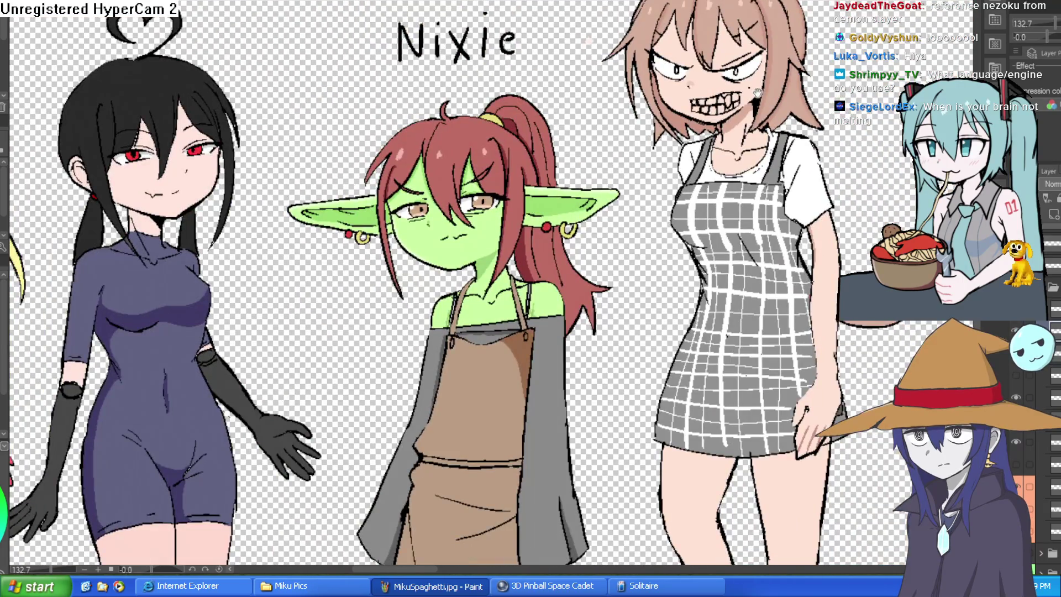
{"action": "scroll", "coordinate": [747, 88], "scroll_direction": "up", "scroll_amount": 4}
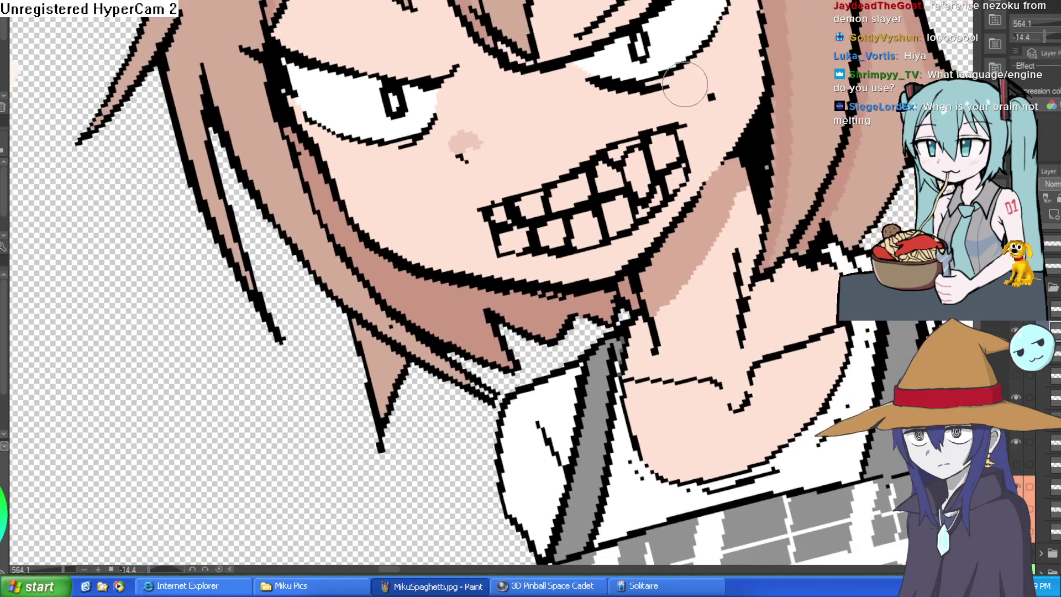
Rotate the canvas and ink a line along the lower edge of the eye.
{"action": "mouse_move", "coordinate": [717, 60]}
{"action": "left_mouse_down"}
{"action": "mouse_move", "coordinate": [682, 245]}
{"action": "mouse_move", "coordinate": [685, 210]}
{"action": "mouse_move", "coordinate": [629, 65]}
{"action": "left_mouse_up"}
{"action": "left_click_drag", "start_coordinate": [580, 91], "coordinate": [520, 145]}
{"action": "left_click_drag", "start_coordinate": [580, 88], "coordinate": [517, 146]}
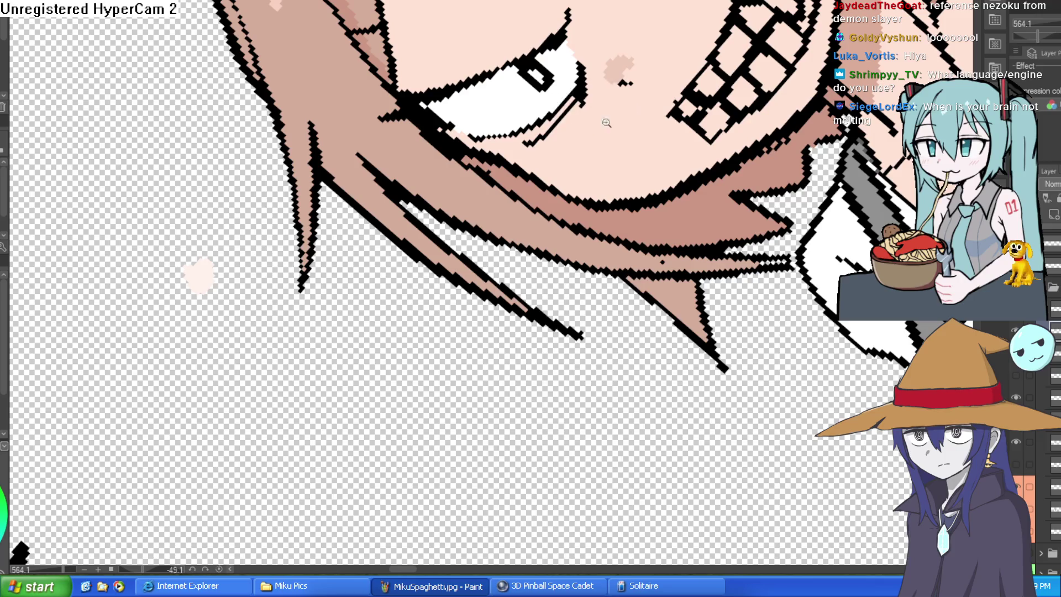
Reset the view and brush white over the right and left teeth.
{"action": "key", "text": "ctrl+0"}
{"action": "mouse_move", "coordinate": [758, 380]}
{"action": "left_mouse_down"}
{"action": "mouse_move", "coordinate": [719, 250]}
{"action": "mouse_move", "coordinate": [698, 244]}
{"action": "left_mouse_up"}
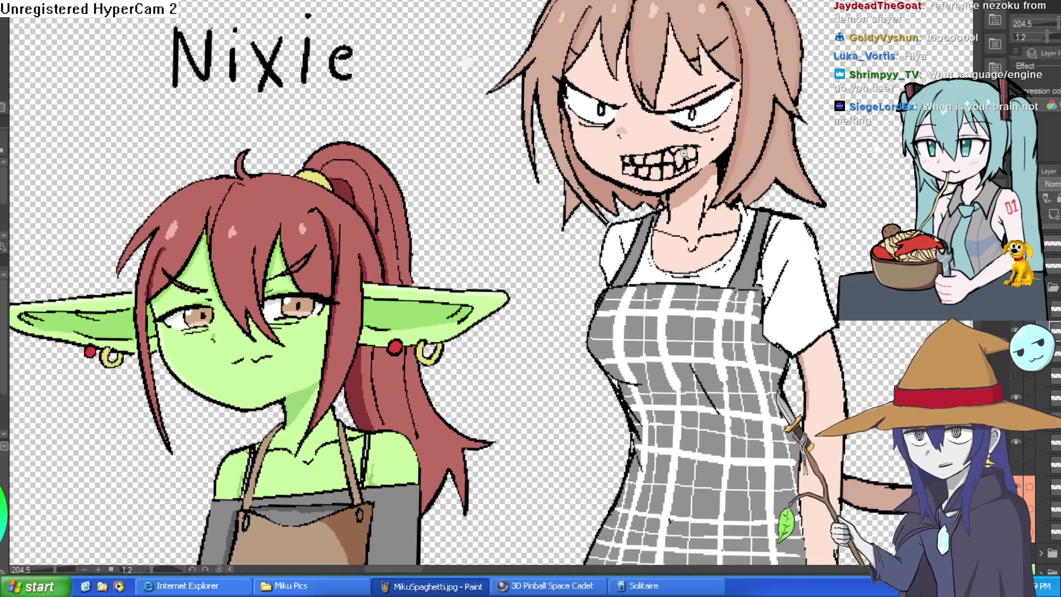
{"action": "scroll", "coordinate": [692, 165], "scroll_direction": "up", "scroll_amount": 5}
{"action": "left_click_drag", "start_coordinate": [721, 138], "coordinate": [655, 207]}
{"action": "mouse_move", "coordinate": [724, 186]}
{"action": "left_mouse_down"}
{"action": "mouse_move", "coordinate": [685, 211]}
{"action": "mouse_move", "coordinate": [624, 221]}
{"action": "left_mouse_up"}
{"action": "mouse_move", "coordinate": [603, 161]}
{"action": "left_mouse_down"}
{"action": "mouse_move", "coordinate": [553, 232]}
{"action": "mouse_move", "coordinate": [497, 176]}
{"action": "mouse_move", "coordinate": [458, 221]}
{"action": "mouse_move", "coordinate": [481, 157]}
{"action": "left_mouse_up"}
{"action": "scroll", "coordinate": [480, 157], "scroll_direction": "down", "scroll_amount": 5}
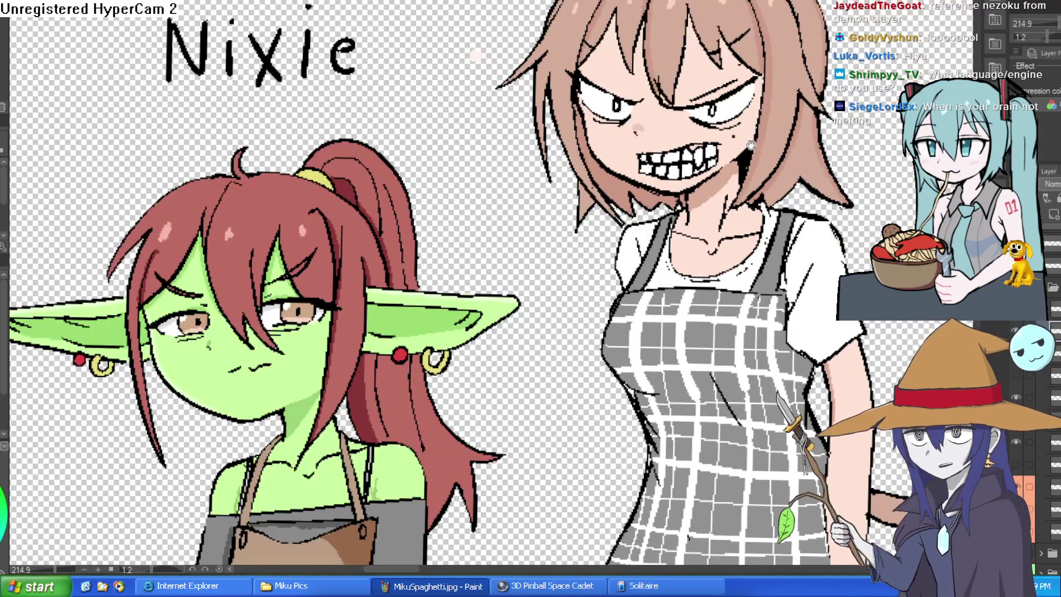
{"action": "scroll", "coordinate": [151, 344], "scroll_direction": "up", "scroll_amount": 1}
{"action": "scroll", "coordinate": [152, 345], "scroll_direction": "up", "scroll_amount": 5}
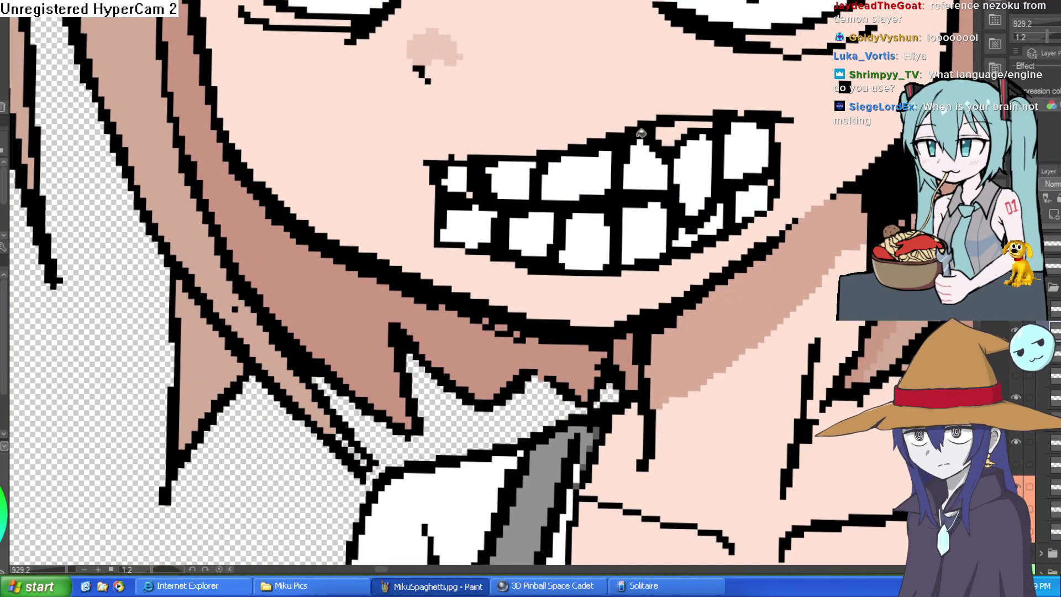
{"action": "scroll", "coordinate": [772, 141], "scroll_direction": "down", "scroll_amount": 5}
{"action": "scroll", "coordinate": [800, 162], "scroll_direction": "down", "scroll_amount": 3}
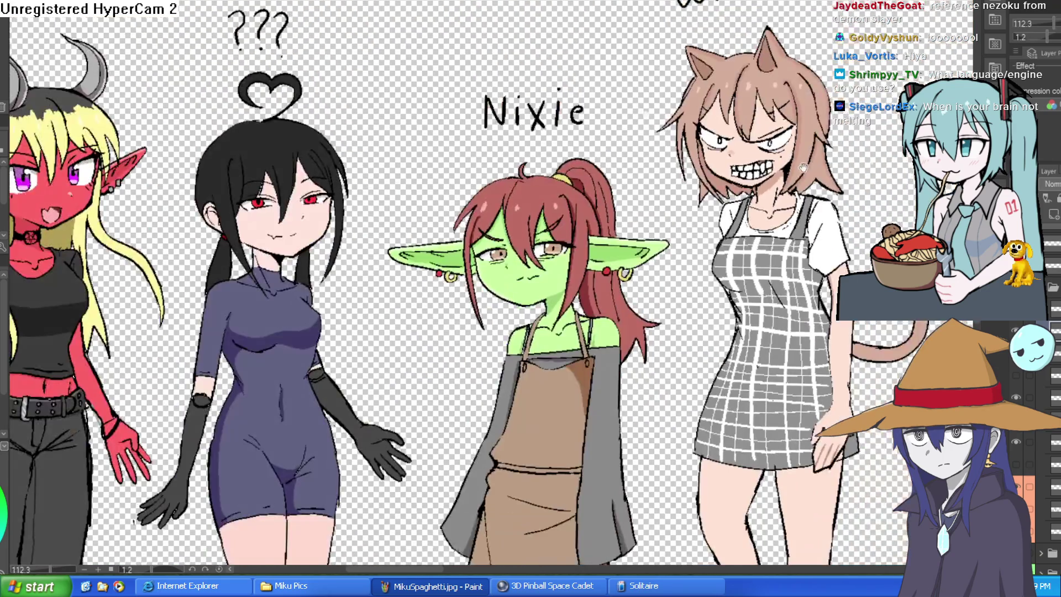
{"action": "scroll", "coordinate": [784, 133], "scroll_direction": "up", "scroll_amount": 6}
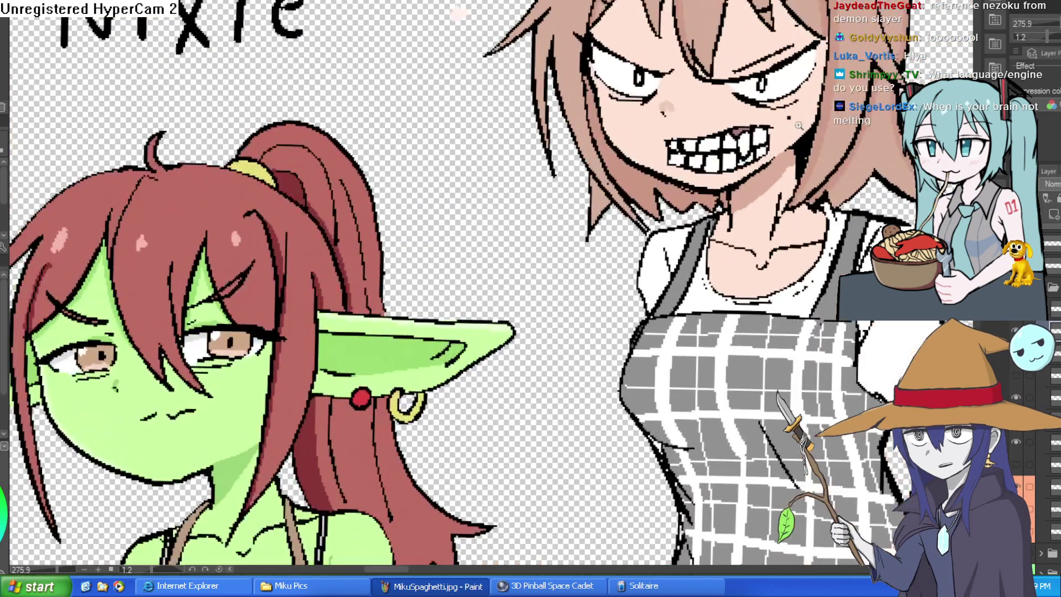
{"action": "scroll", "coordinate": [799, 136], "scroll_direction": "down", "scroll_amount": 2}
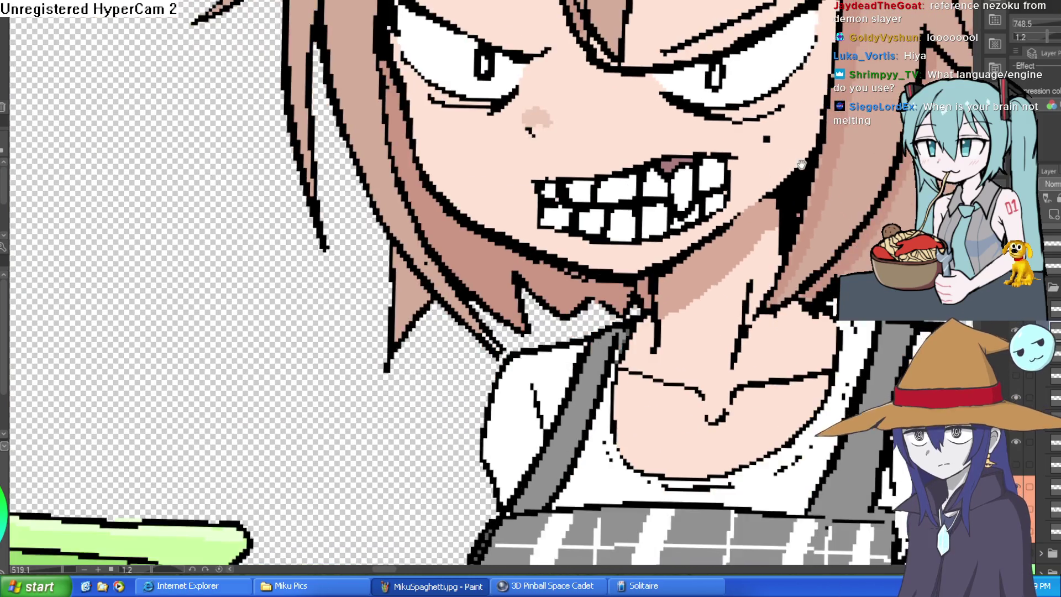
{"action": "left_click_drag", "start_coordinate": [801, 164], "coordinate": [785, 191]}
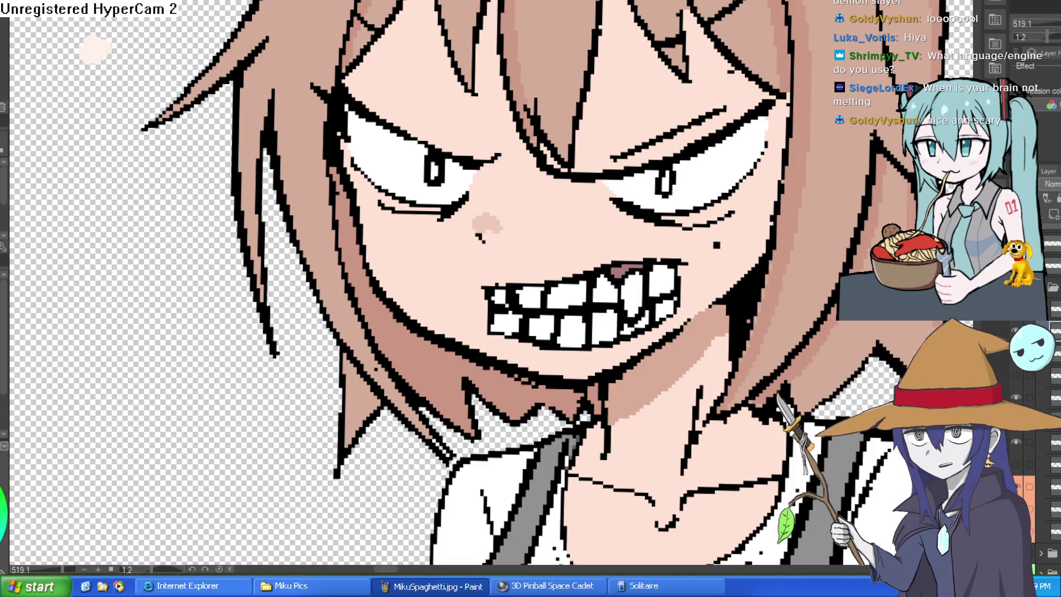
{"action": "scroll", "coordinate": [602, 174], "scroll_direction": "down", "scroll_amount": 2}
{"action": "scroll", "coordinate": [602, 174], "scroll_direction": "down", "scroll_amount": 4}
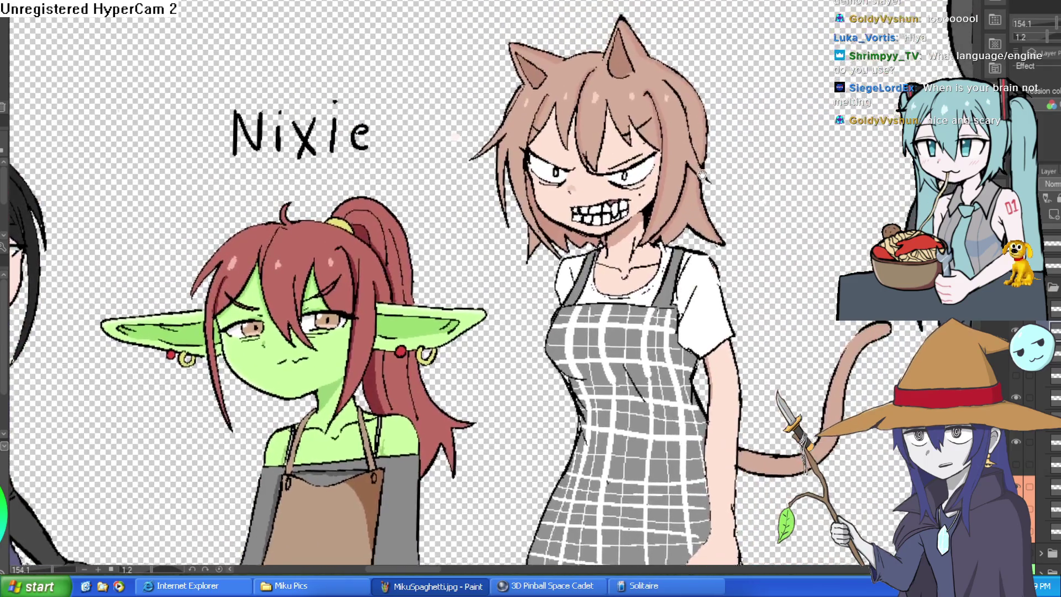
{"action": "scroll", "coordinate": [702, 176], "scroll_direction": "down", "scroll_amount": 1}
{"action": "scroll", "coordinate": [707, 144], "scroll_direction": "up", "scroll_amount": 4}
{"action": "scroll", "coordinate": [707, 130], "scroll_direction": "down", "scroll_amount": 2}
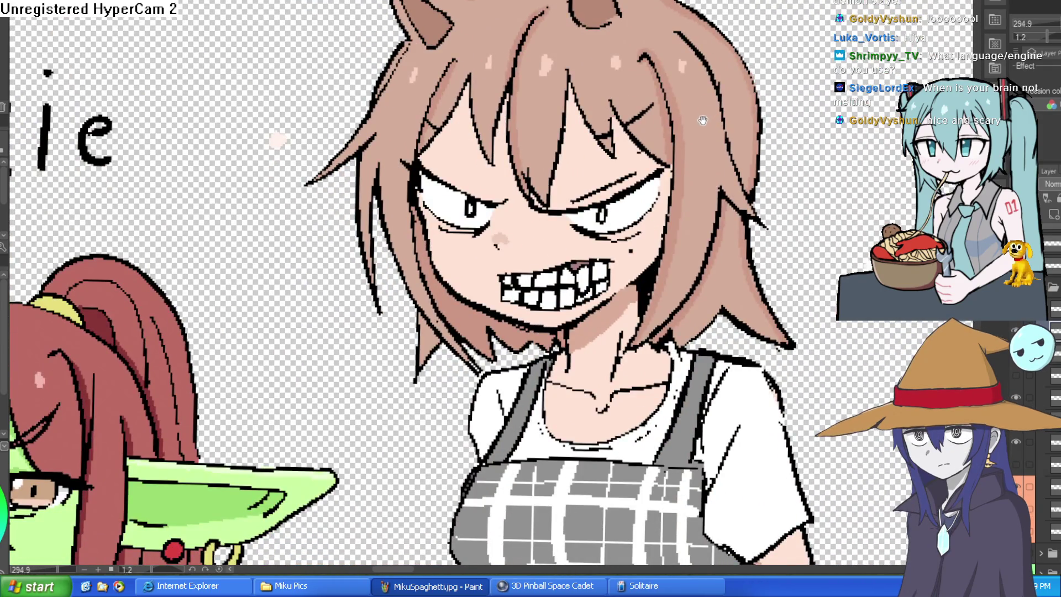
{"action": "left_click_drag", "start_coordinate": [703, 120], "coordinate": [691, 149]}
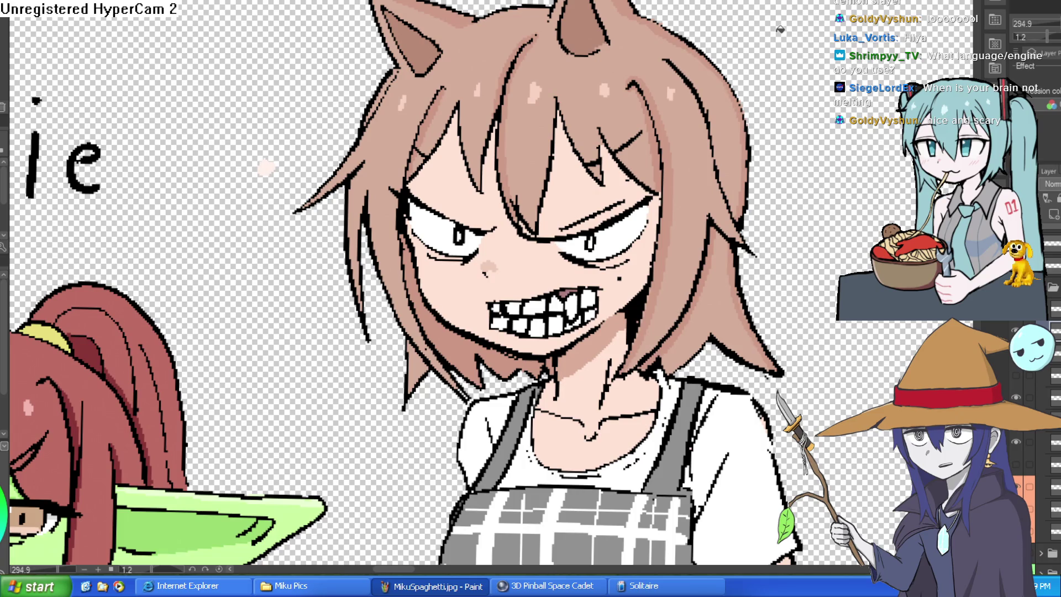
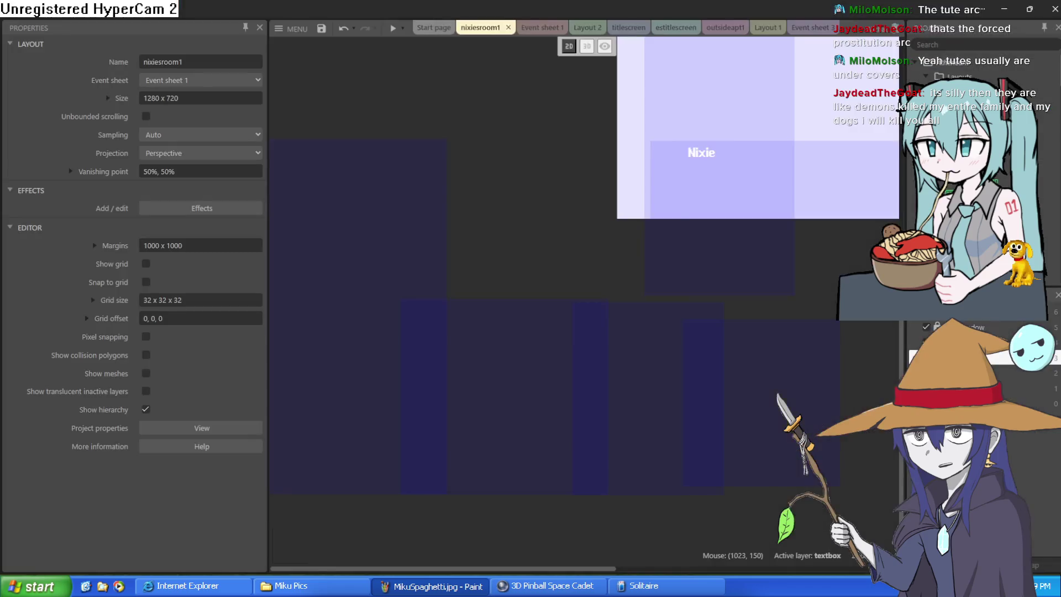
In Event sheet 1, review event 3's goblin dialogue and fullscreen request actions.
{"action": "scroll", "coordinate": [471, 272], "scroll_direction": "up", "scroll_amount": 3}
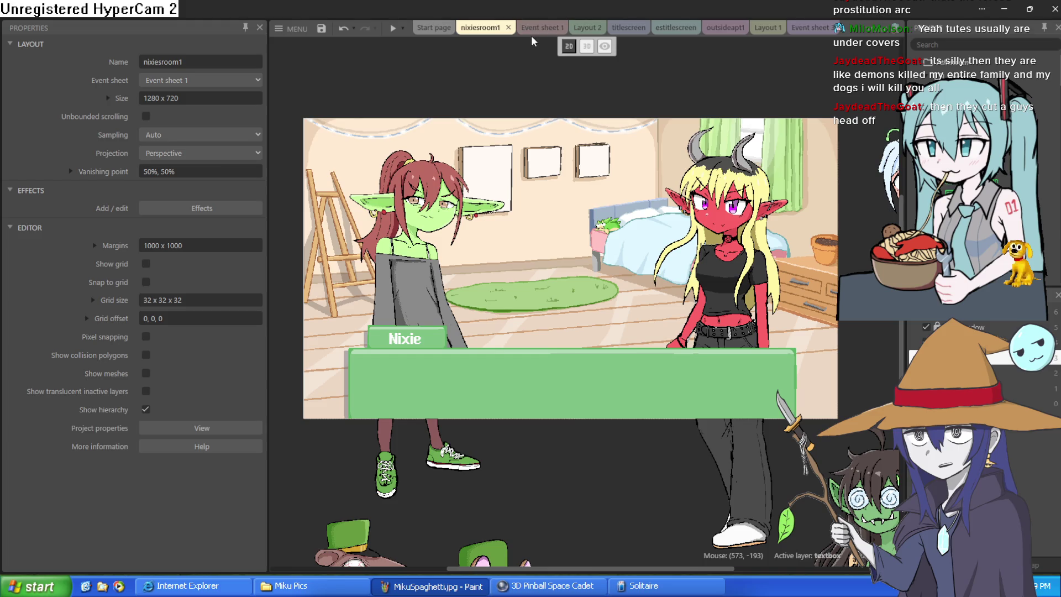
{"action": "left_click", "coordinate": [540, 31]}
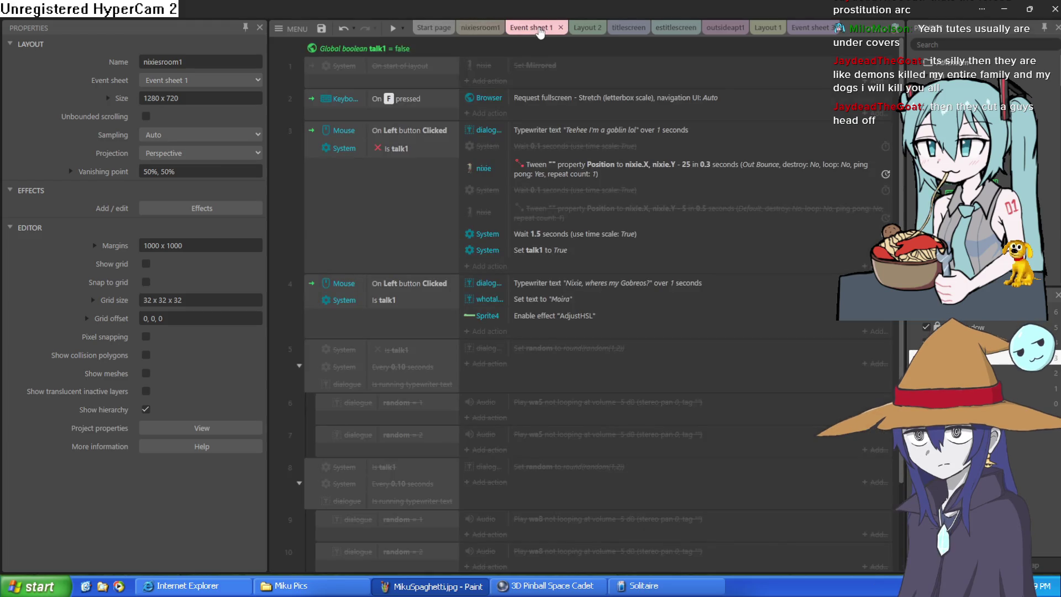
{"action": "scroll", "coordinate": [761, 186], "scroll_direction": "down", "scroll_amount": 3}
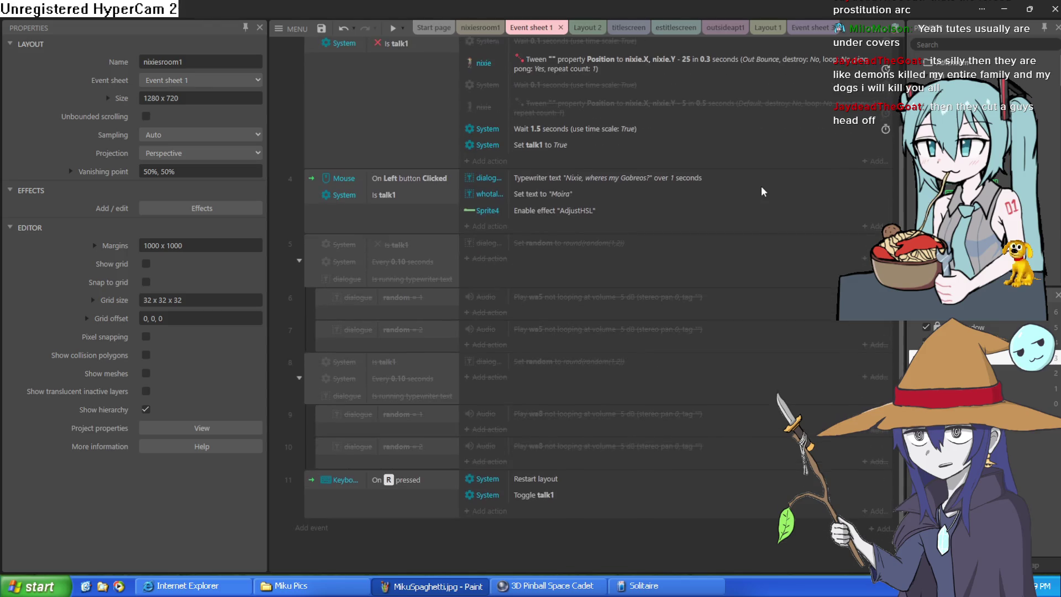
{"action": "scroll", "coordinate": [761, 186], "scroll_direction": "up", "scroll_amount": 3}
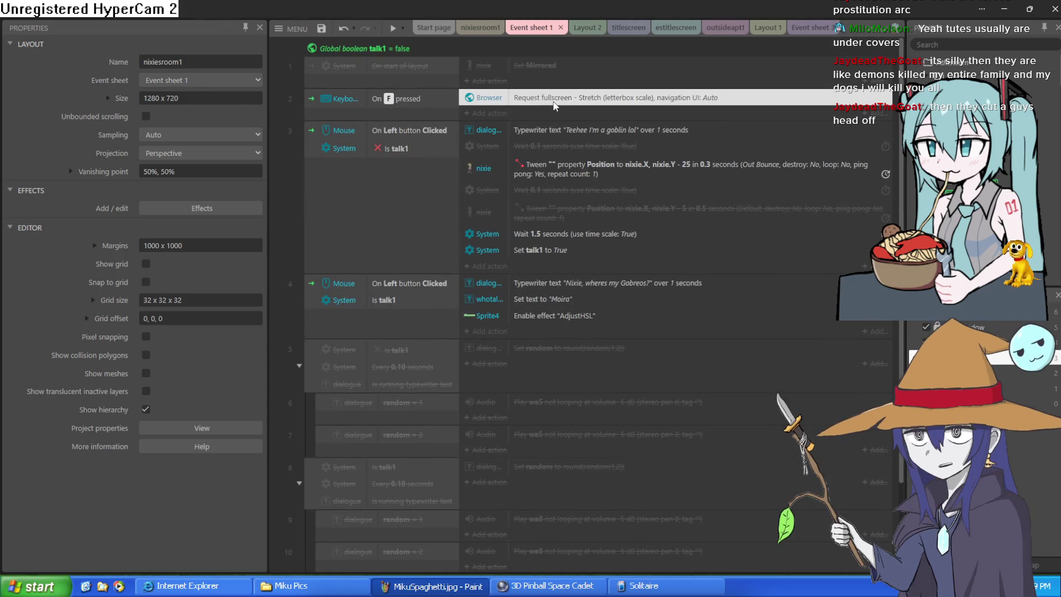
{"action": "left_click", "coordinate": [565, 135]}
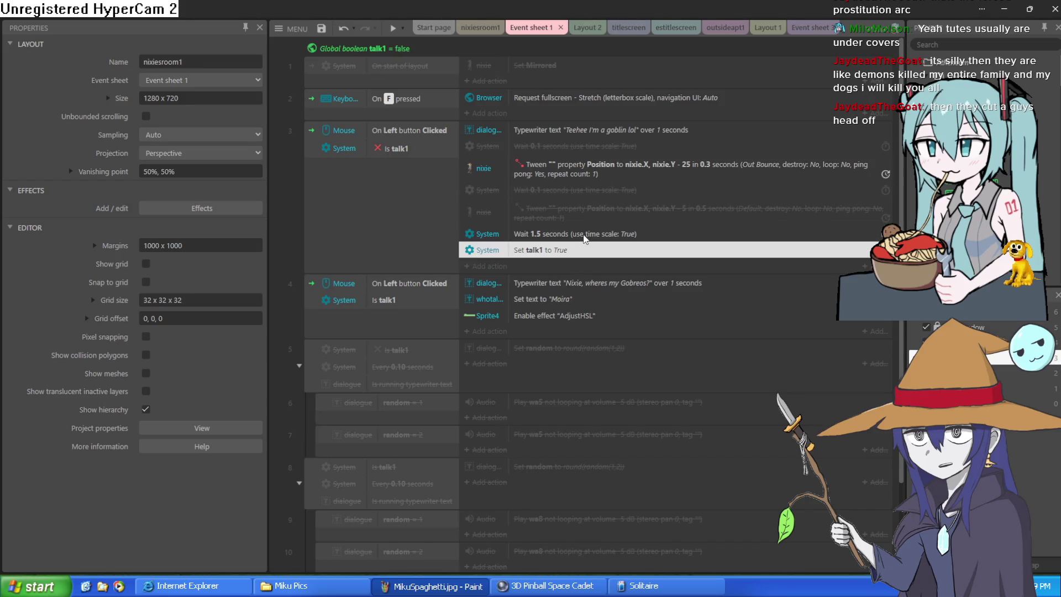
{"action": "left_click", "coordinate": [622, 128]}
{"action": "left_click", "coordinate": [625, 102]}
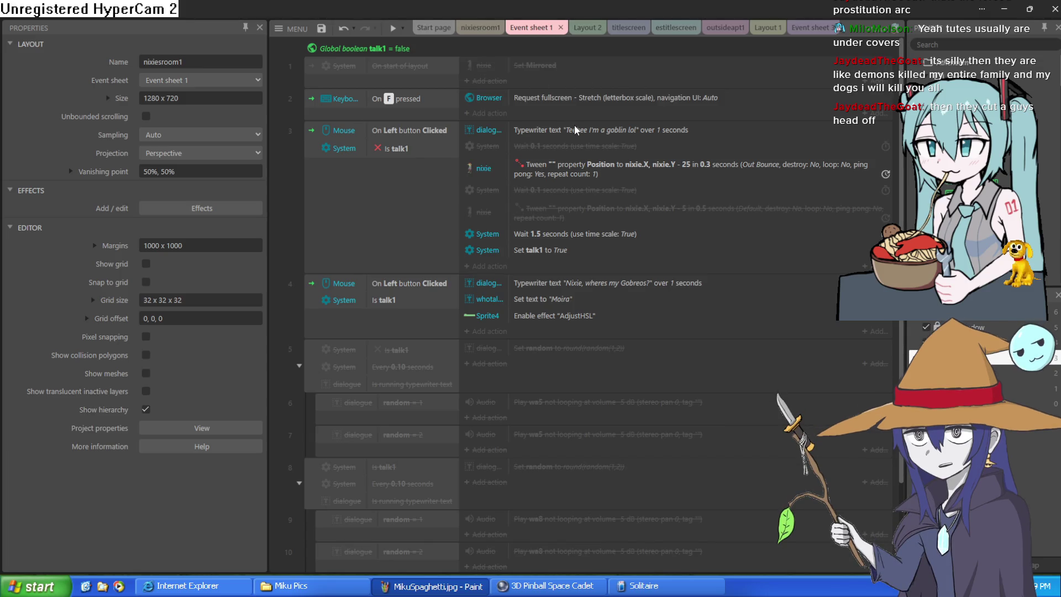
{"action": "left_click", "coordinate": [437, 164]}
{"action": "left_click", "coordinate": [343, 117]}
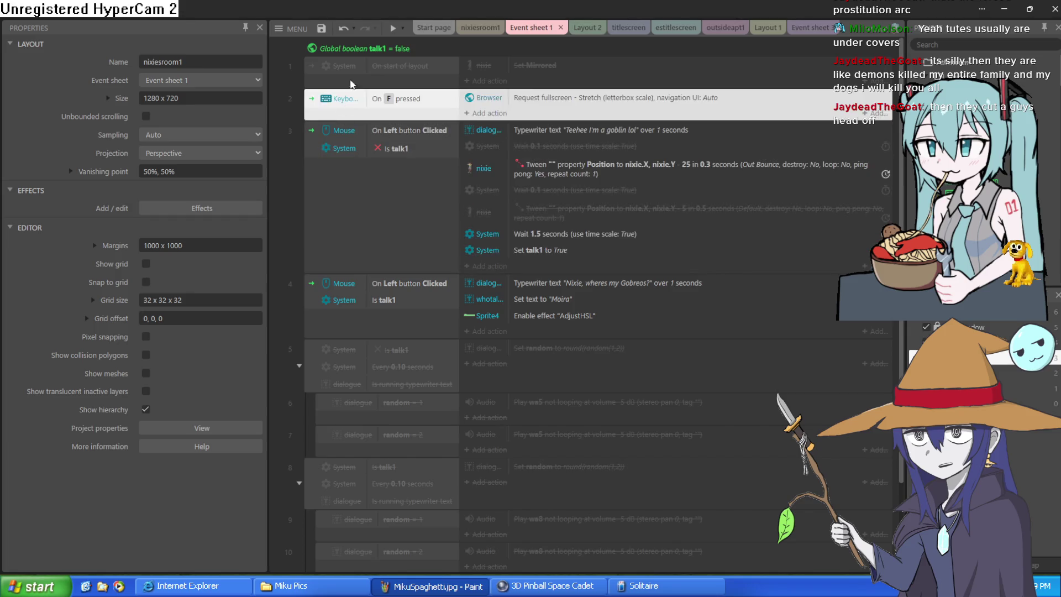
Bring up the titlescreen layout with its Start, Load and Options menu.
{"action": "scroll", "coordinate": [498, 276], "scroll_direction": "down", "scroll_amount": 2}
{"action": "scroll", "coordinate": [597, 277], "scroll_direction": "up", "scroll_amount": 2}
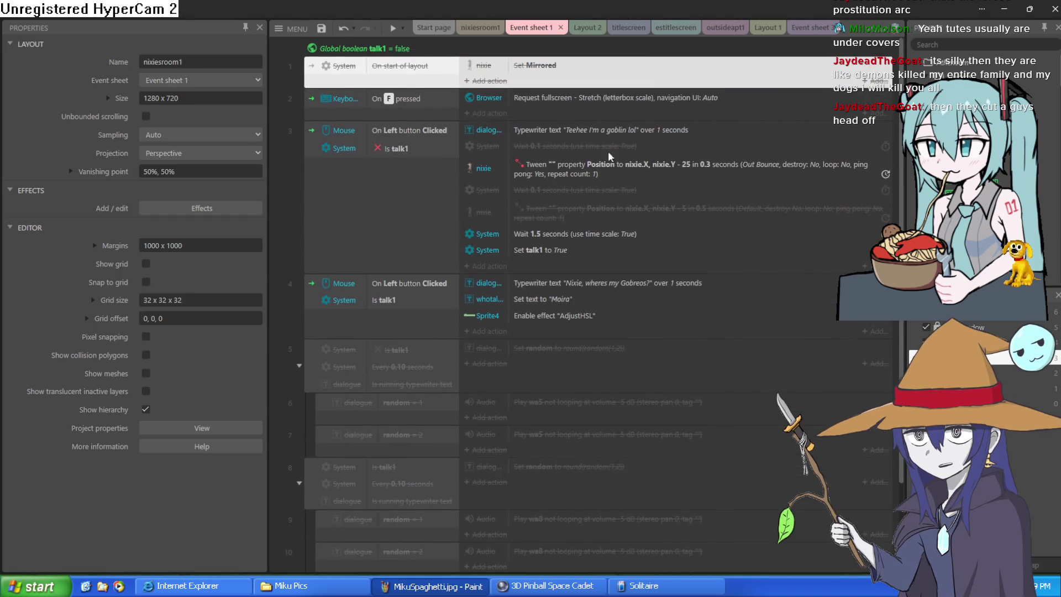
{"action": "left_click", "coordinate": [576, 28]}
{"action": "left_click", "coordinate": [626, 29]}
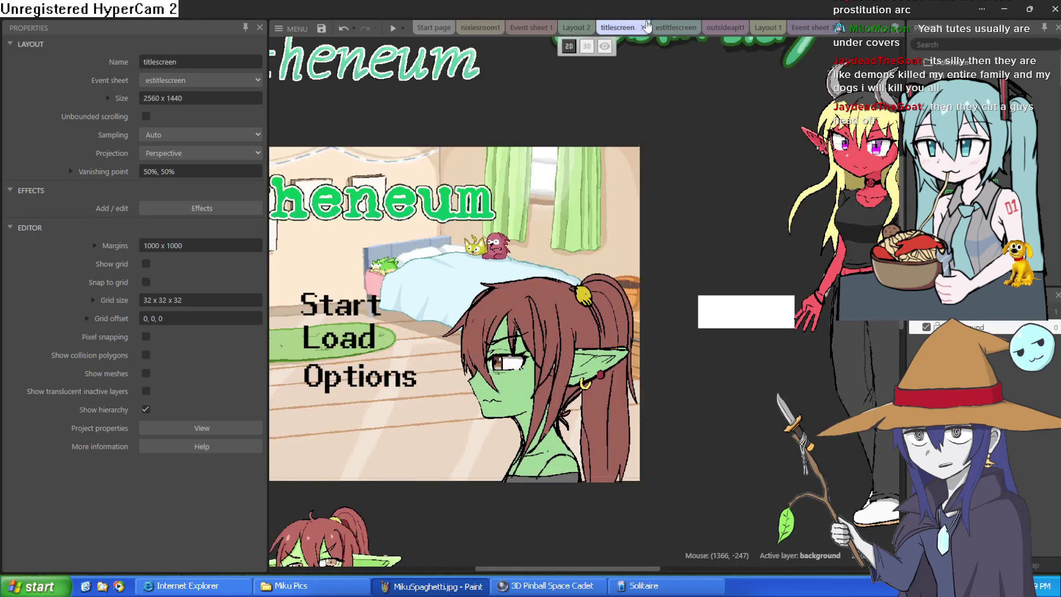
Go from the titlescreen back to the nixiesroom1 layout, zoom its canvas, then check Event sheet 1.
{"action": "left_click", "coordinate": [672, 28]}
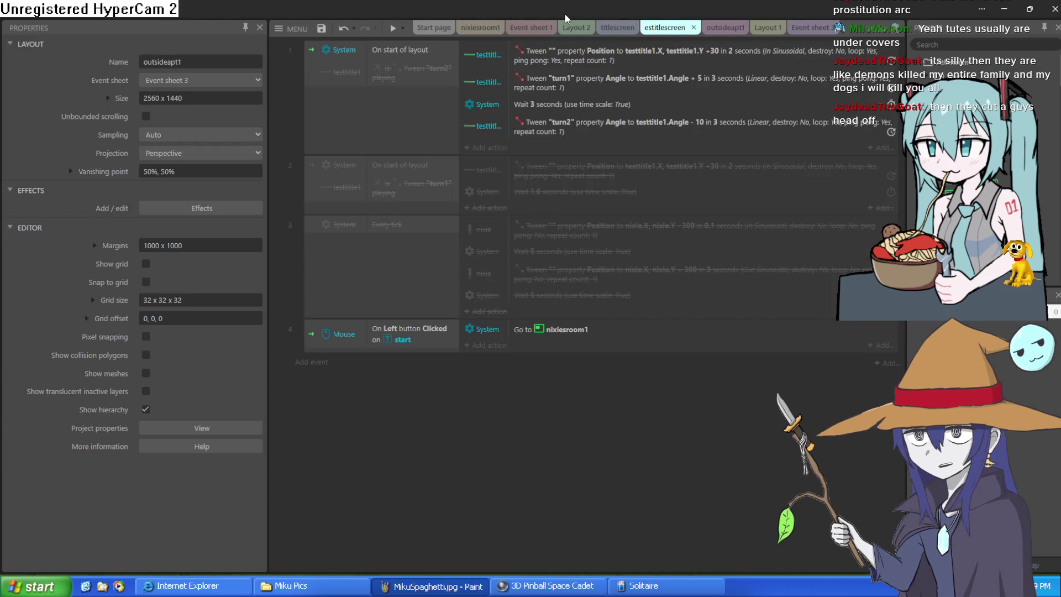
{"action": "left_click", "coordinate": [530, 27]}
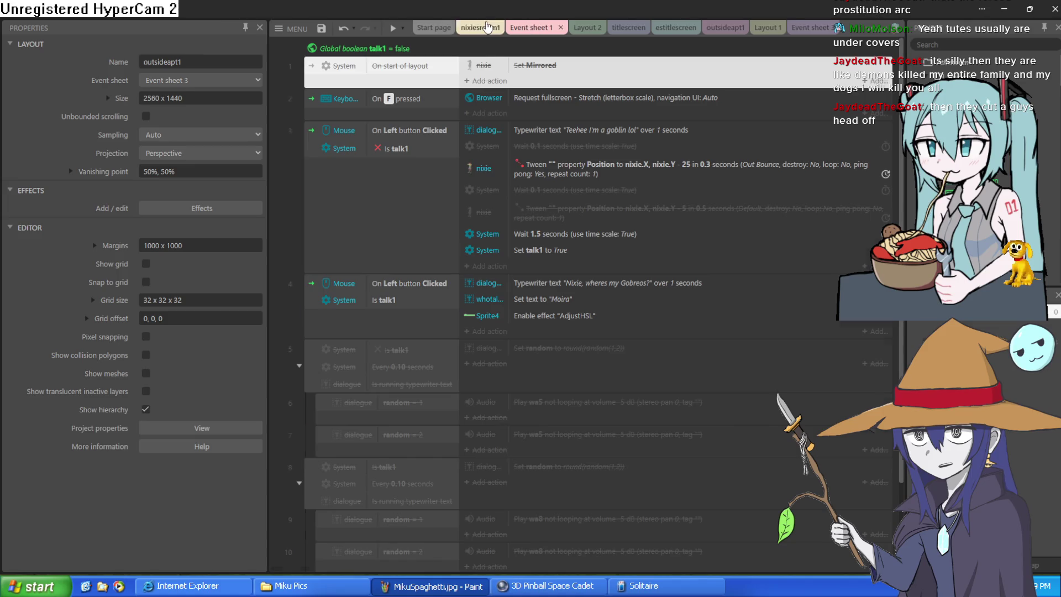
{"action": "left_click", "coordinate": [480, 27]}
{"action": "scroll", "coordinate": [537, 184], "scroll_direction": "up", "scroll_amount": 4}
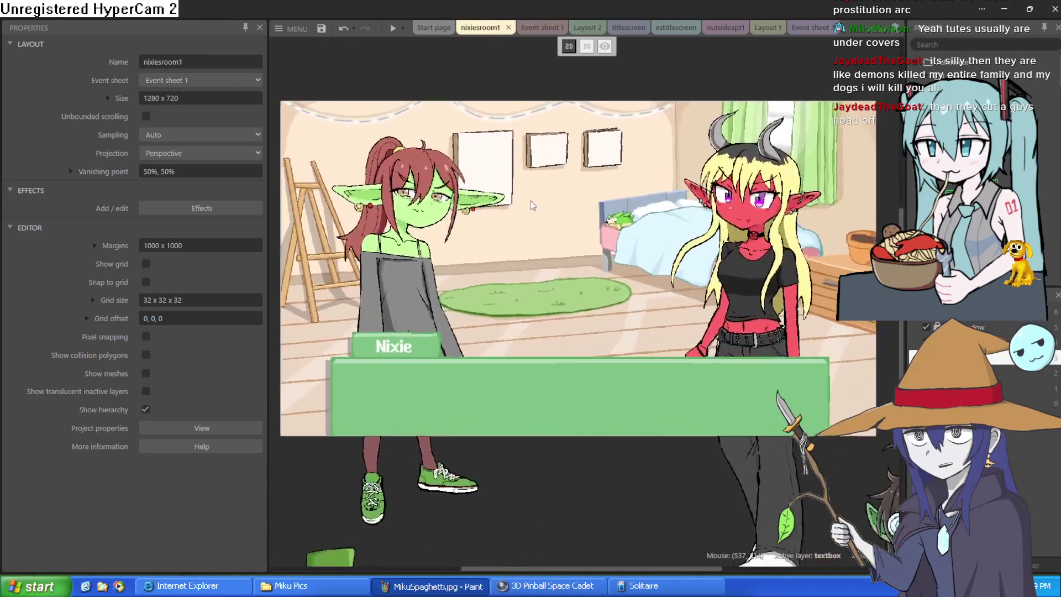
{"action": "scroll", "coordinate": [536, 186], "scroll_direction": "down", "scroll_amount": 2}
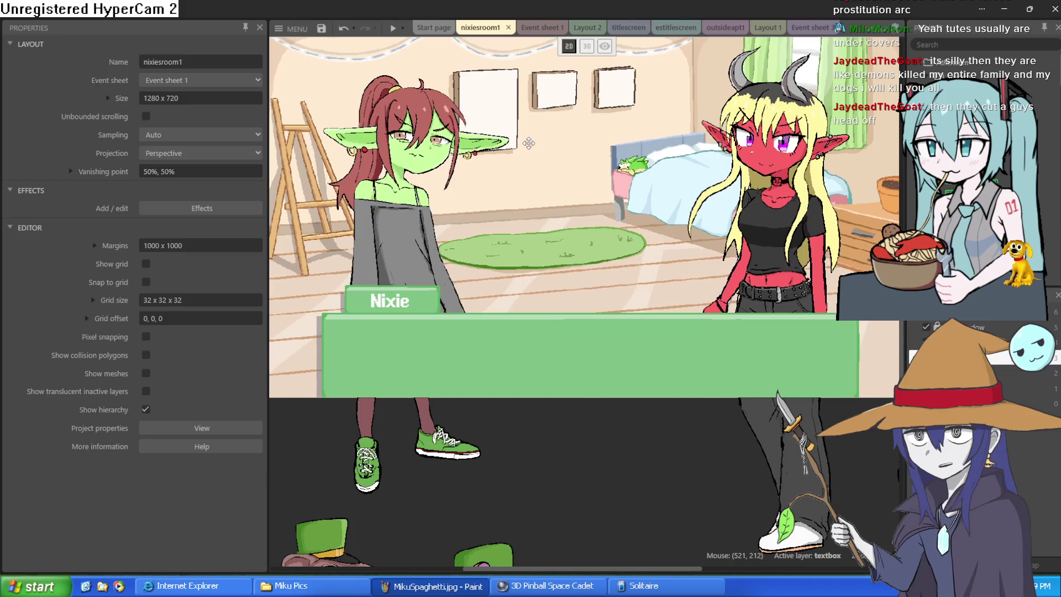
{"action": "scroll", "coordinate": [529, 147], "scroll_direction": "down", "scroll_amount": 3}
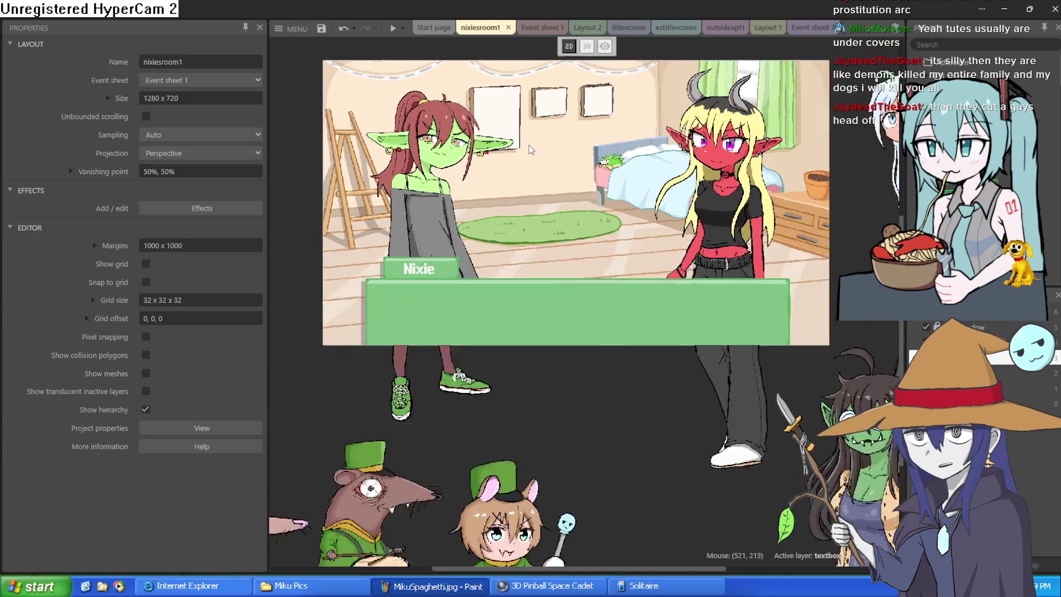
{"action": "scroll", "coordinate": [530, 149], "scroll_direction": "up", "scroll_amount": 3}
{"action": "scroll", "coordinate": [542, 163], "scroll_direction": "up", "scroll_amount": 1}
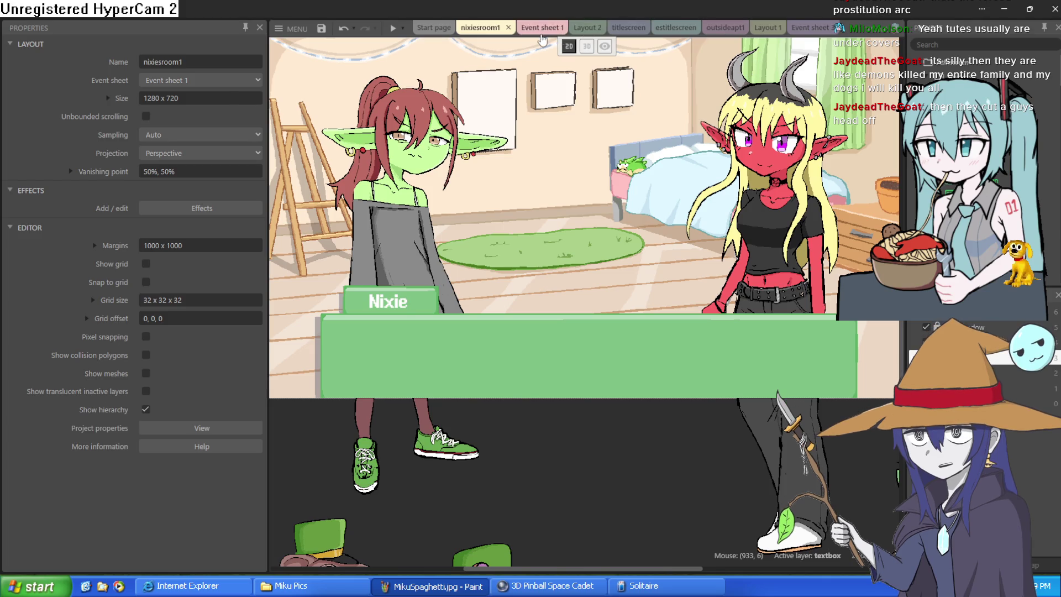
{"action": "left_click", "coordinate": [565, 23]}
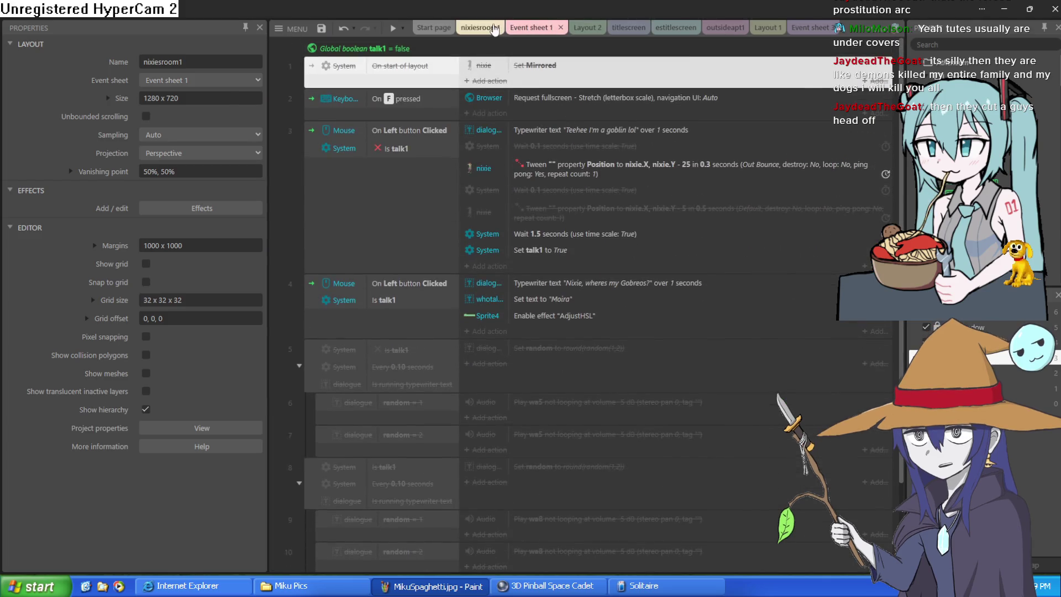
{"action": "left_click", "coordinate": [480, 28]}
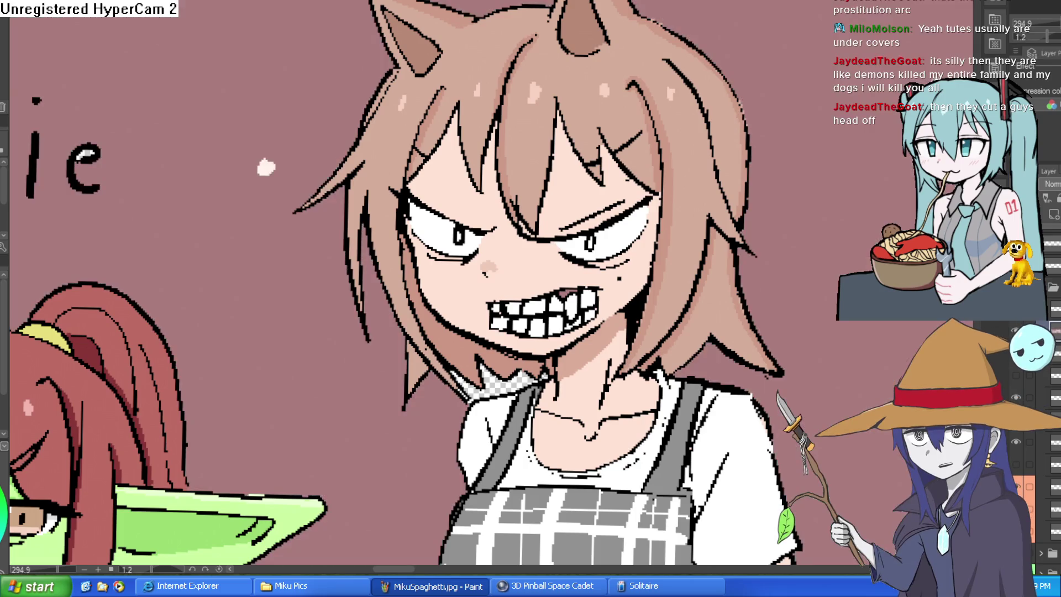
Hide the mauve background fill behind the horned girl with Ctrl+Z.
{"action": "key", "text": "ctrl+z"}
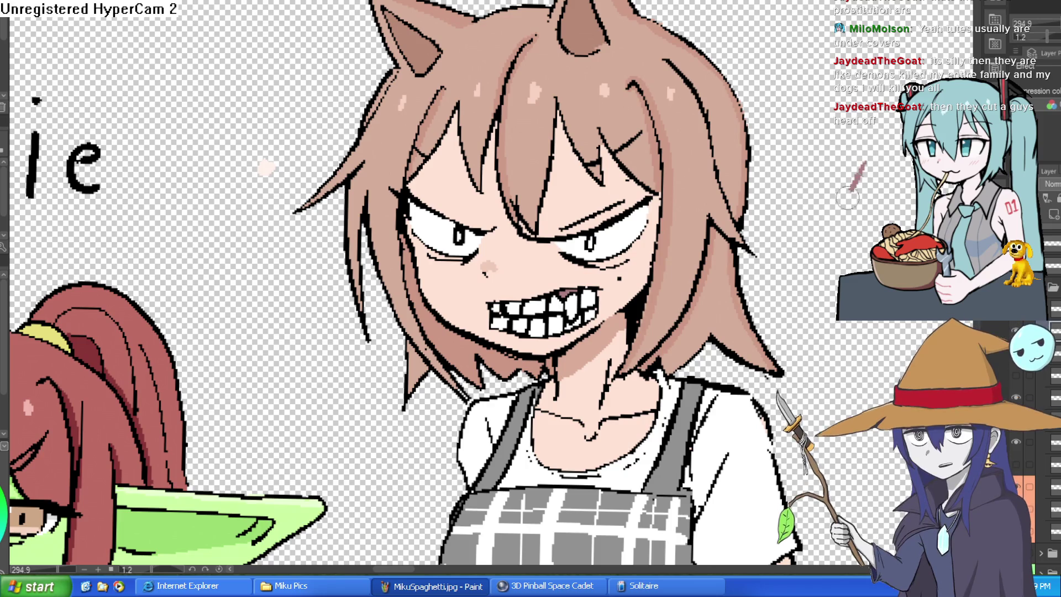
Sample the black line colour and draw an anger vein on the forehead above the right eye.
{"action": "scroll", "coordinate": [721, 298], "scroll_direction": "up", "scroll_amount": 5}
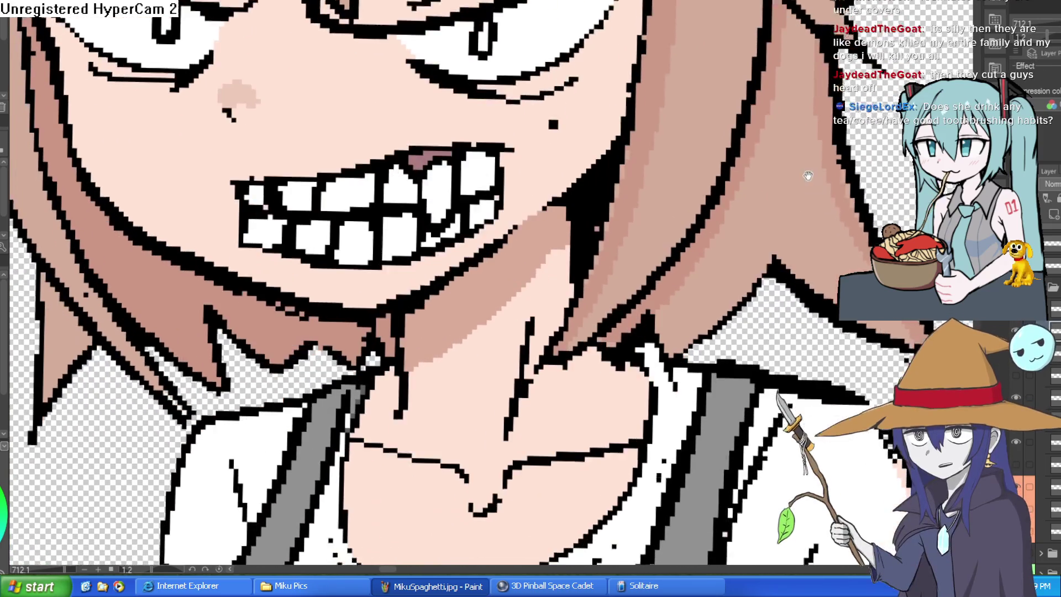
{"action": "scroll", "coordinate": [657, 94], "scroll_direction": "down", "scroll_amount": 3}
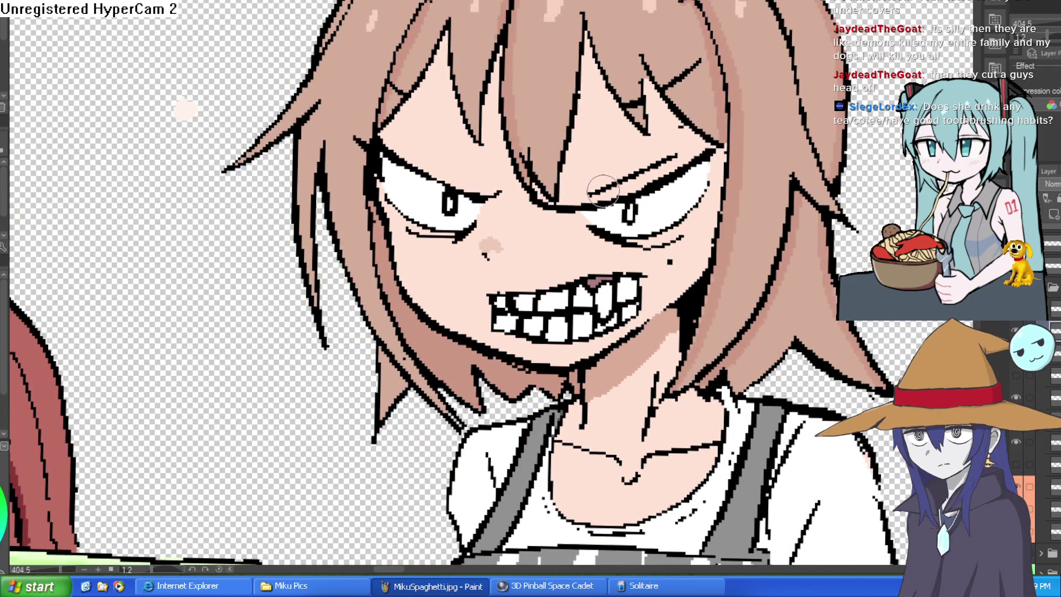
{"action": "left_click", "coordinate": [589, 204], "text": "alt"}
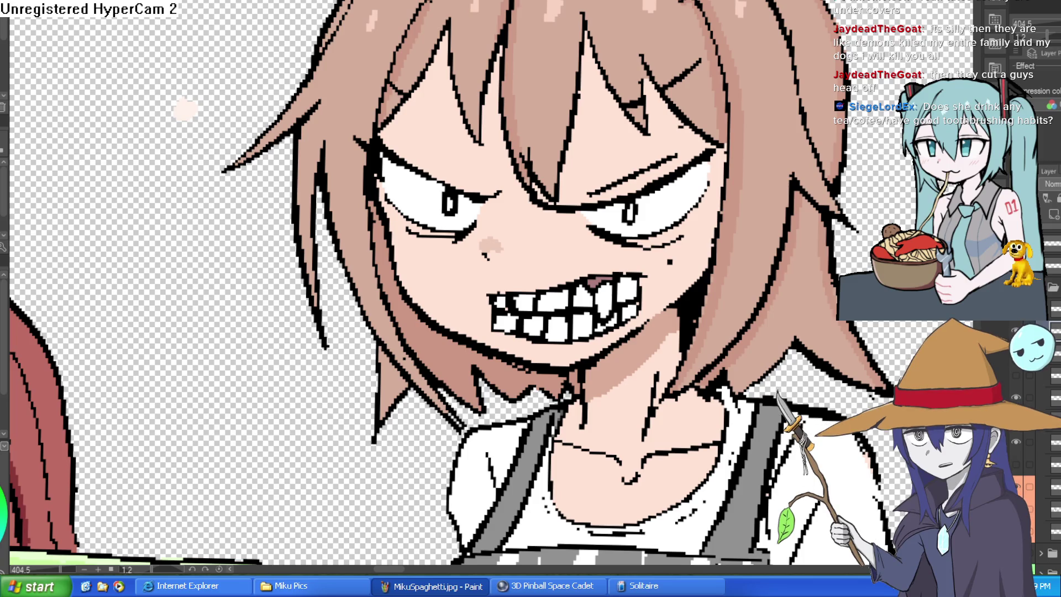
{"action": "mouse_move", "coordinate": [596, 99]}
{"action": "left_mouse_down"}
{"action": "mouse_move", "coordinate": [602, 166]}
{"action": "mouse_move", "coordinate": [636, 146]}
{"action": "mouse_move", "coordinate": [603, 105]}
{"action": "mouse_move", "coordinate": [659, 136]}
{"action": "left_mouse_up"}
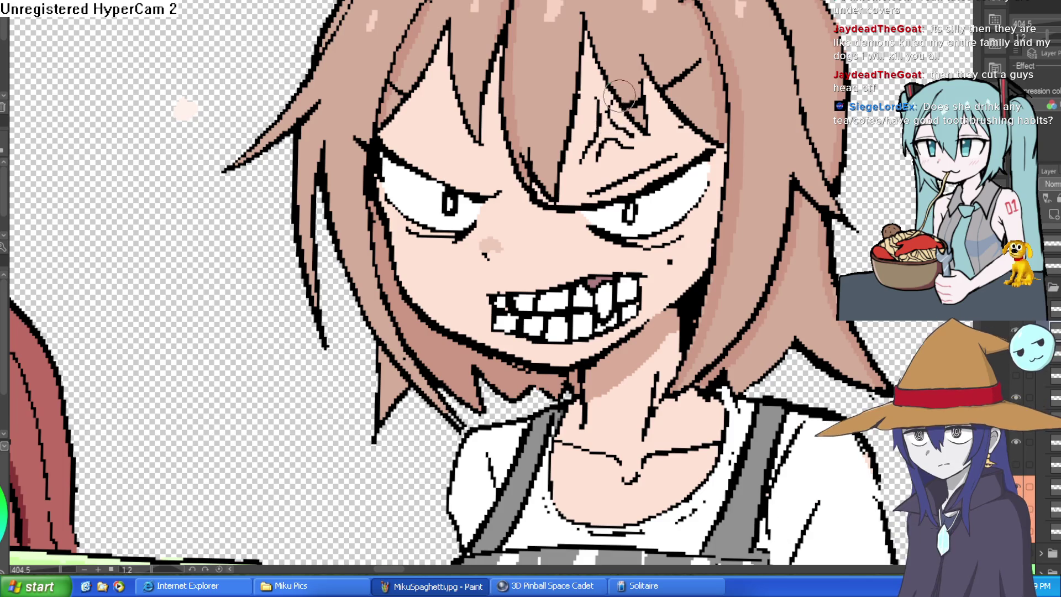
{"action": "scroll", "coordinate": [663, 96], "scroll_direction": "down", "scroll_amount": 3}
{"action": "scroll", "coordinate": [581, 89], "scroll_direction": "up", "scroll_amount": 5}
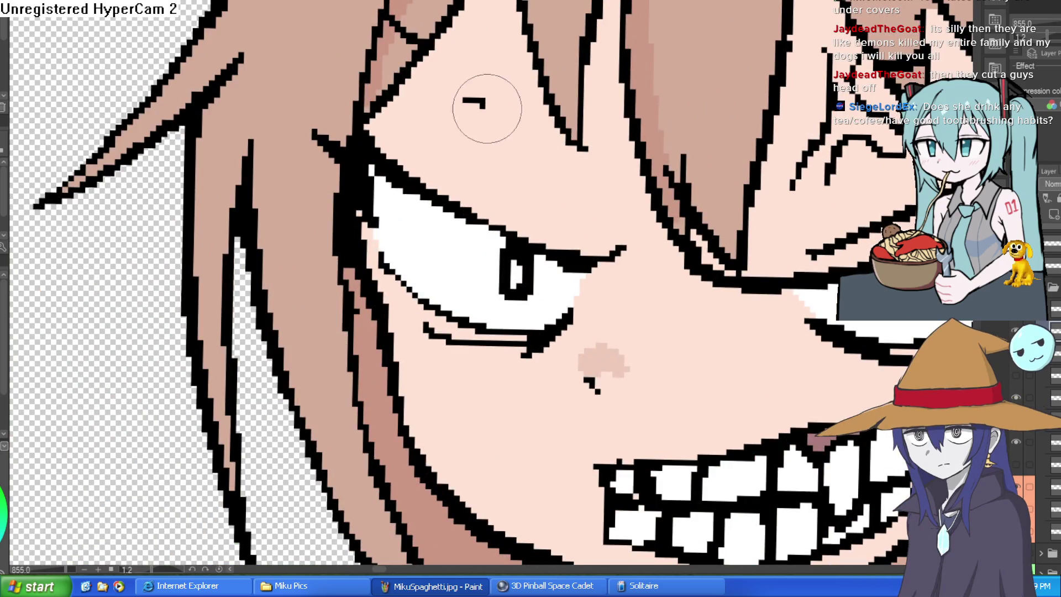
{"action": "scroll", "coordinate": [808, 175], "scroll_direction": "down", "scroll_amount": 5}
{"action": "mouse_move", "coordinate": [808, 176]}
{"action": "left_mouse_down"}
{"action": "mouse_move", "coordinate": [624, 303]}
{"action": "mouse_move", "coordinate": [667, 192]}
{"action": "mouse_move", "coordinate": [801, 110]}
{"action": "left_mouse_up"}
{"action": "scroll", "coordinate": [747, 138], "scroll_direction": "up", "scroll_amount": 3}
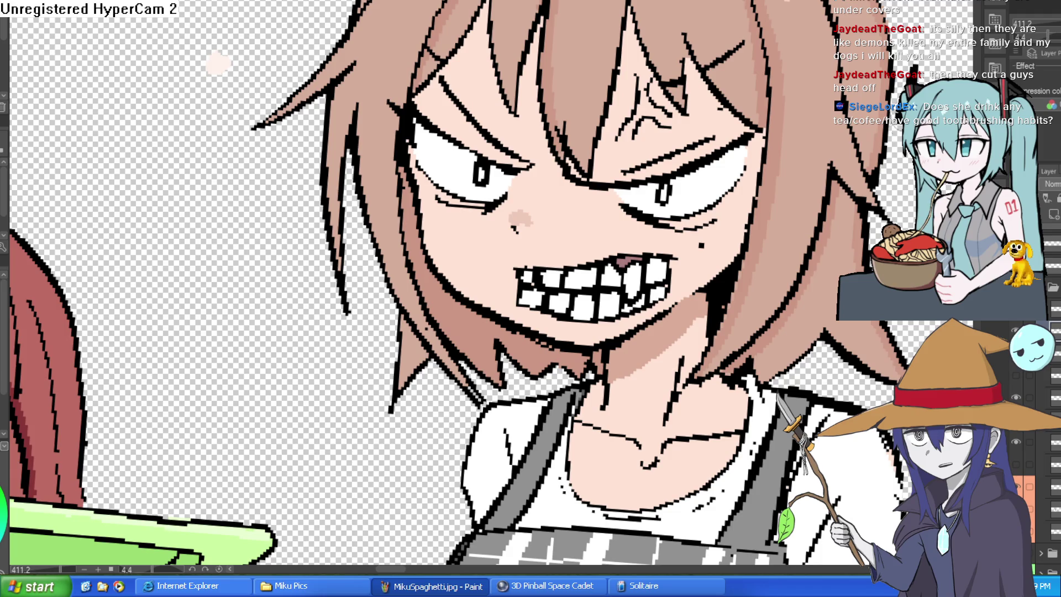
{"action": "scroll", "coordinate": [530, 287], "scroll_direction": "down", "scroll_amount": 3}
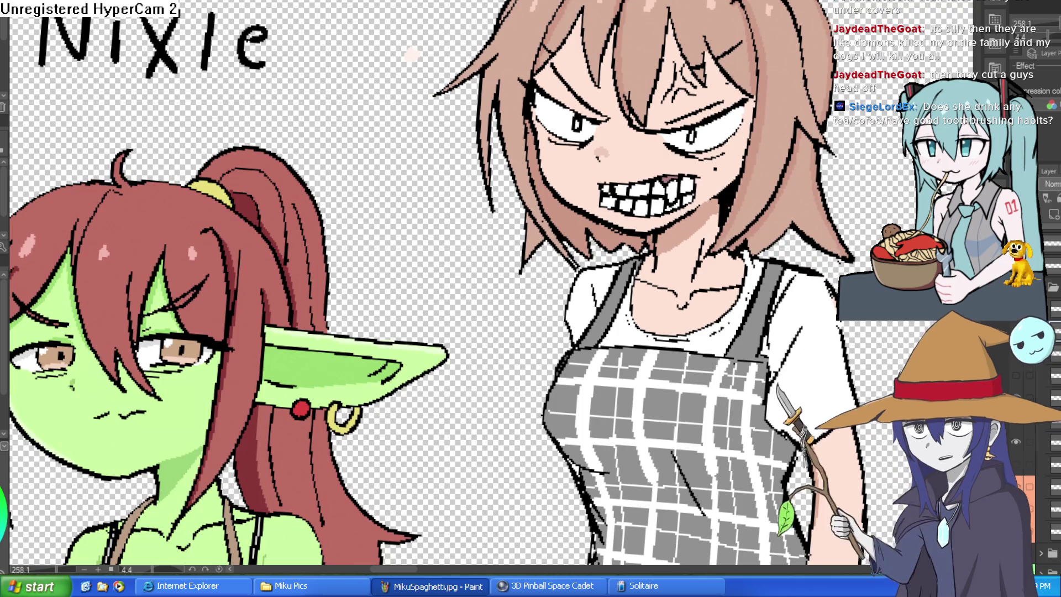
{"action": "key", "text": "ctrl+Tab"}
{"action": "key", "text": "ctrl+Tab"}
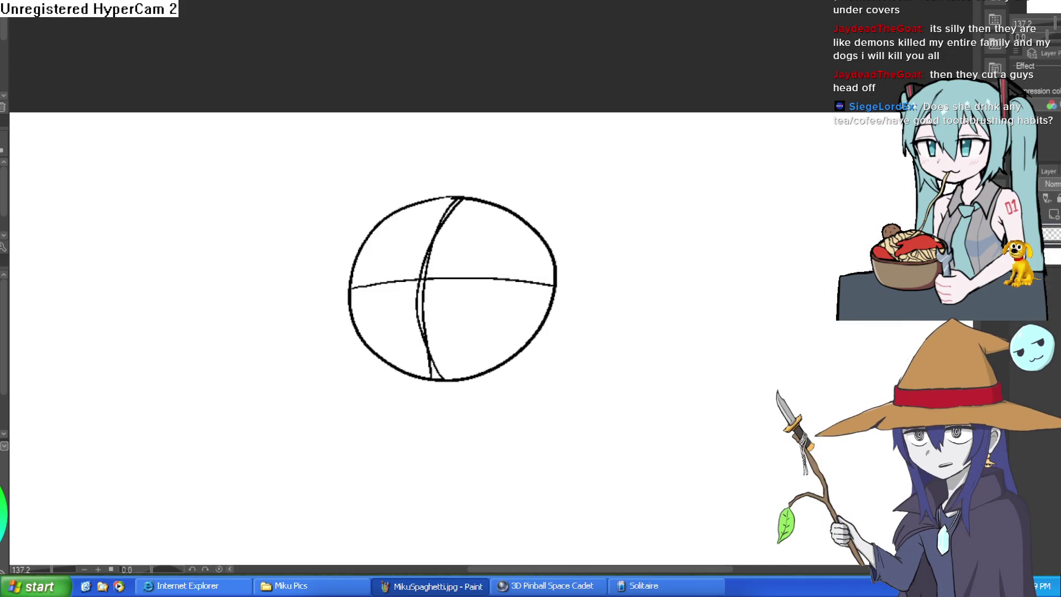
{"action": "key", "text": "ctrl+Tab"}
{"action": "key", "text": "ctrl+Tab"}
{"action": "key", "text": "ctrl+Tab"}
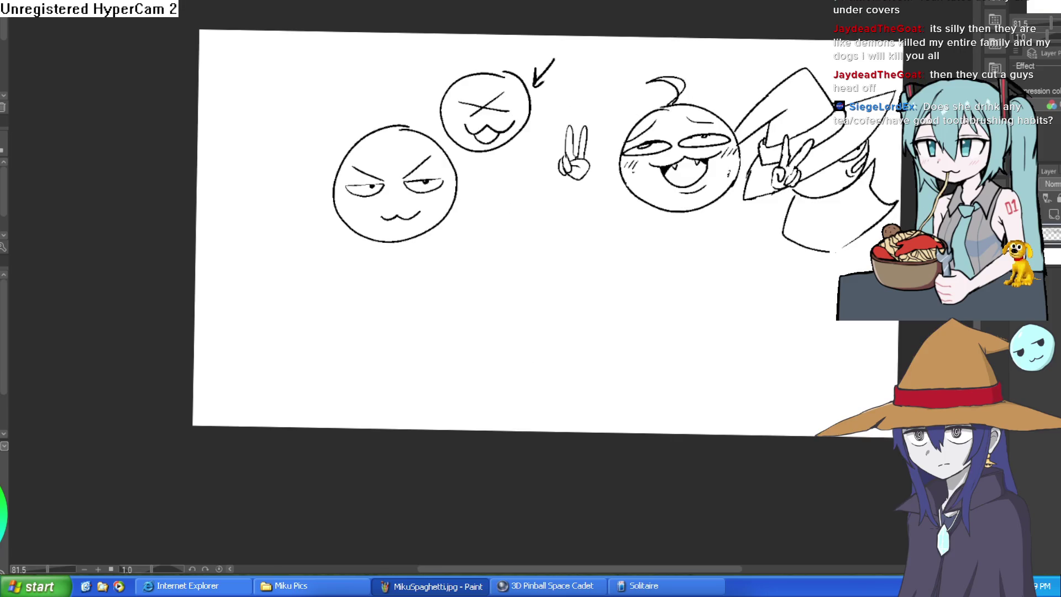
{"action": "key", "text": "ctrl+Tab"}
{"action": "scroll", "coordinate": [526, 126], "scroll_direction": "up", "scroll_amount": 2}
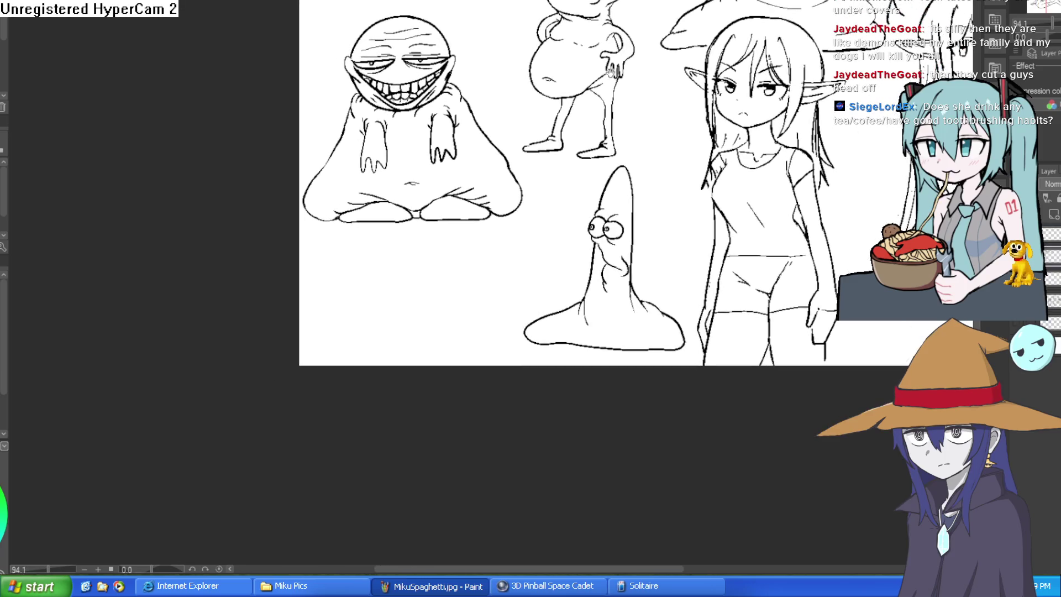
{"action": "scroll", "coordinate": [526, 125], "scroll_direction": "up", "scroll_amount": 8}
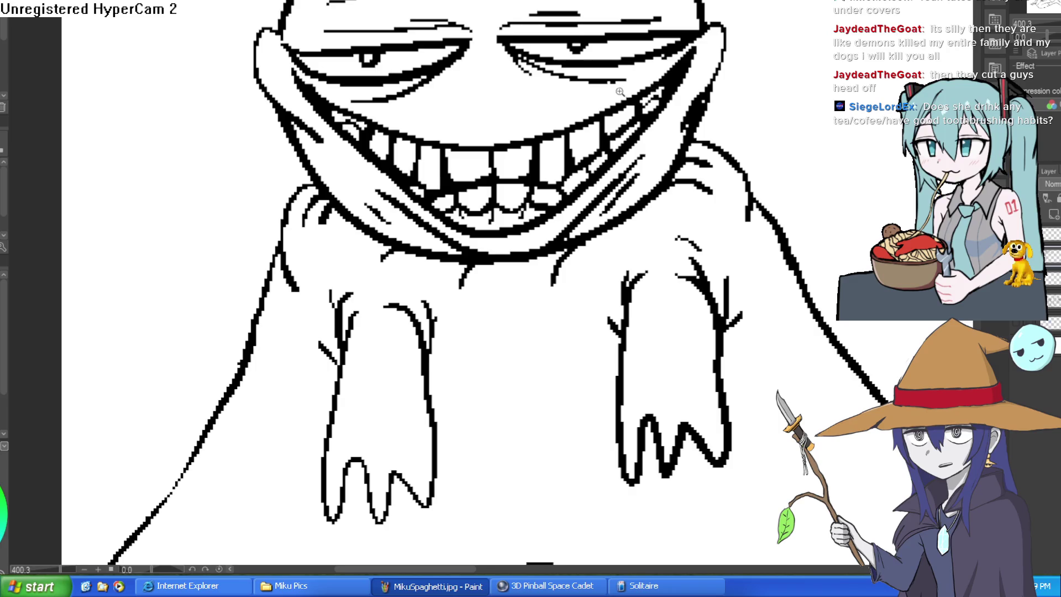
{"action": "scroll", "coordinate": [649, 205], "scroll_direction": "down", "scroll_amount": 4}
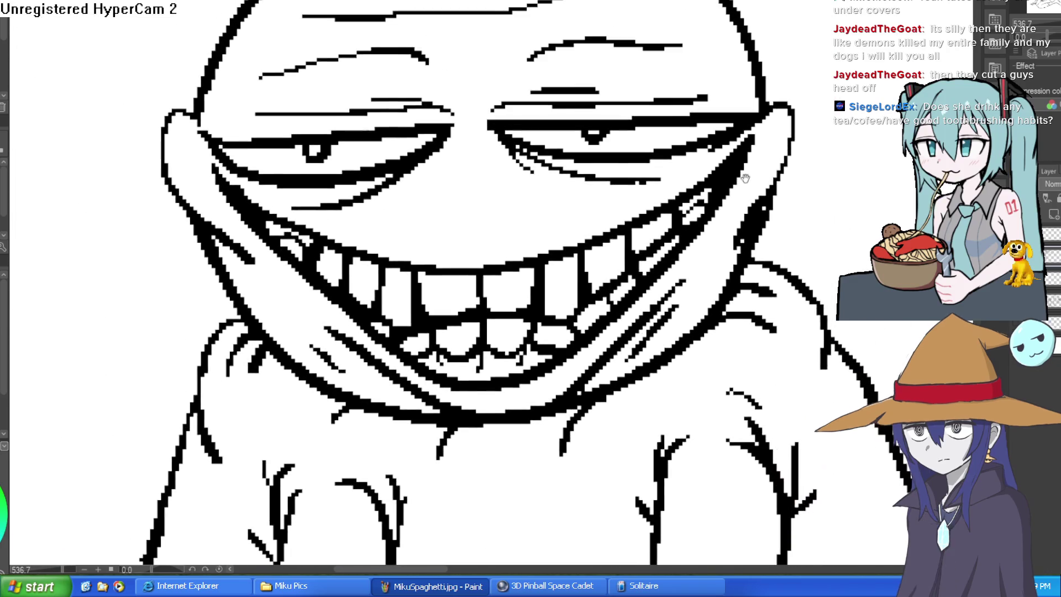
{"action": "scroll", "coordinate": [760, 185], "scroll_direction": "down", "scroll_amount": 1}
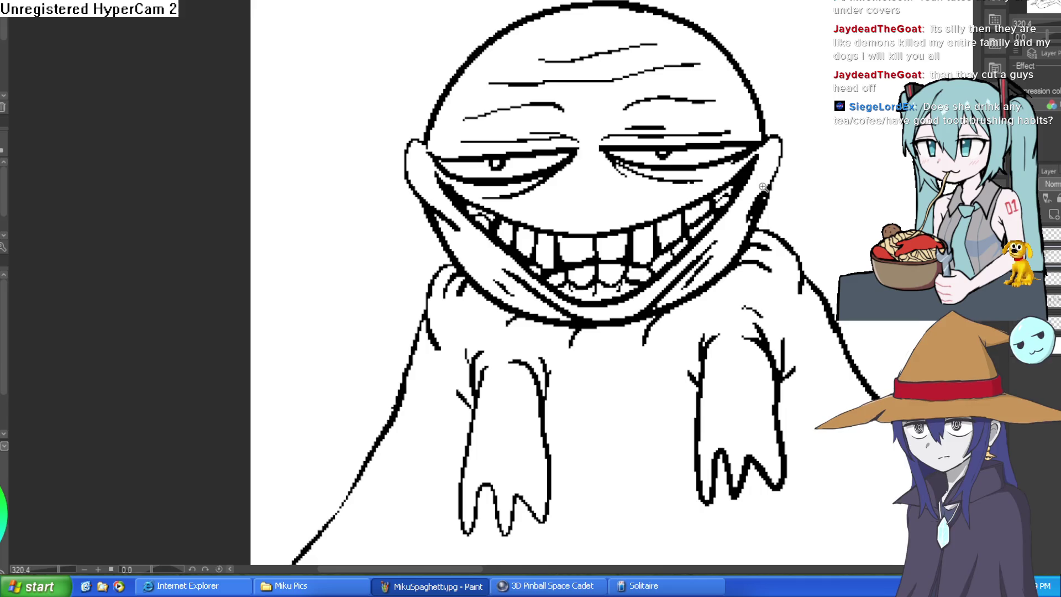
{"action": "left_click_drag", "start_coordinate": [763, 191], "coordinate": [731, 184]}
{"action": "scroll", "coordinate": [540, 202], "scroll_direction": "down", "scroll_amount": 3}
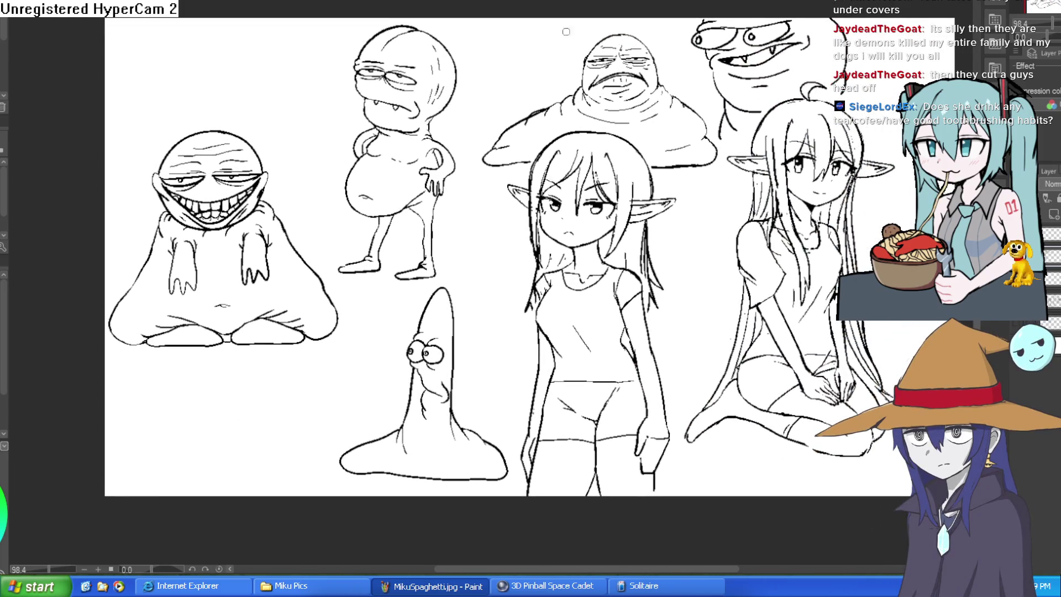
{"action": "scroll", "coordinate": [630, 119], "scroll_direction": "up", "scroll_amount": 4}
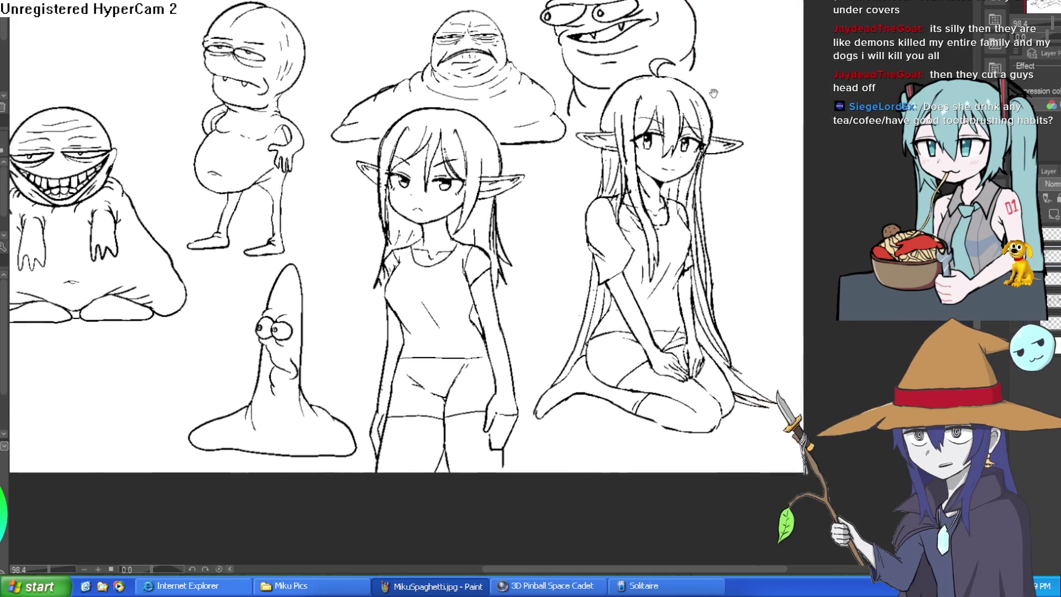
{"action": "scroll", "coordinate": [630, 118], "scroll_direction": "down", "scroll_amount": 2}
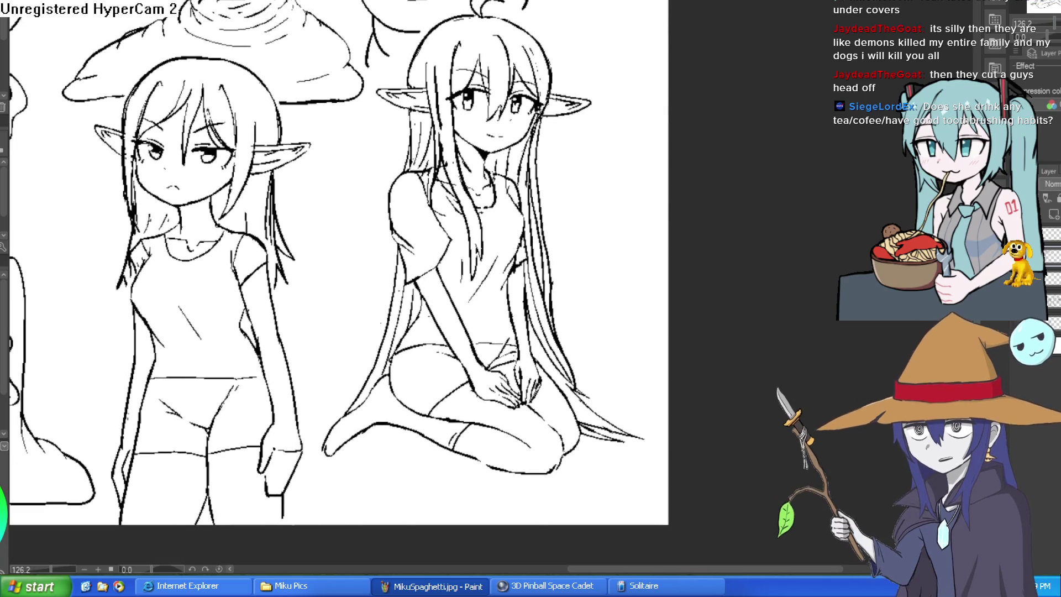
{"action": "key", "text": "h"}
{"action": "key", "text": "h"}
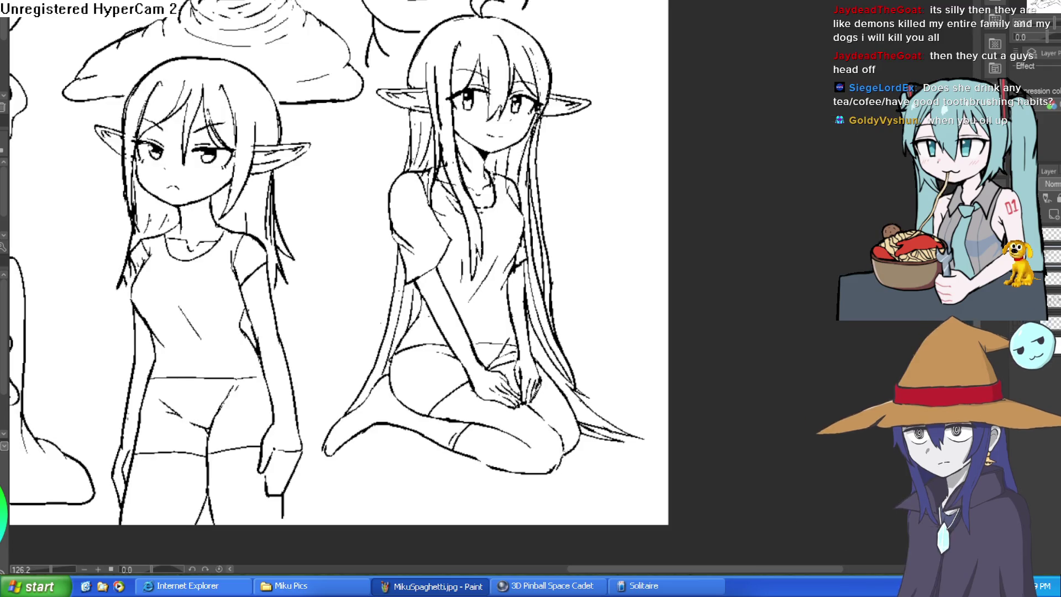
In the coloured lineup document, ink a diagonal line across the hair and sample the hair's brown.
{"action": "key", "text": "ctrl+Tab"}
{"action": "scroll", "coordinate": [713, 123], "scroll_direction": "up", "scroll_amount": 4}
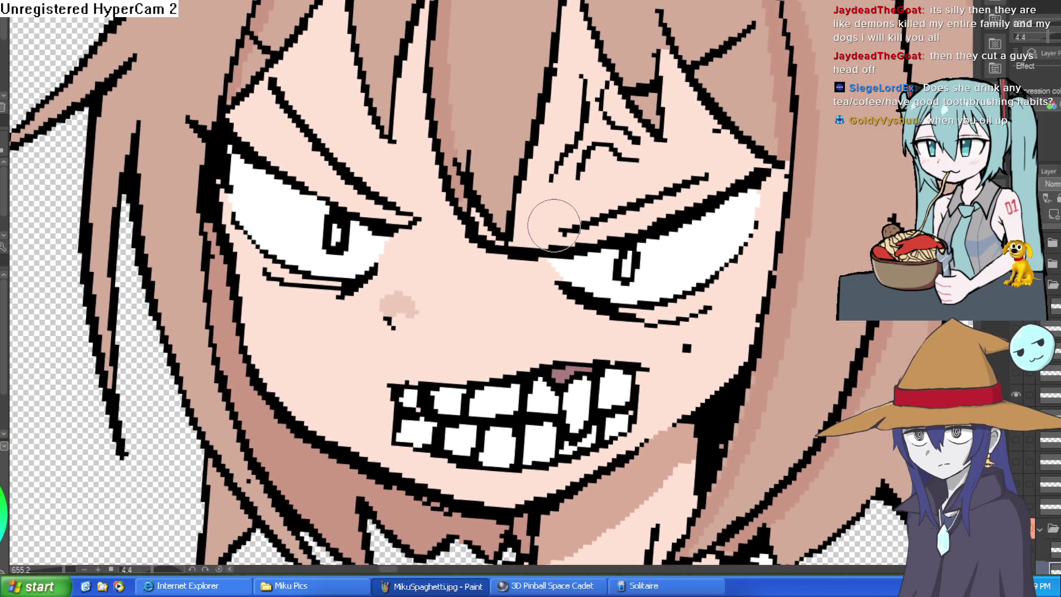
{"action": "mouse_move", "coordinate": [554, 226]}
{"action": "left_mouse_down"}
{"action": "mouse_move", "coordinate": [674, 149]}
{"action": "mouse_move", "coordinate": [752, 77]}
{"action": "mouse_move", "coordinate": [635, 165]}
{"action": "mouse_move", "coordinate": [528, 227]}
{"action": "left_mouse_up"}
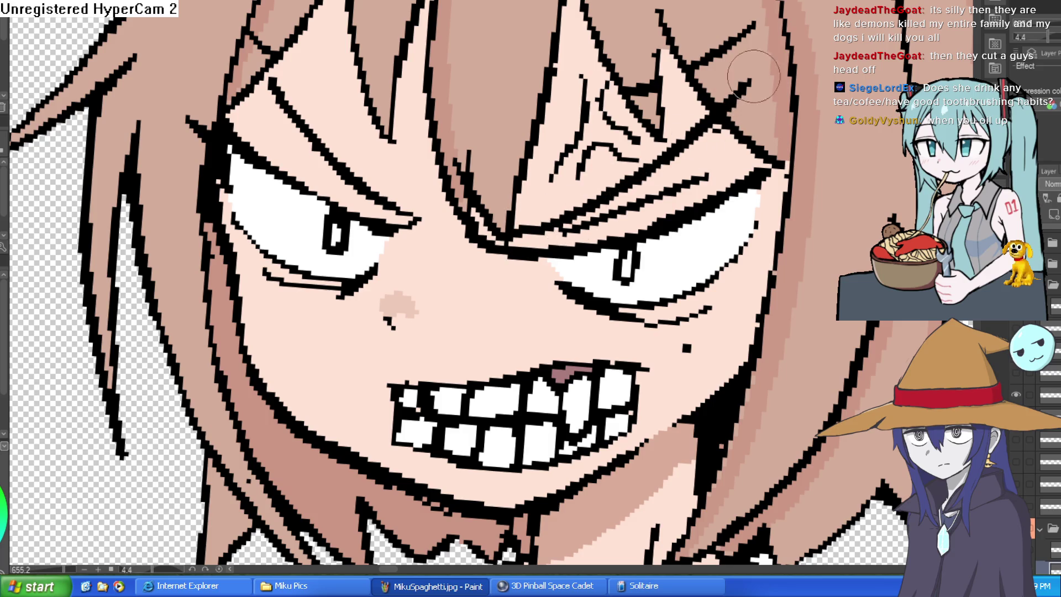
{"action": "left_click", "coordinate": [742, 47], "text": "alt"}
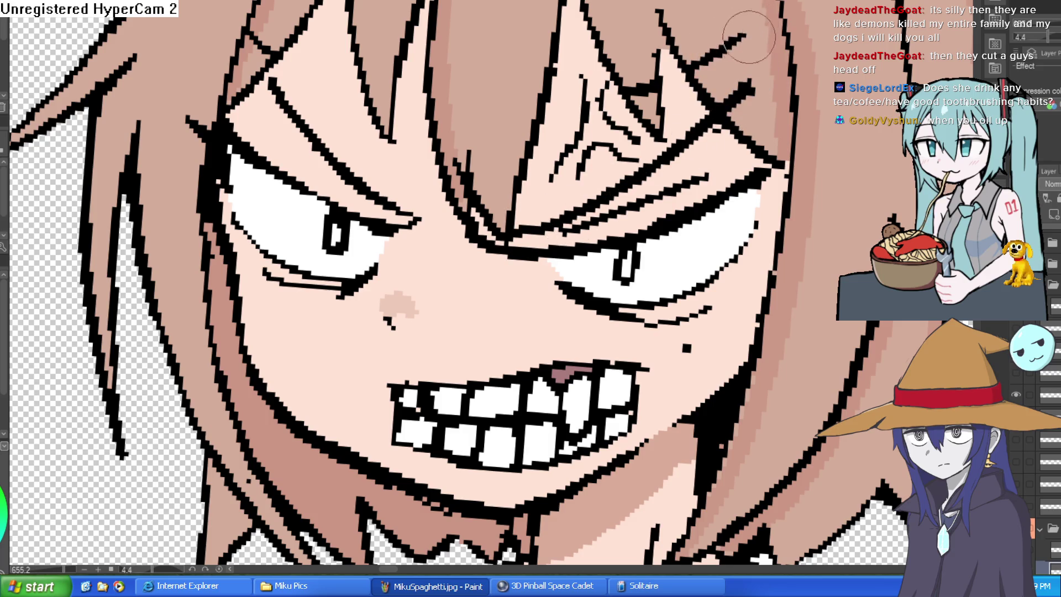
{"action": "scroll", "coordinate": [649, 91], "scroll_direction": "down", "scroll_amount": 2}
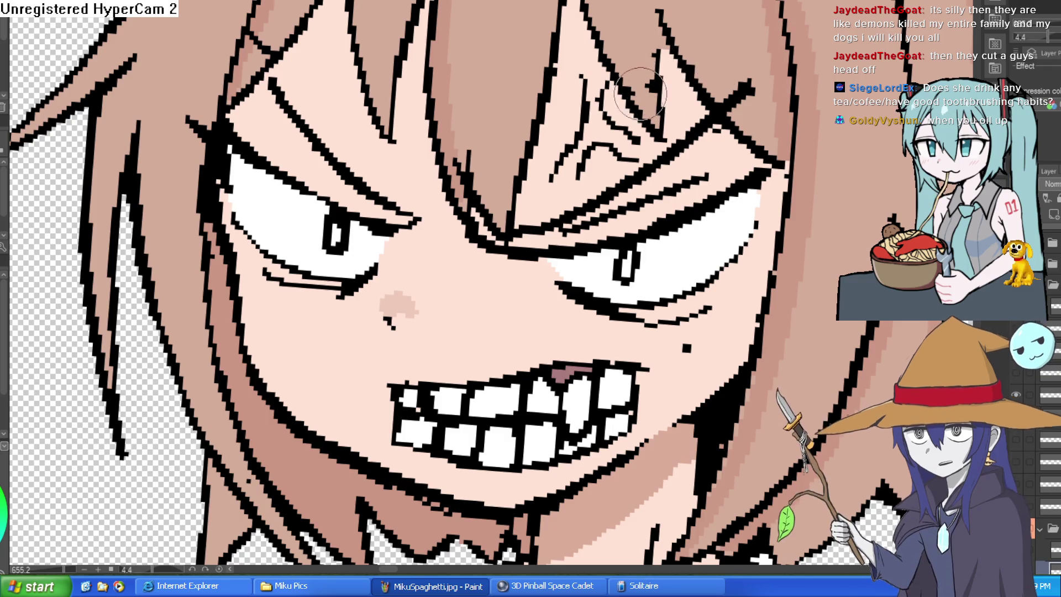
{"action": "scroll", "coordinate": [791, 117], "scroll_direction": "down", "scroll_amount": 3}
{"action": "scroll", "coordinate": [792, 117], "scroll_direction": "down", "scroll_amount": 3}
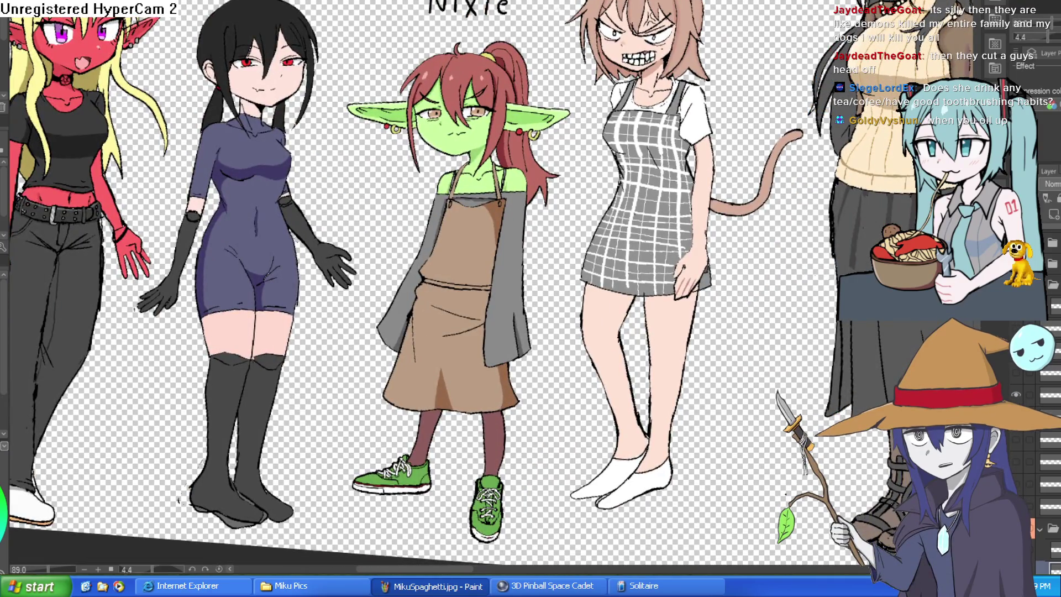
Reset the view to 100%, add a short black stroke to the anger mark and erase a stray line.
{"action": "key", "text": "ctrl+alt+0"}
{"action": "scroll", "coordinate": [718, 118], "scroll_direction": "down", "scroll_amount": 1}
{"action": "scroll", "coordinate": [696, 198], "scroll_direction": "up", "scroll_amount": 5}
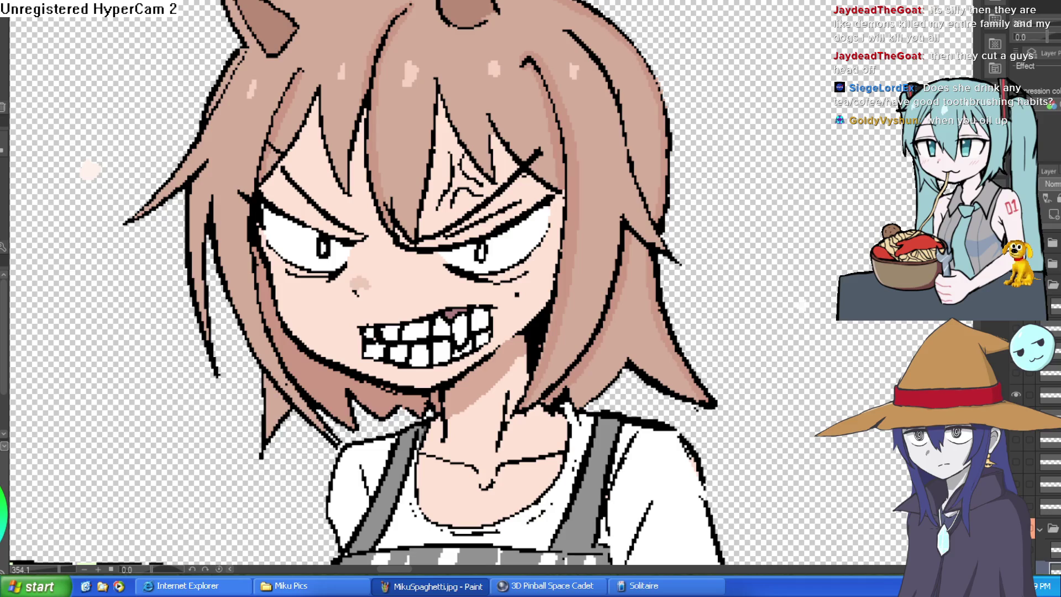
{"action": "scroll", "coordinate": [462, 156], "scroll_direction": "up", "scroll_amount": 5}
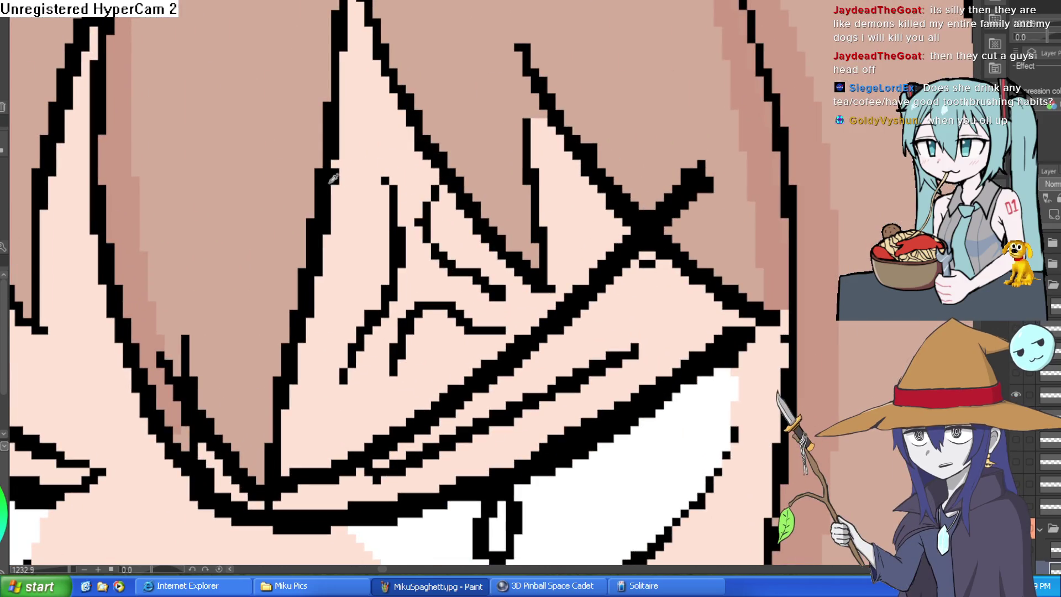
{"action": "mouse_move", "coordinate": [358, 161]}
{"action": "left_mouse_down"}
{"action": "mouse_move", "coordinate": [388, 184]}
{"action": "mouse_move", "coordinate": [403, 237]}
{"action": "mouse_move", "coordinate": [390, 190]}
{"action": "mouse_move", "coordinate": [356, 190]}
{"action": "mouse_move", "coordinate": [405, 236]}
{"action": "left_mouse_up"}
{"action": "key", "text": "e"}
Rotate the view about 56° to inspect the face, rotate back to the teeth, then switch to Construct 3.
{"action": "scroll", "coordinate": [473, 184], "scroll_direction": "down", "scroll_amount": 6}
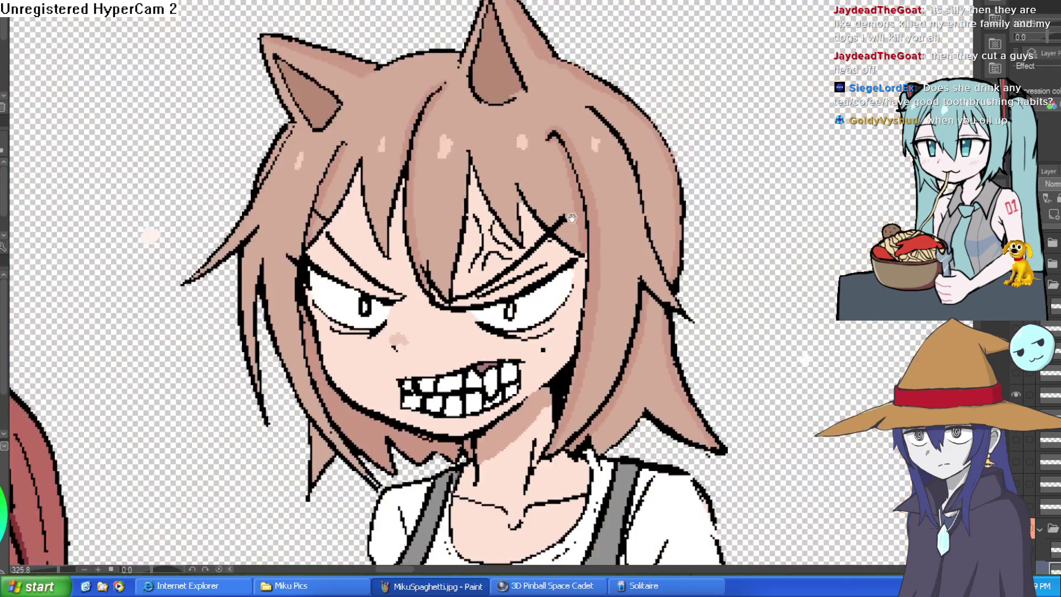
{"action": "mouse_move", "coordinate": [679, 123]}
{"action": "left_mouse_down"}
{"action": "mouse_move", "coordinate": [682, 77]}
{"action": "mouse_move", "coordinate": [660, 100]}
{"action": "mouse_move", "coordinate": [596, 67]}
{"action": "mouse_move", "coordinate": [527, 133]}
{"action": "left_mouse_up"}
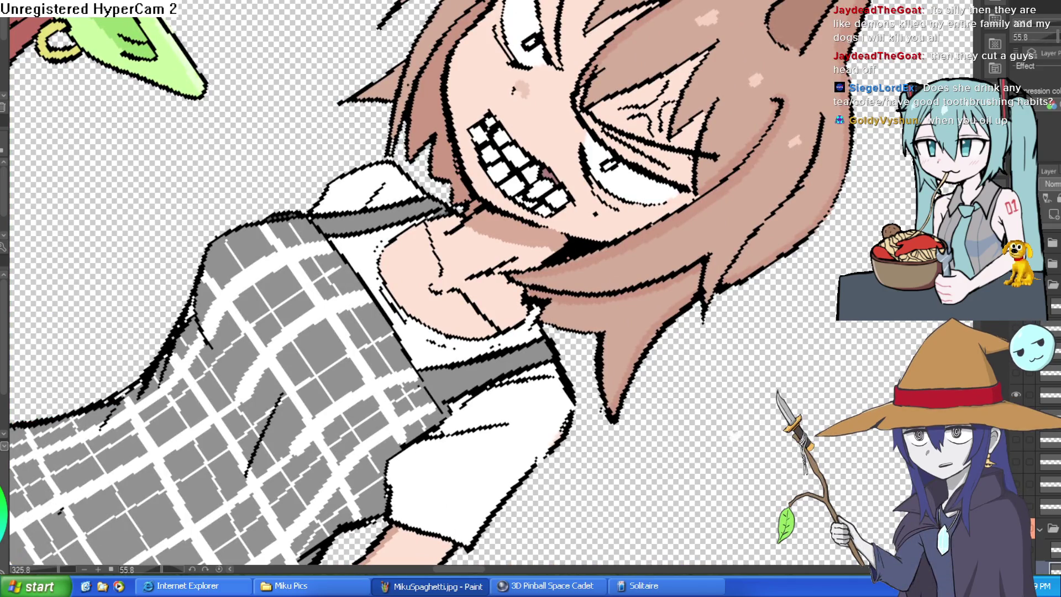
{"action": "scroll", "coordinate": [580, 138], "scroll_direction": "up", "scroll_amount": 6}
{"action": "mouse_move", "coordinate": [673, 72]}
{"action": "left_mouse_down"}
{"action": "mouse_move", "coordinate": [539, 41]}
{"action": "mouse_move", "coordinate": [501, 53]}
{"action": "mouse_move", "coordinate": [665, 136]}
{"action": "mouse_move", "coordinate": [724, 105]}
{"action": "left_mouse_up"}
{"action": "scroll", "coordinate": [501, 53], "scroll_direction": "down", "scroll_amount": 3}
{"action": "scroll", "coordinate": [665, 136], "scroll_direction": "down", "scroll_amount": 4}
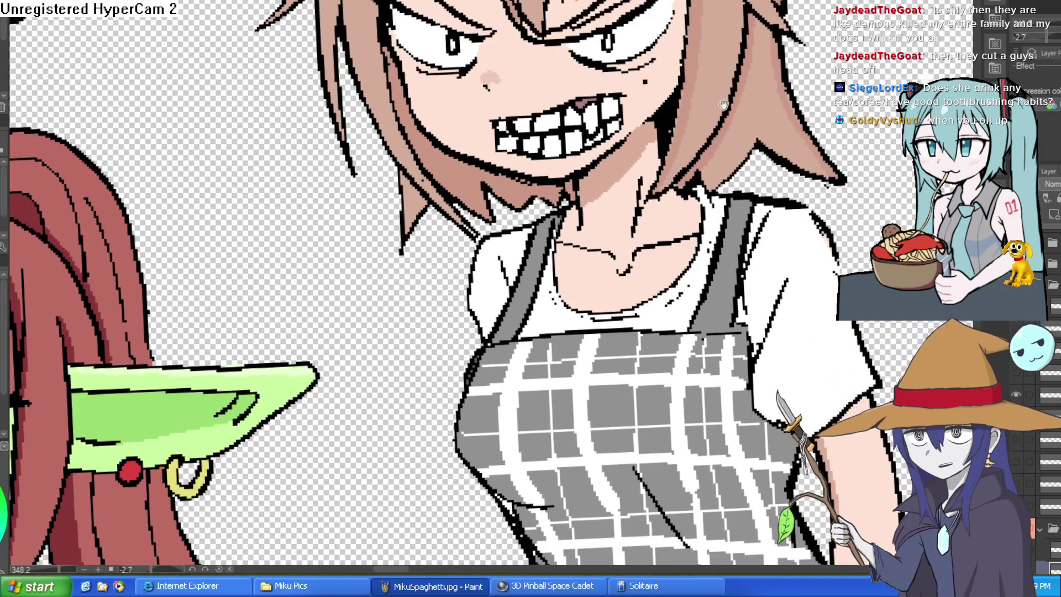
{"action": "scroll", "coordinate": [724, 105], "scroll_direction": "up", "scroll_amount": 5}
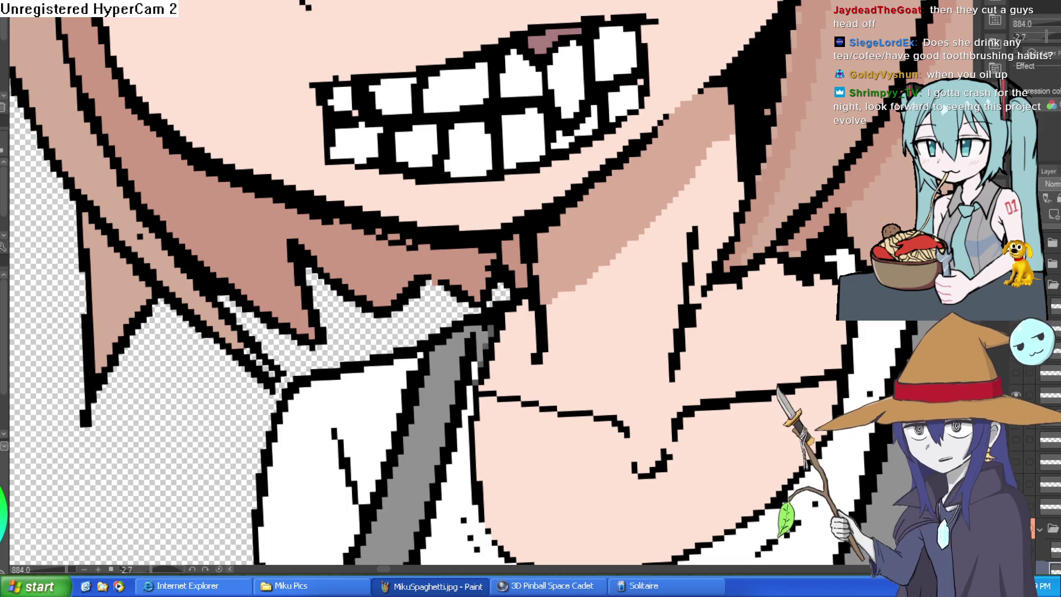
{"action": "key", "text": "alt+Tab"}
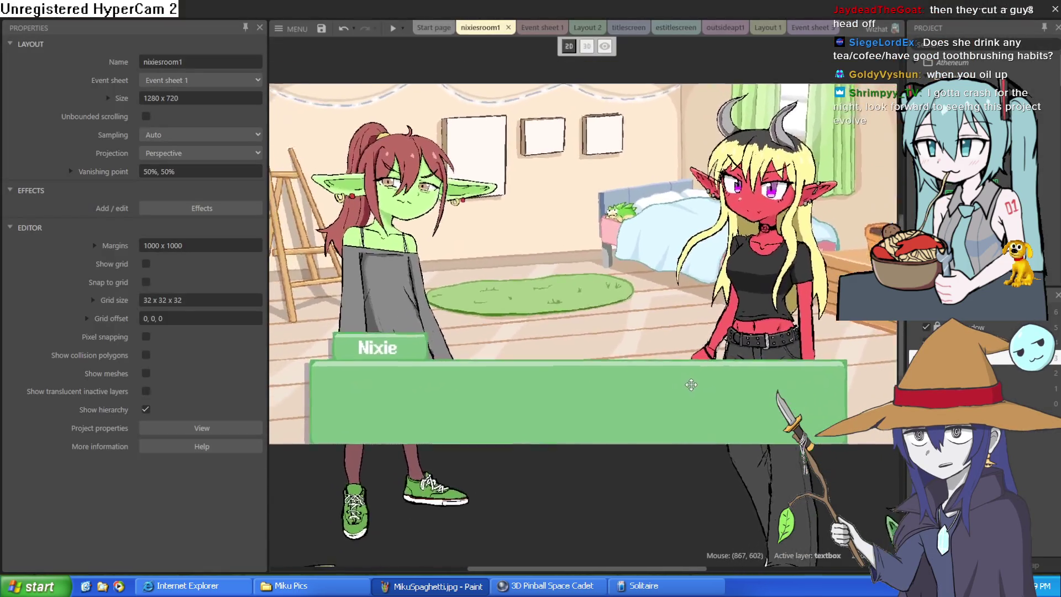
Nudge the nixiesroom1 layout view to check the goblin and demon girl.
{"action": "left_click_drag", "start_coordinate": [691, 384], "coordinate": [697, 399]}
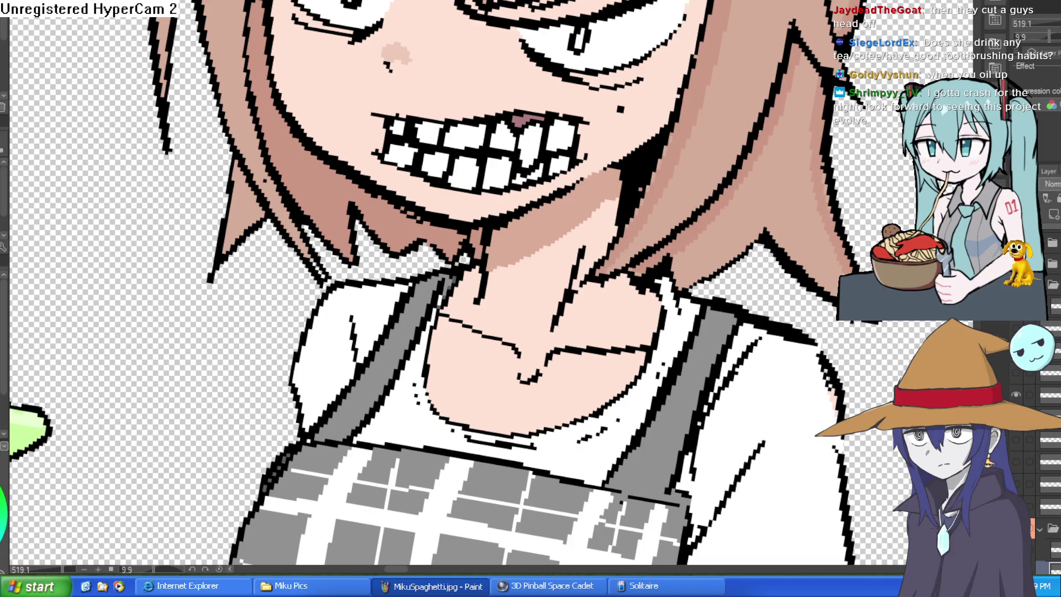
Draw short black hatching strokes on the cheek beside the teeth, zooming out to check them.
{"action": "mouse_move", "coordinate": [303, 57]}
{"action": "left_mouse_down"}
{"action": "mouse_move", "coordinate": [307, 94]}
{"action": "mouse_move", "coordinate": [330, 75]}
{"action": "mouse_move", "coordinate": [350, 107]}
{"action": "left_mouse_up"}
{"action": "scroll", "coordinate": [331, 104], "scroll_direction": "down", "scroll_amount": 2}
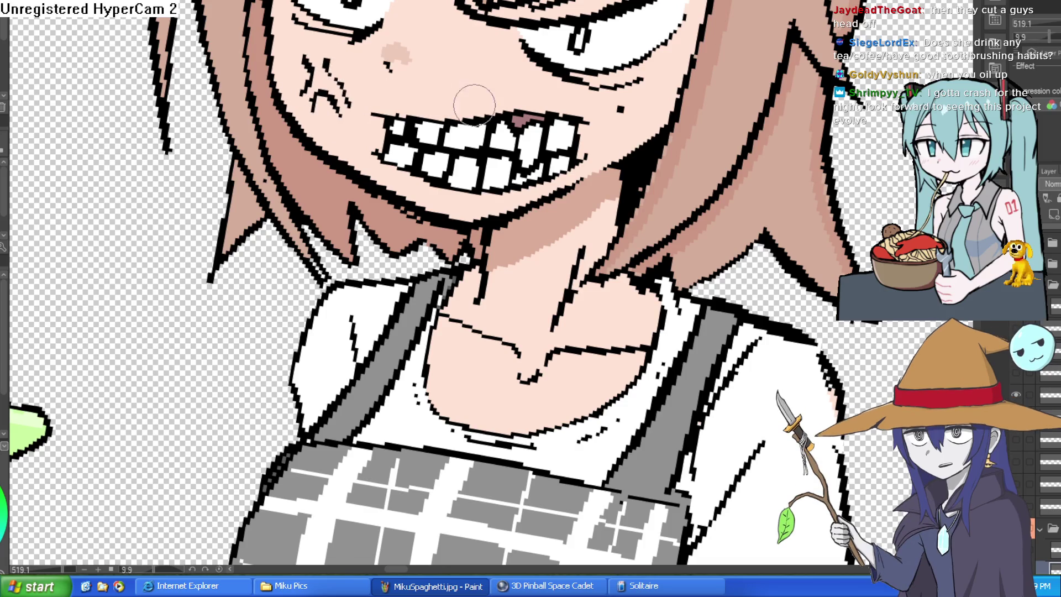
{"action": "scroll", "coordinate": [630, 161], "scroll_direction": "down", "scroll_amount": 3}
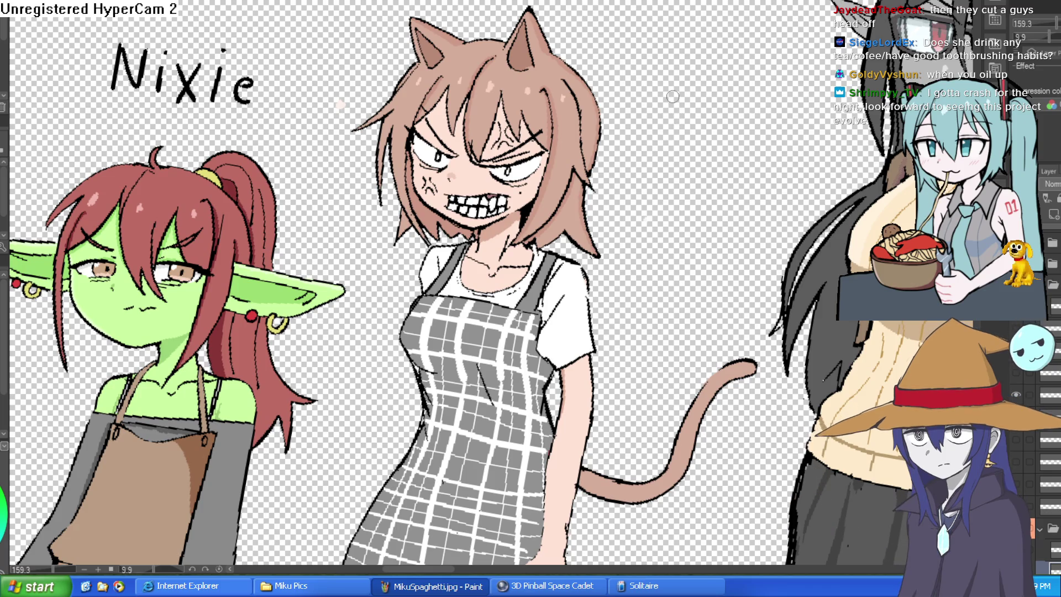
{"action": "scroll", "coordinate": [673, 96], "scroll_direction": "down", "scroll_amount": 1}
{"action": "scroll", "coordinate": [636, 111], "scroll_direction": "up", "scroll_amount": 6}
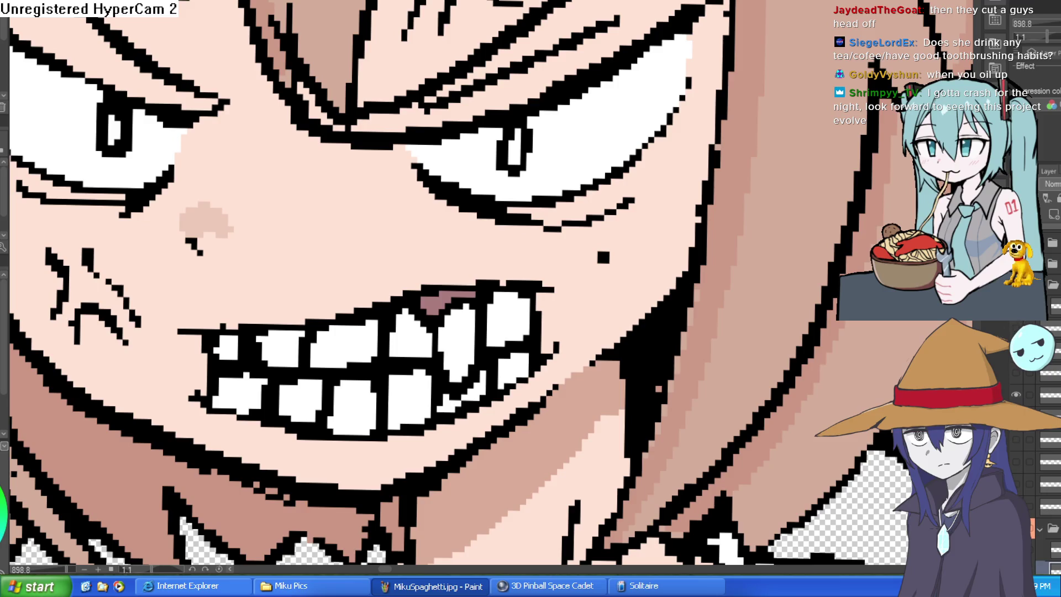
Compare the angry face with the calm coloured-eye version and fill the right pupil highlight cyan.
{"action": "left_click", "coordinate": [1017, 368]}
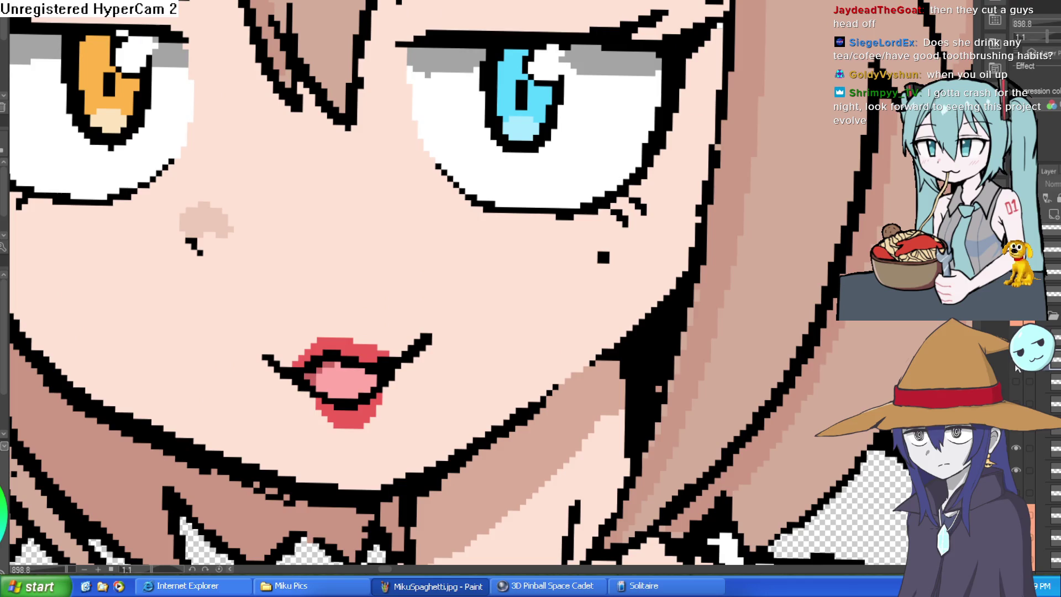
{"action": "scroll", "coordinate": [700, 269], "scroll_direction": "down", "scroll_amount": 2}
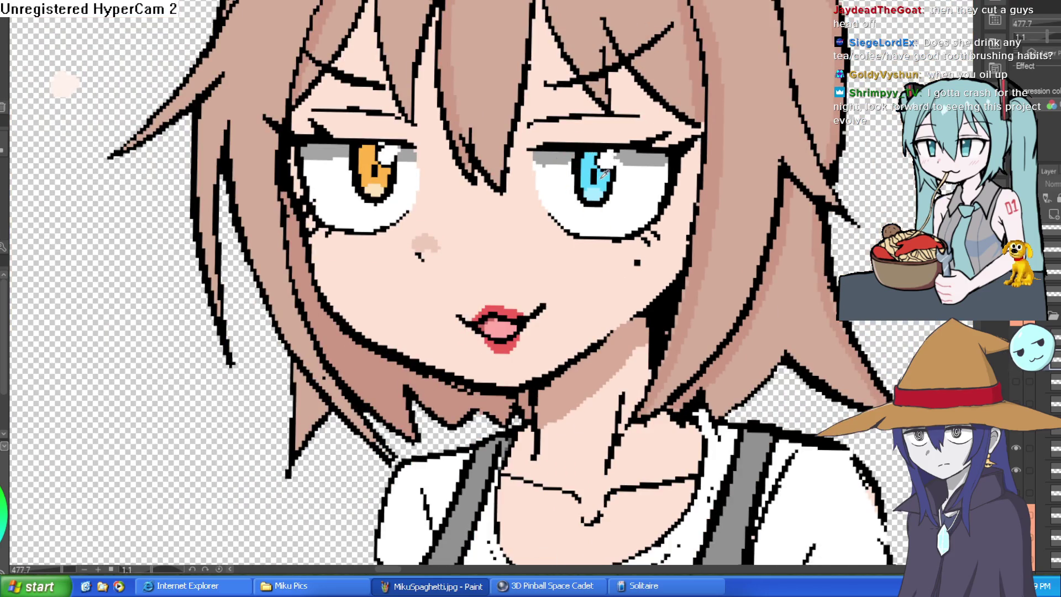
{"action": "left_click", "coordinate": [1020, 369]}
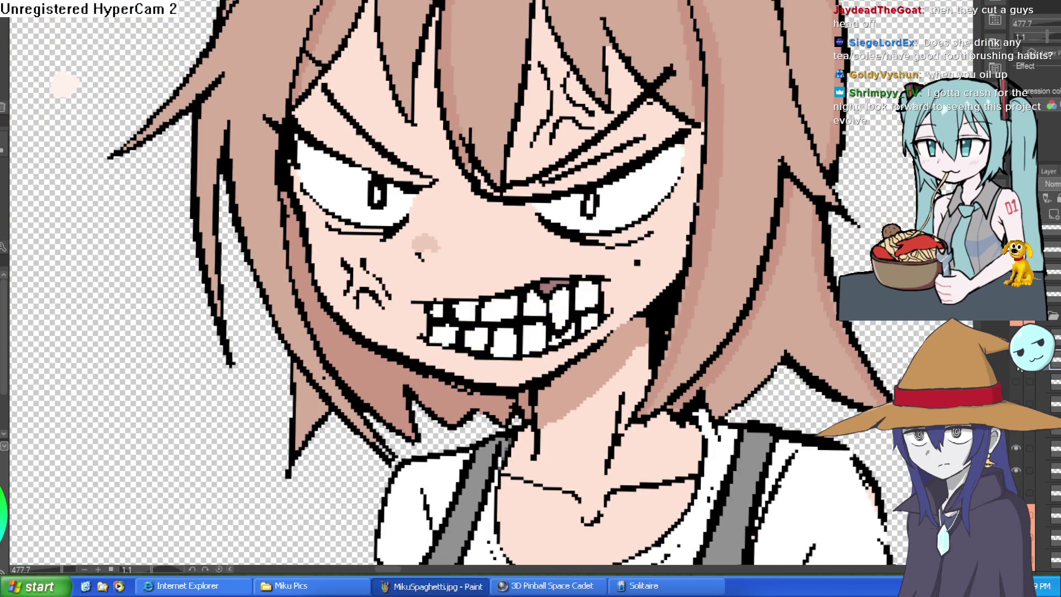
{"action": "scroll", "coordinate": [567, 203], "scroll_direction": "up", "scroll_amount": 2}
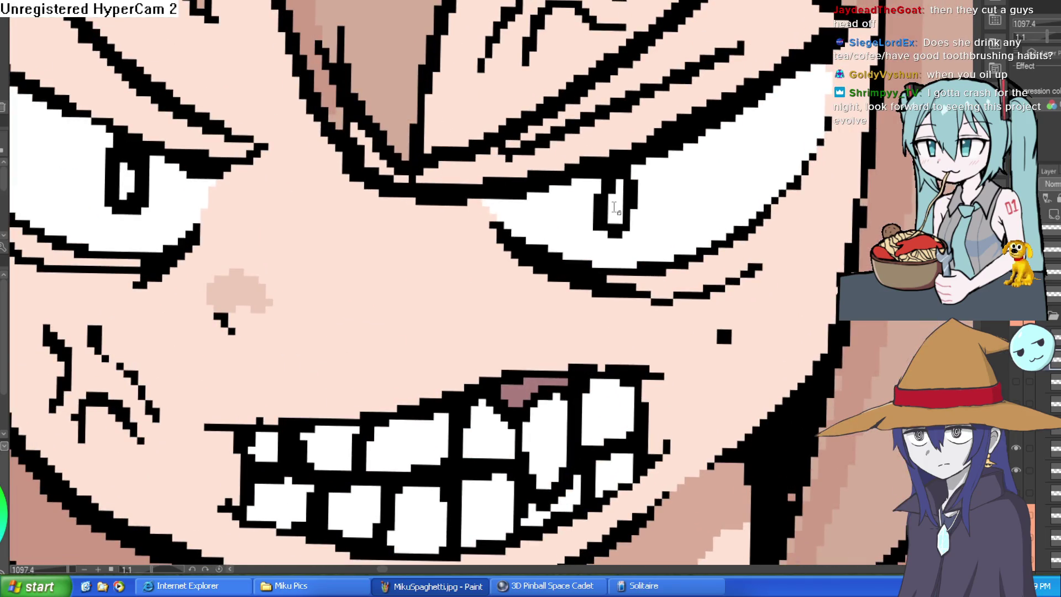
{"action": "left_click", "coordinate": [616, 204]}
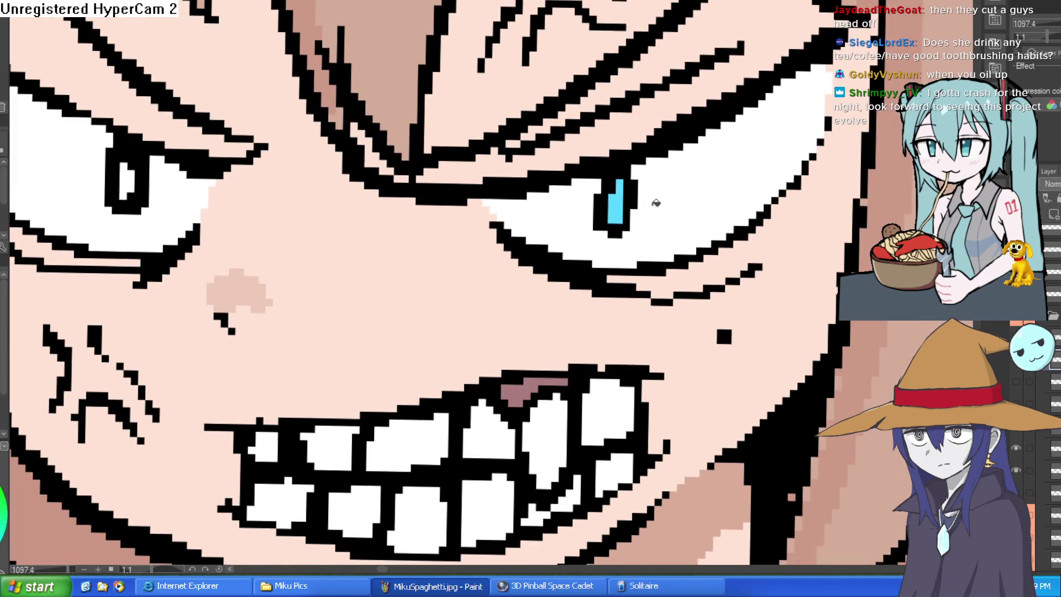
{"action": "scroll", "coordinate": [822, 287], "scroll_direction": "down", "scroll_amount": 3}
{"action": "left_click", "coordinate": [1020, 372]}
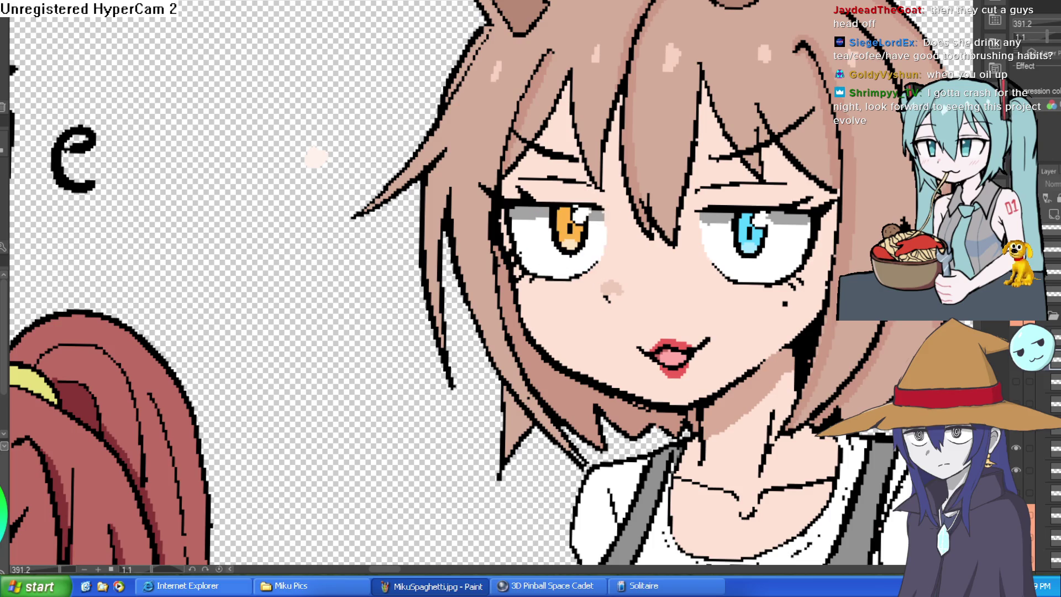
{"action": "left_click", "coordinate": [1020, 371]}
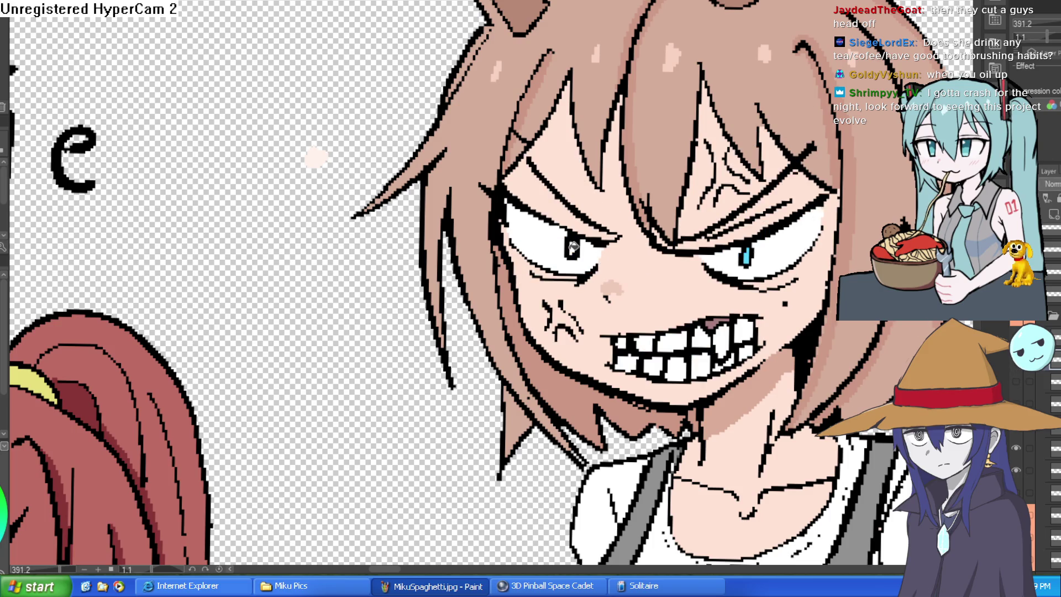
Straighten the canvas to about -0.9° and zoom out to about 519%.
{"action": "scroll", "coordinate": [576, 245], "scroll_direction": "down", "scroll_amount": 3}
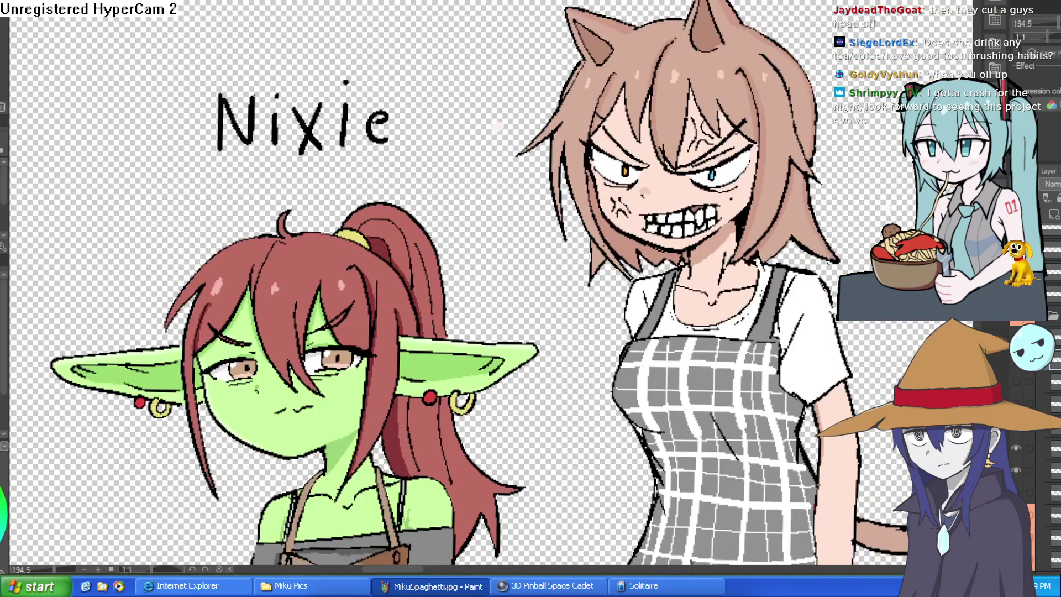
{"action": "scroll", "coordinate": [709, 169], "scroll_direction": "up", "scroll_amount": 5}
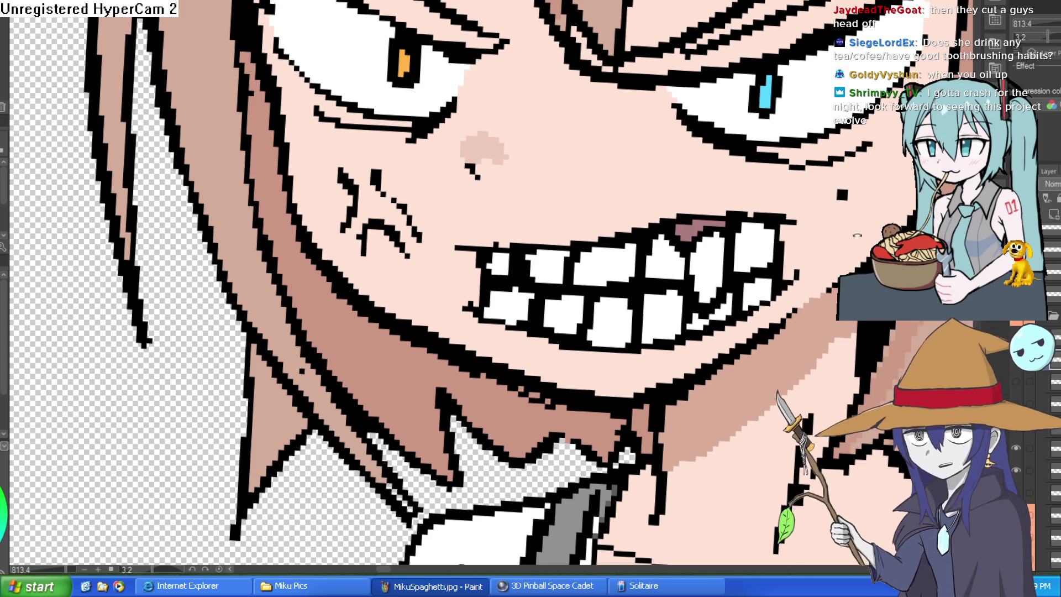
{"action": "left_click_drag", "start_coordinate": [803, 194], "coordinate": [843, 248]}
{"action": "scroll", "coordinate": [638, 92], "scroll_direction": "down", "scroll_amount": 2}
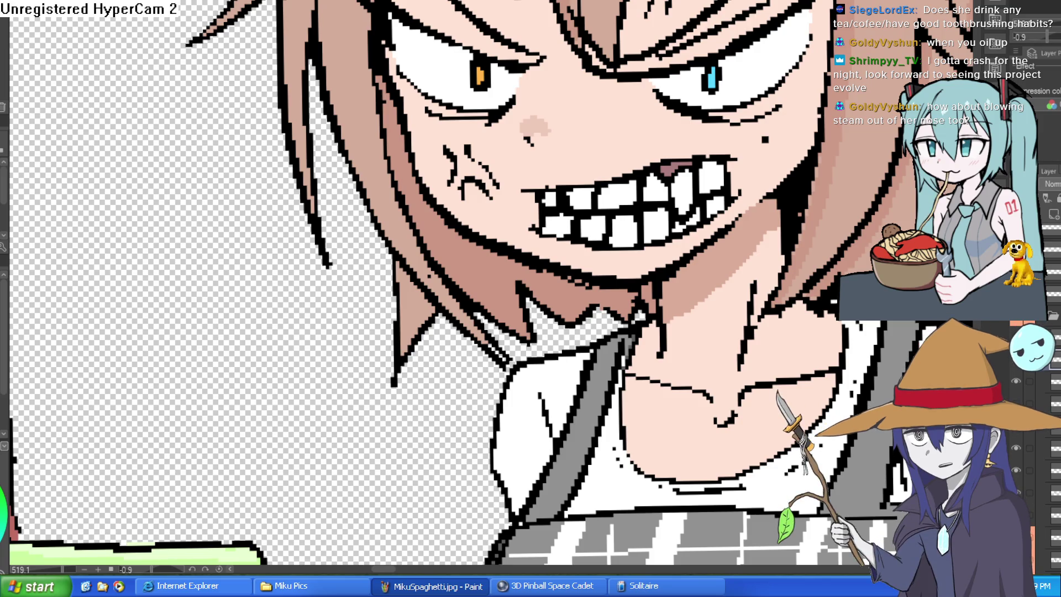
Paint red blood dripping from the mouth and under both eyes, and whiten a stray tooth line.
{"action": "scroll", "coordinate": [678, 251], "scroll_direction": "up", "scroll_amount": 3}
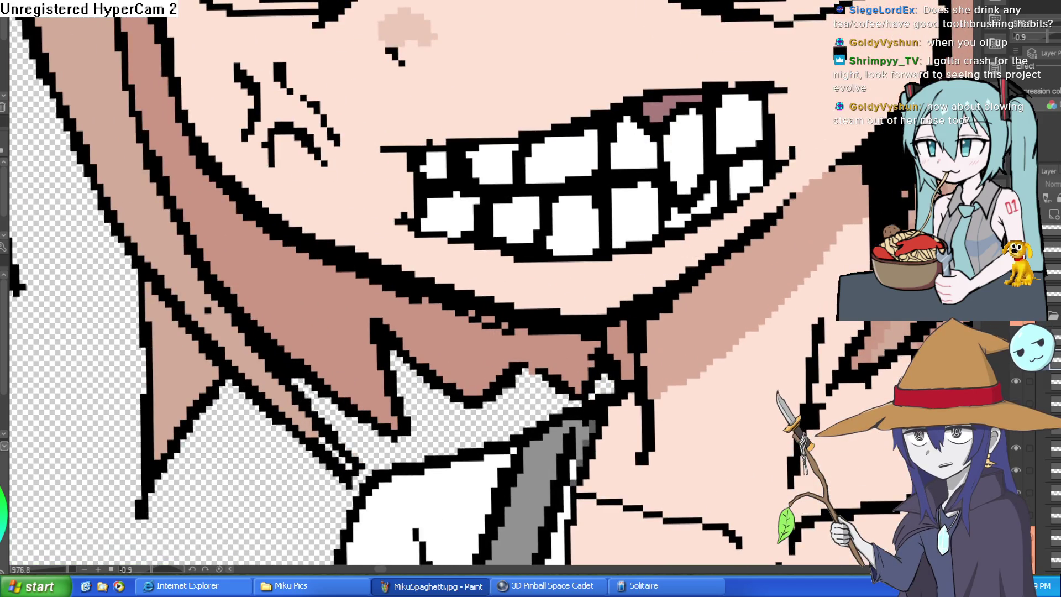
{"action": "mouse_move", "coordinate": [633, 238]}
{"action": "left_mouse_down"}
{"action": "mouse_move", "coordinate": [652, 249]}
{"action": "mouse_move", "coordinate": [651, 290]}
{"action": "left_mouse_up"}
{"action": "left_click_drag", "start_coordinate": [657, 254], "coordinate": [685, 231]}
{"action": "scroll", "coordinate": [791, 213], "scroll_direction": "down", "scroll_amount": 3}
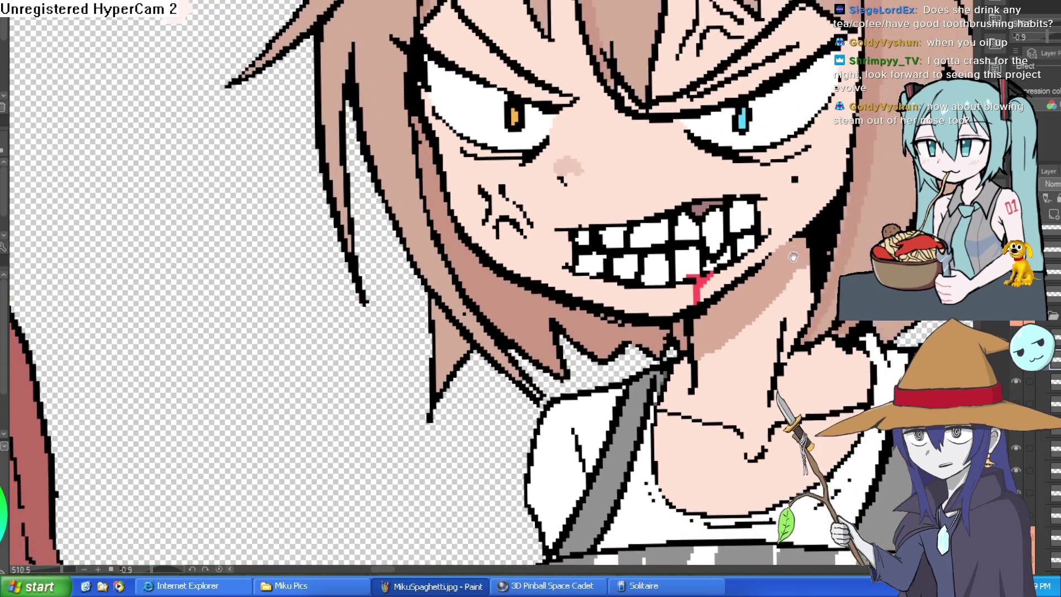
{"action": "left_click_drag", "start_coordinate": [800, 159], "coordinate": [713, 209]}
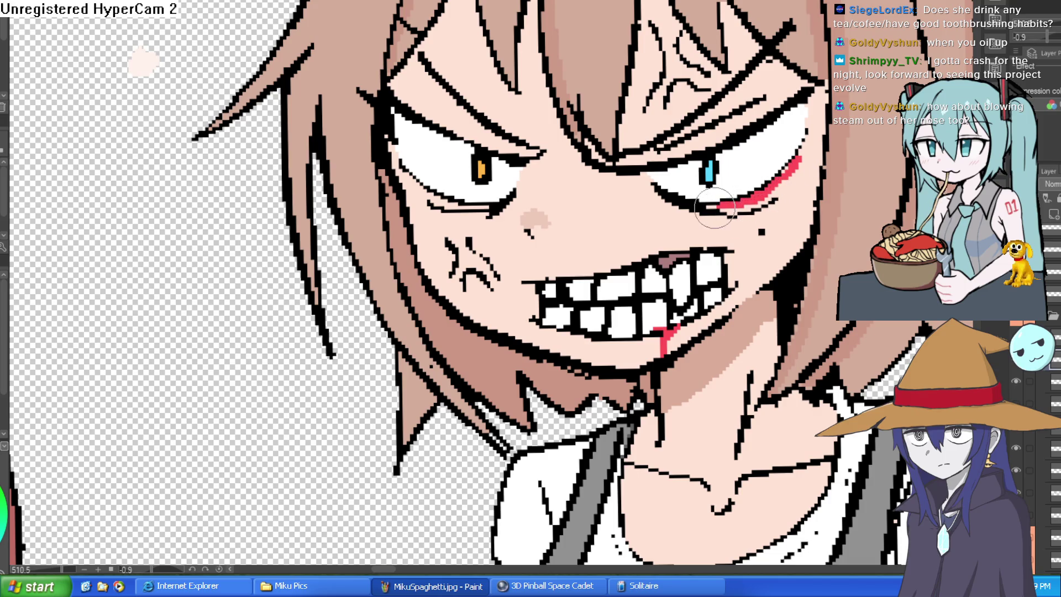
{"action": "mouse_move", "coordinate": [796, 166]}
{"action": "left_mouse_down"}
{"action": "mouse_move", "coordinate": [782, 190]}
{"action": "mouse_move", "coordinate": [779, 271]}
{"action": "left_mouse_up"}
{"action": "mouse_move", "coordinate": [525, 181]}
{"action": "left_mouse_down"}
{"action": "mouse_move", "coordinate": [460, 213]}
{"action": "mouse_move", "coordinate": [473, 235]}
{"action": "mouse_move", "coordinate": [485, 326]}
{"action": "left_mouse_up"}
{"action": "scroll", "coordinate": [763, 223], "scroll_direction": "down", "scroll_amount": 5}
{"action": "scroll", "coordinate": [762, 223], "scroll_direction": "up", "scroll_amount": 8}
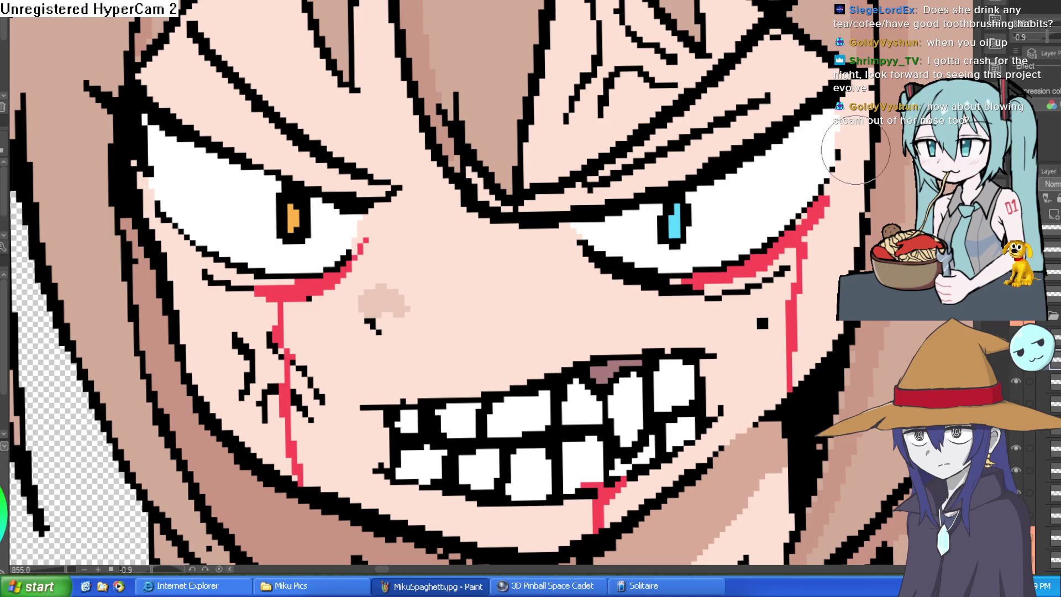
{"action": "left_click", "coordinate": [579, 415]}
Paint a red blood streak down the forehead and another beside the right eye.
{"action": "scroll", "coordinate": [726, 131], "scroll_direction": "up", "scroll_amount": 5}
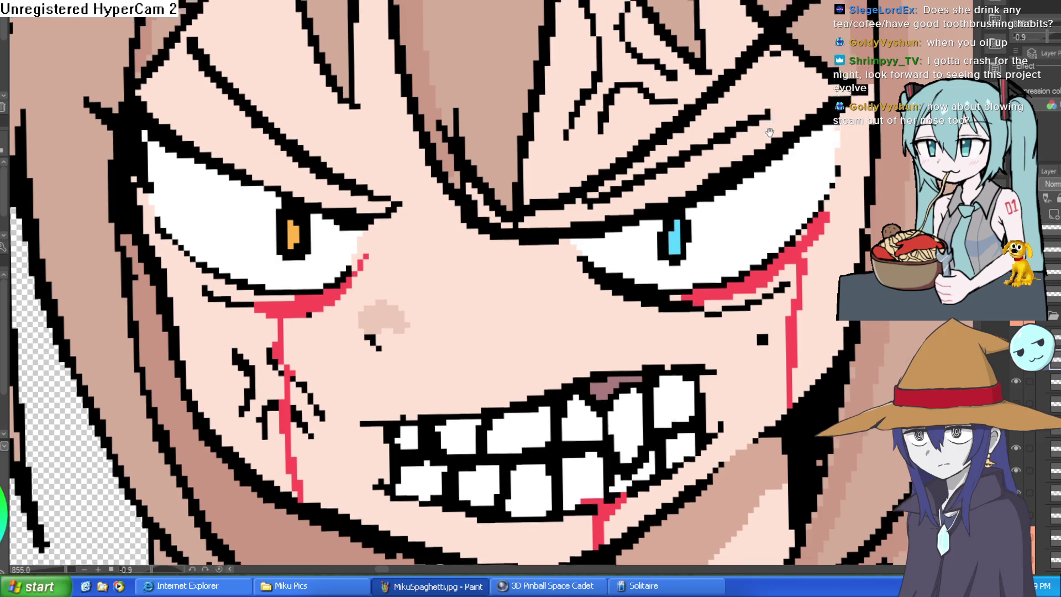
{"action": "mouse_move", "coordinate": [676, 120]}
{"action": "left_mouse_down"}
{"action": "mouse_move", "coordinate": [693, 331]}
{"action": "mouse_move", "coordinate": [776, 284]}
{"action": "mouse_move", "coordinate": [613, 371]}
{"action": "left_mouse_up"}
{"action": "scroll", "coordinate": [614, 372], "scroll_direction": "down", "scroll_amount": 5}
{"action": "mouse_move", "coordinate": [741, 216]}
{"action": "left_mouse_down"}
{"action": "mouse_move", "coordinate": [758, 210]}
{"action": "mouse_move", "coordinate": [777, 165]}
{"action": "mouse_move", "coordinate": [764, 191]}
{"action": "left_mouse_up"}
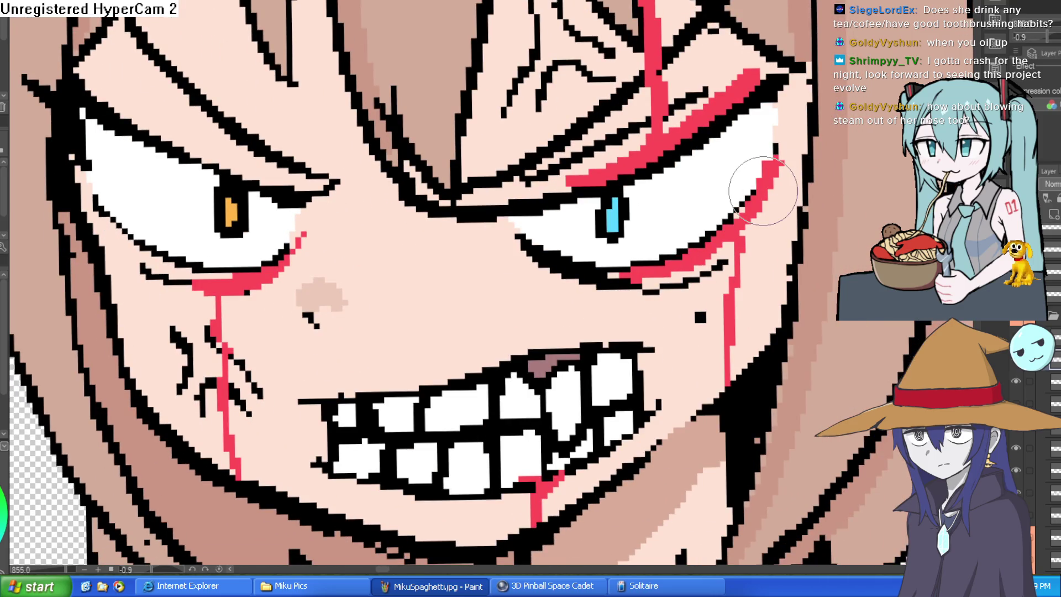
{"action": "scroll", "coordinate": [729, 204], "scroll_direction": "down", "scroll_amount": 2}
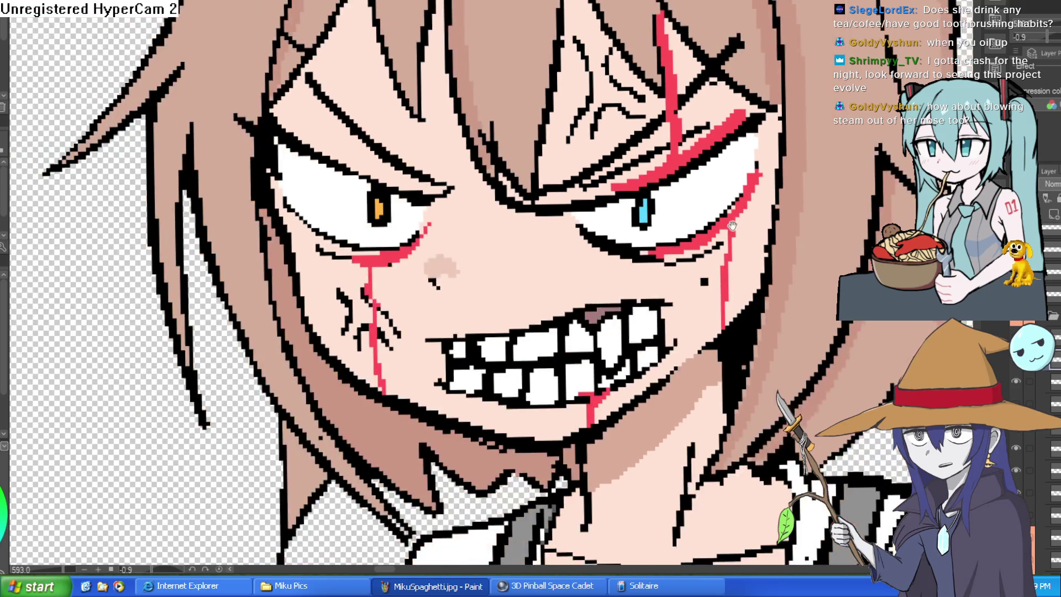
{"action": "left_click_drag", "start_coordinate": [732, 225], "coordinate": [716, 176]}
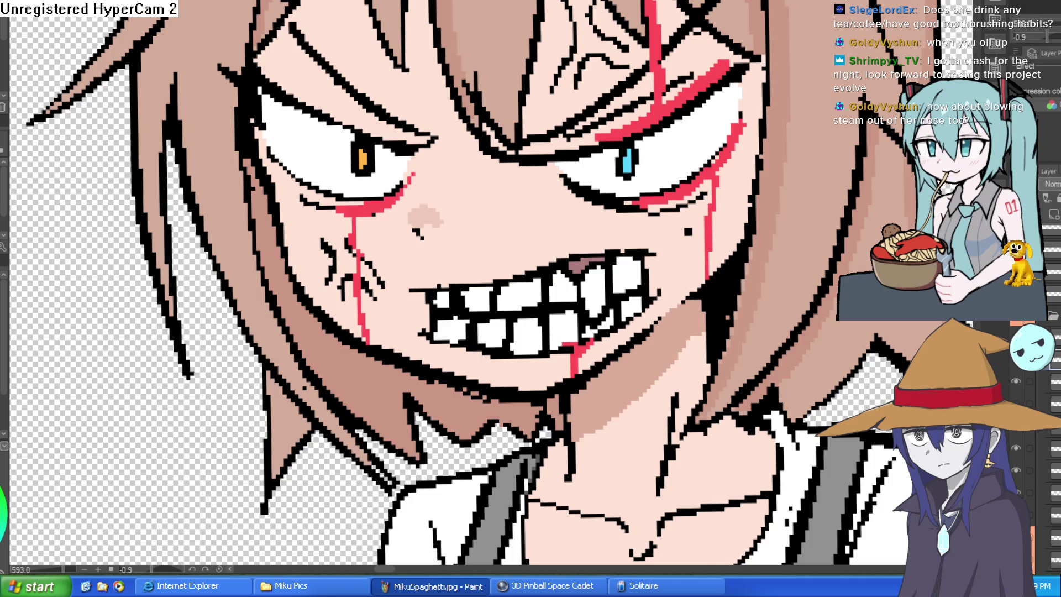
Paint a vertical red streak from the top of the hair down to the left eyebrow.
{"action": "mouse_move", "coordinate": [407, 2]}
{"action": "left_mouse_down"}
{"action": "mouse_move", "coordinate": [414, 143]}
{"action": "mouse_move", "coordinate": [368, 134]}
{"action": "left_mouse_up"}
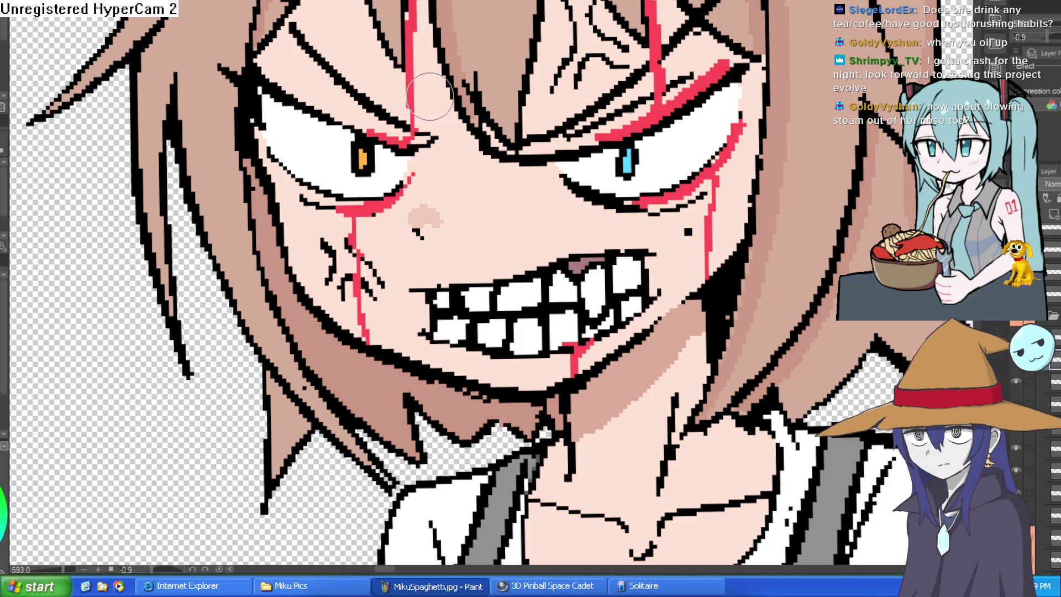
Line the left upper eyelid in red and draw pink zigzag veins across the left eye white.
{"action": "left_click_drag", "start_coordinate": [387, 133], "coordinate": [267, 74]}
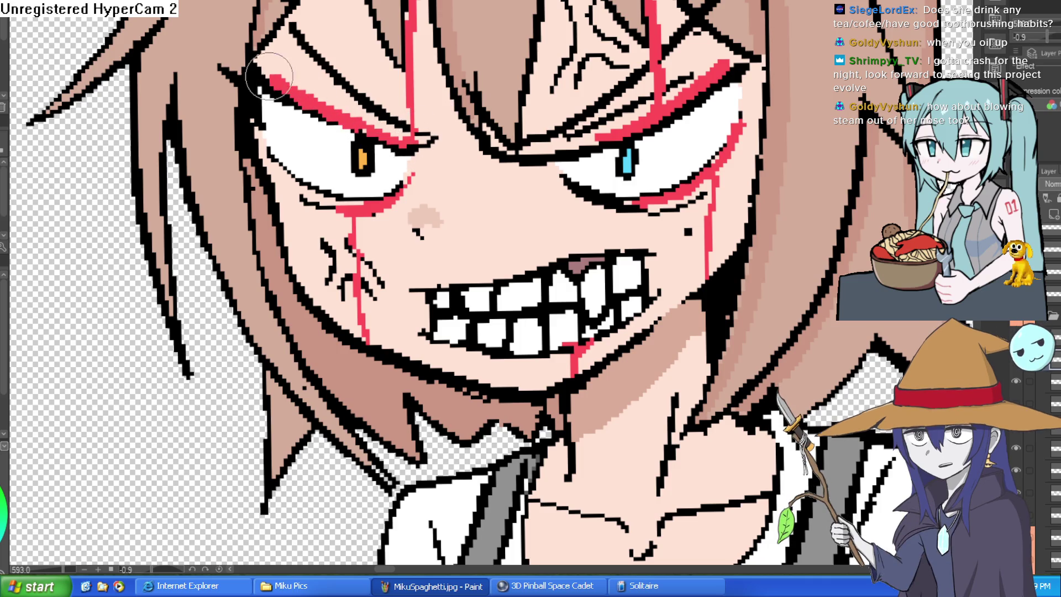
{"action": "left_click_drag", "start_coordinate": [469, 150], "coordinate": [469, 129]}
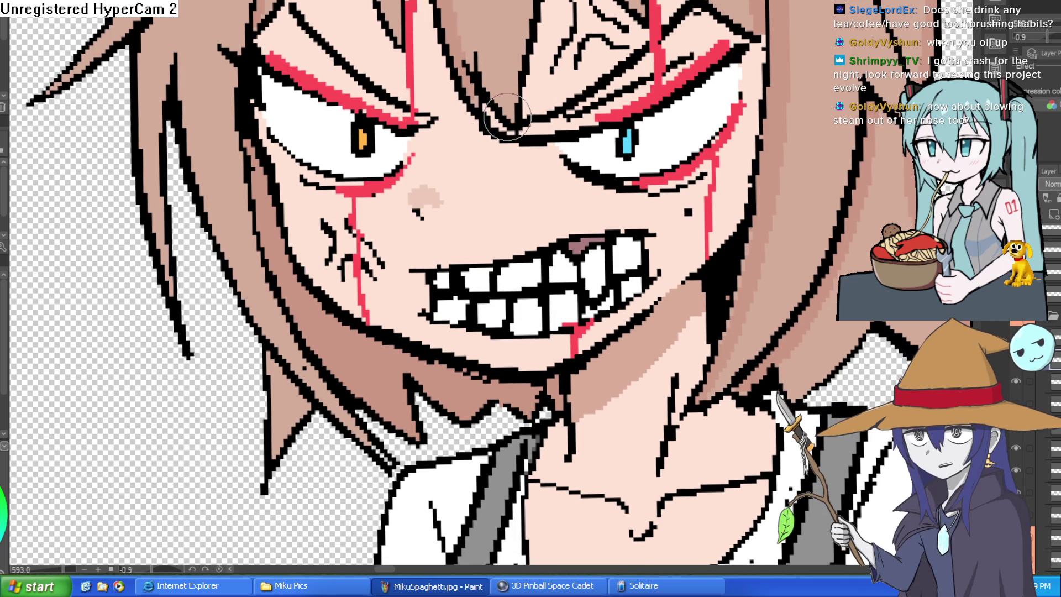
{"action": "left_click_drag", "start_coordinate": [514, 155], "coordinate": [562, 126]}
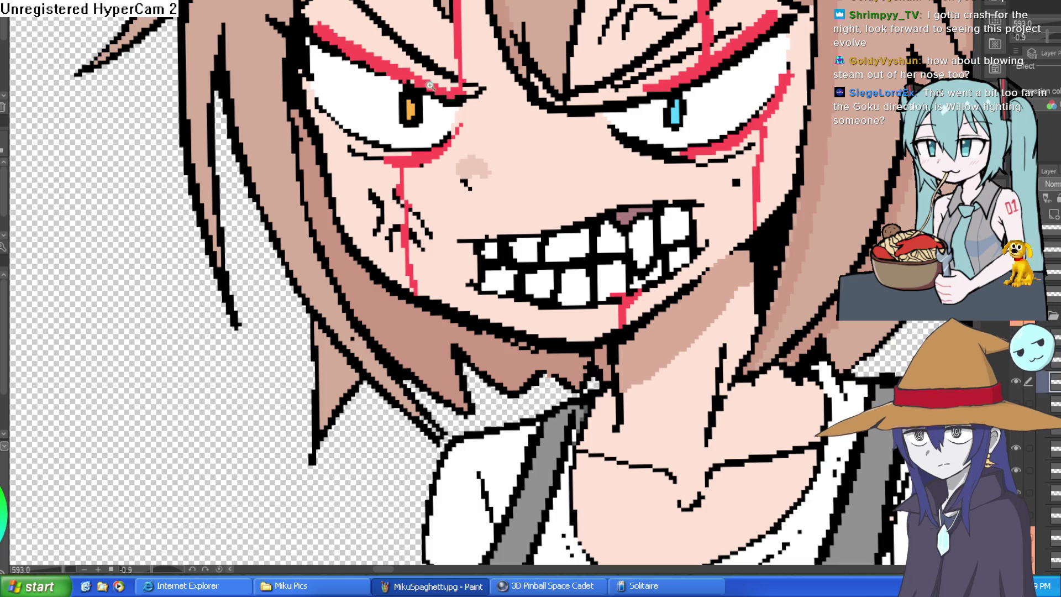
{"action": "scroll", "coordinate": [373, 111], "scroll_direction": "up", "scroll_amount": 3}
{"action": "mouse_move", "coordinate": [311, 168]}
{"action": "left_mouse_down"}
{"action": "mouse_move", "coordinate": [313, 127]}
{"action": "mouse_move", "coordinate": [373, 88]}
{"action": "mouse_move", "coordinate": [367, 107]}
{"action": "mouse_move", "coordinate": [409, 141]}
{"action": "left_mouse_up"}
{"action": "left_click_drag", "start_coordinate": [539, 213], "coordinate": [503, 174]}
{"action": "left_click_drag", "start_coordinate": [415, 79], "coordinate": [428, 151]}
{"action": "left_click_drag", "start_coordinate": [324, 64], "coordinate": [359, 110]}
{"action": "left_click_drag", "start_coordinate": [731, 271], "coordinate": [505, 178]}
{"action": "scroll", "coordinate": [504, 178], "scroll_direction": "down", "scroll_amount": 3}
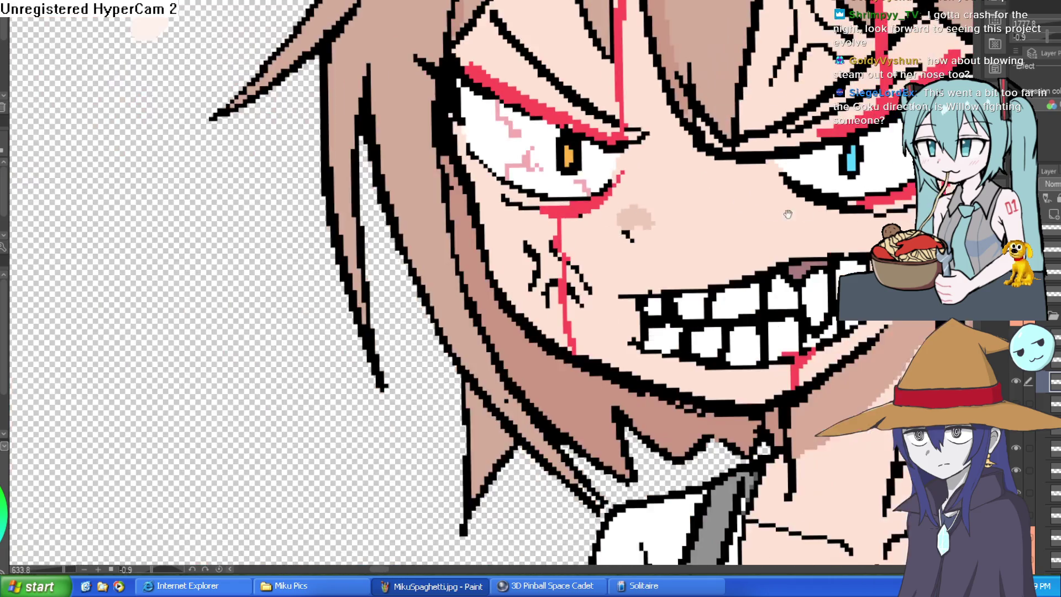
{"action": "scroll", "coordinate": [691, 188], "scroll_direction": "up", "scroll_amount": 3}
Draw pink zigzag veins in the right eye white.
{"action": "left_click_drag", "start_coordinate": [719, 166], "coordinate": [647, 132]}
{"action": "left_click_drag", "start_coordinate": [691, 16], "coordinate": [664, 82]}
{"action": "mouse_move", "coordinate": [459, 224]}
{"action": "left_mouse_down"}
{"action": "mouse_move", "coordinate": [450, 193]}
{"action": "mouse_move", "coordinate": [487, 182]}
{"action": "left_mouse_up"}
{"action": "scroll", "coordinate": [620, 130], "scroll_direction": "down", "scroll_amount": 6}
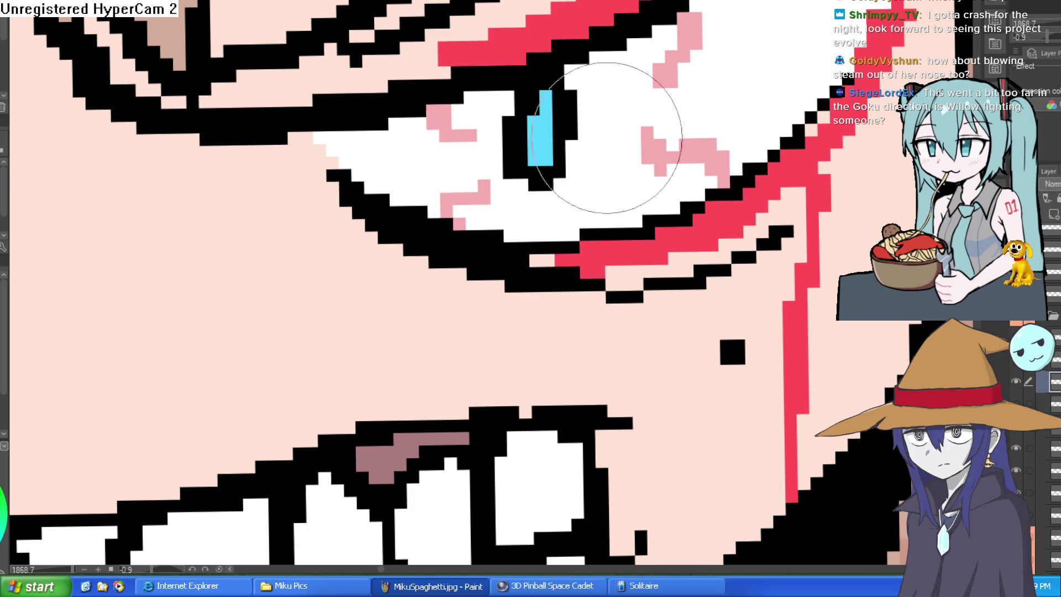
{"action": "scroll", "coordinate": [778, 194], "scroll_direction": "up", "scroll_amount": 8}
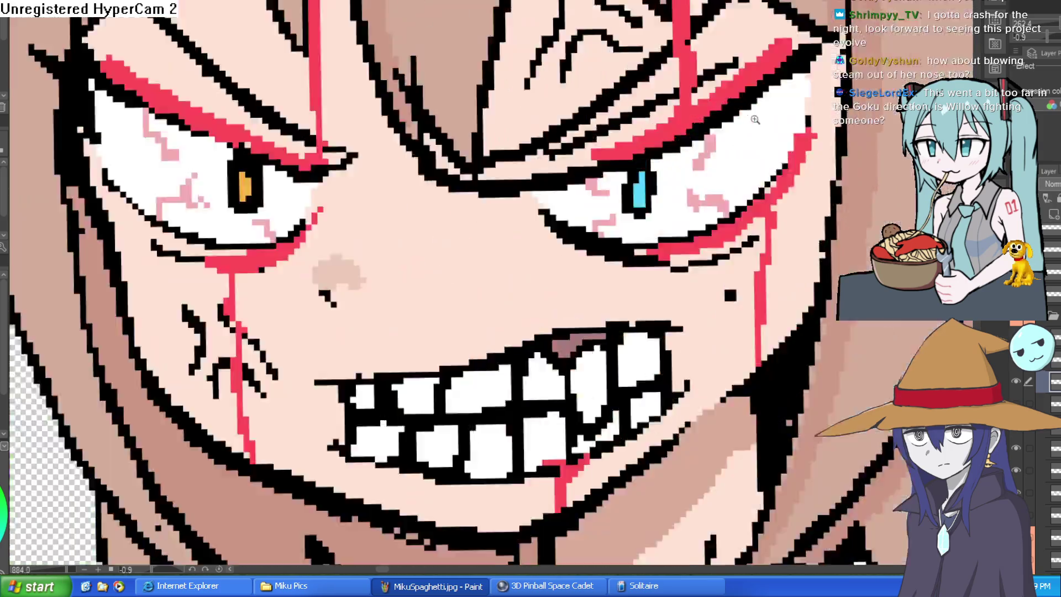
Erase stray pink vein pixels and blocks from the eye whites, then zoom out.
{"action": "key", "text": "bracketleft"}
{"action": "key", "text": "bracketleft"}
{"action": "key", "text": "bracketleft"}
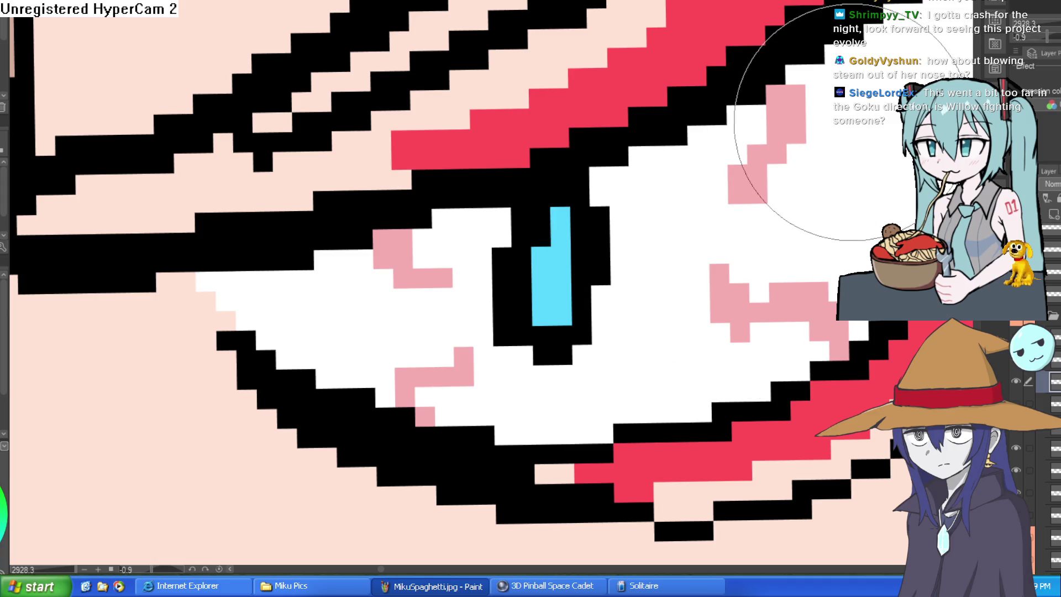
{"action": "key", "text": "bracketright"}
{"action": "key", "text": "bracketright"}
{"action": "key", "text": "bracketright"}
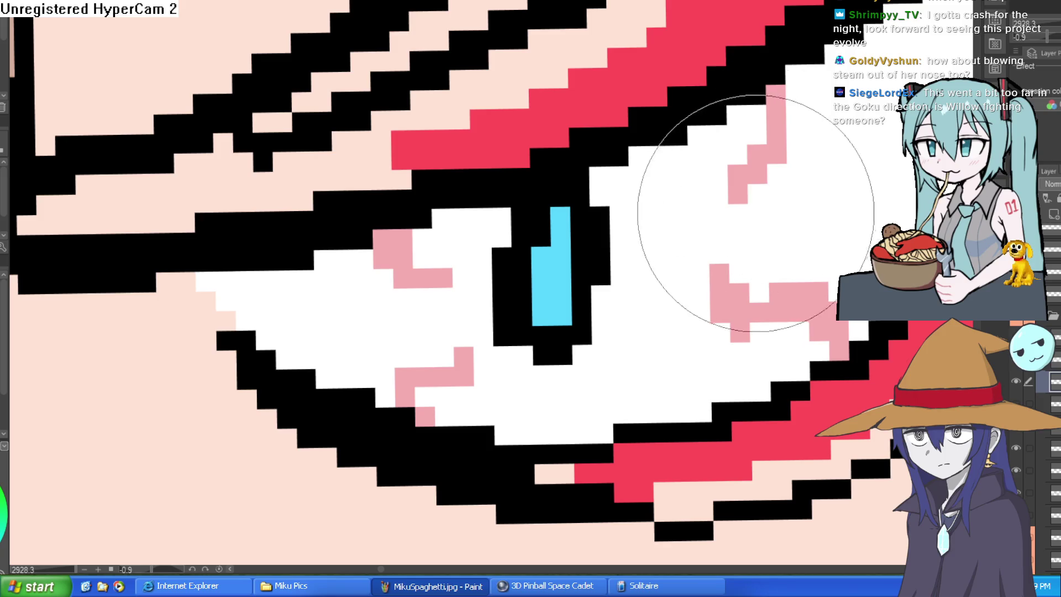
{"action": "left_click_drag", "start_coordinate": [739, 331], "coordinate": [812, 315]}
{"action": "left_click", "coordinate": [464, 376]}
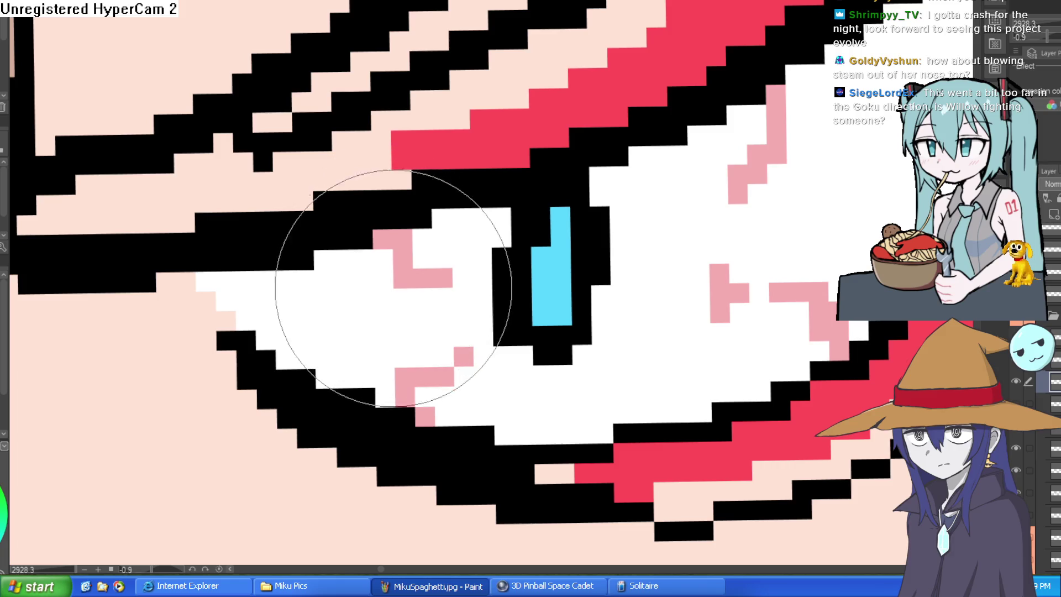
{"action": "left_click_drag", "start_coordinate": [844, 314], "coordinate": [822, 267]}
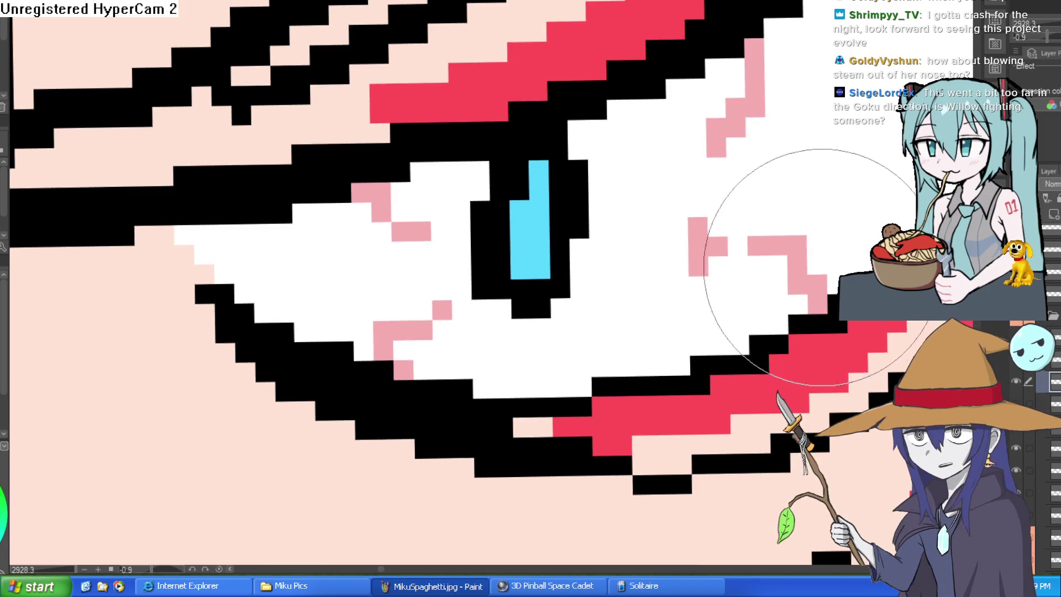
{"action": "scroll", "coordinate": [697, 256], "scroll_direction": "down", "scroll_amount": 5}
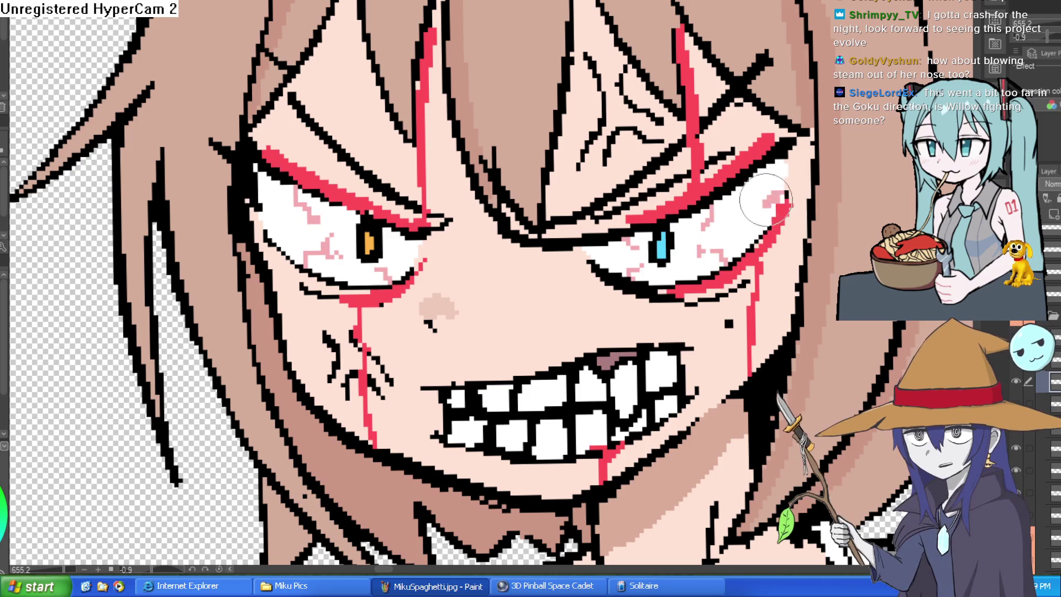
{"action": "scroll", "coordinate": [765, 200], "scroll_direction": "down", "scroll_amount": 8}
{"action": "scroll", "coordinate": [854, 194], "scroll_direction": "up", "scroll_amount": 10}
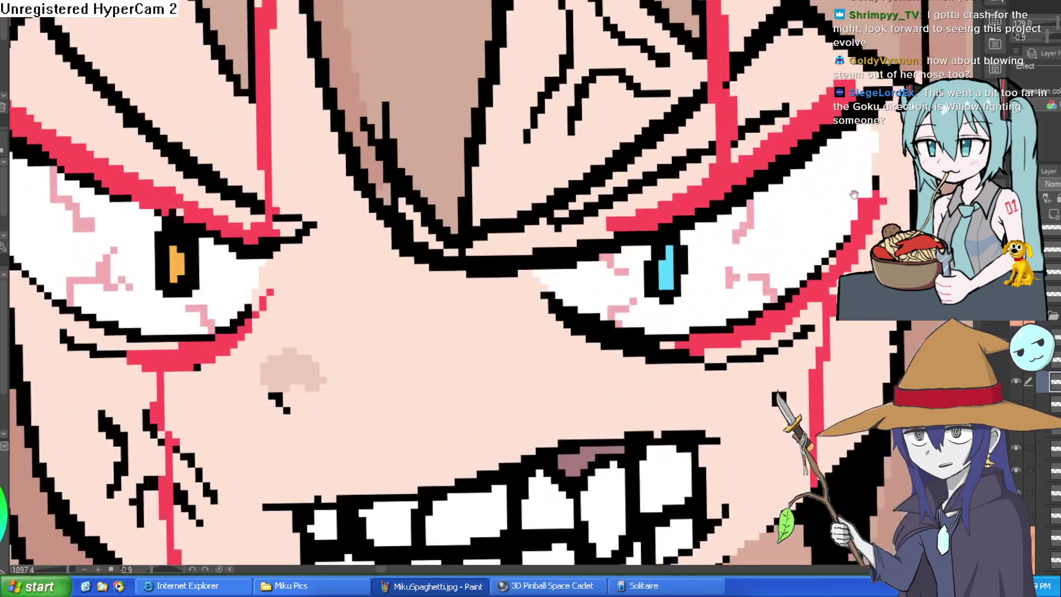
{"action": "scroll", "coordinate": [791, 318], "scroll_direction": "down", "scroll_amount": 4}
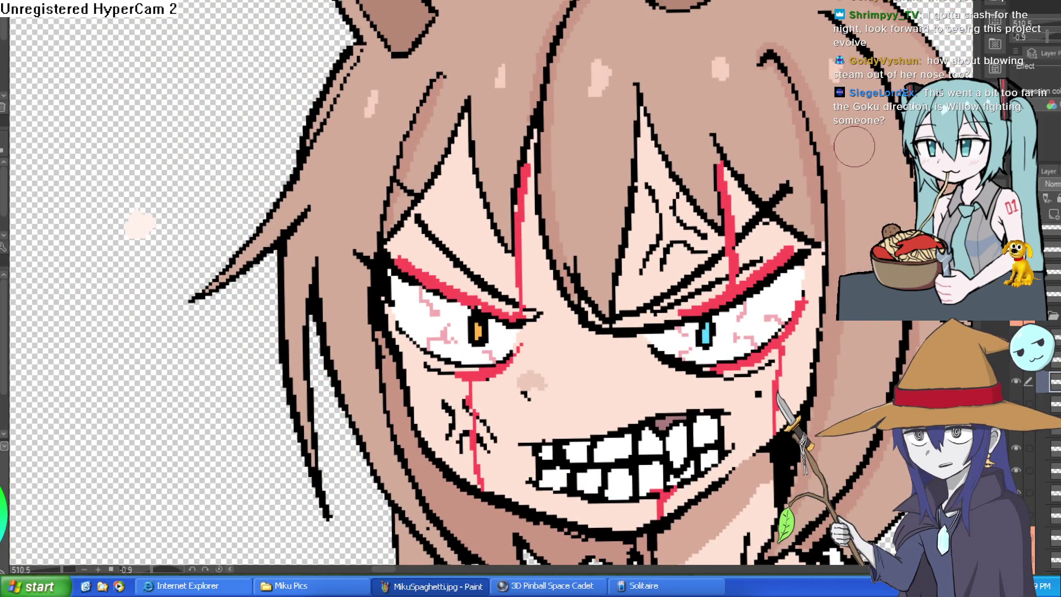
{"action": "scroll", "coordinate": [749, 238], "scroll_direction": "down", "scroll_amount": 2}
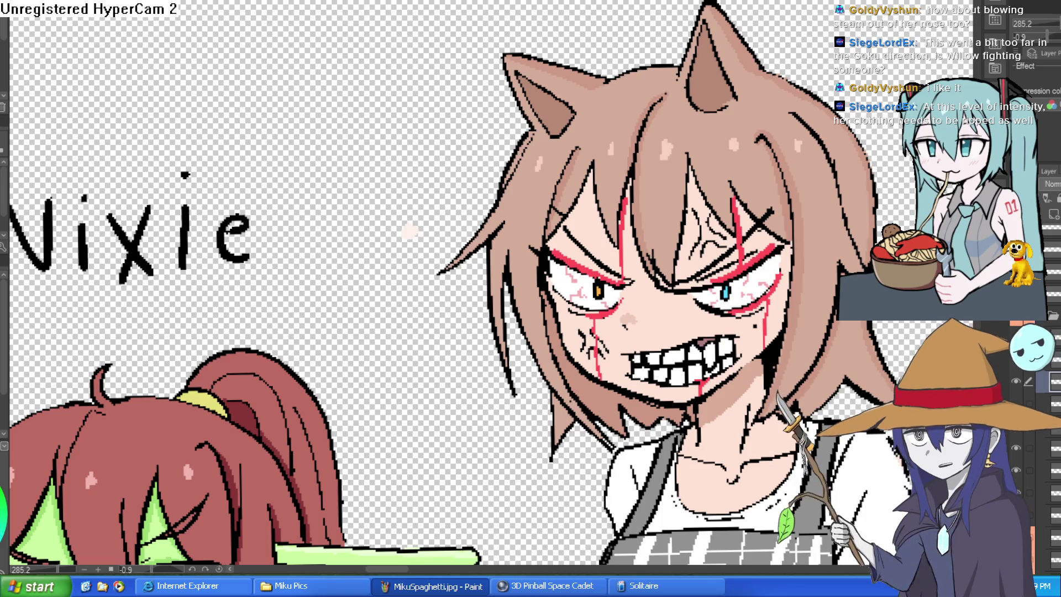
Zoom out over the character lineup and hide the existing blood streak layer.
{"action": "scroll", "coordinate": [734, 213], "scroll_direction": "up", "scroll_amount": 5}
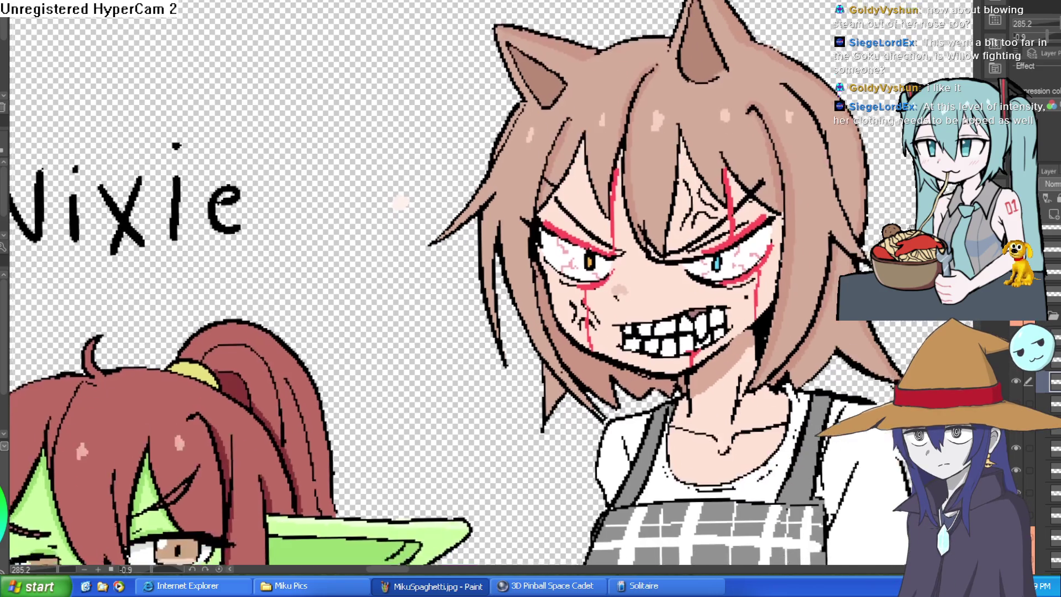
{"action": "scroll", "coordinate": [734, 213], "scroll_direction": "down", "scroll_amount": 4}
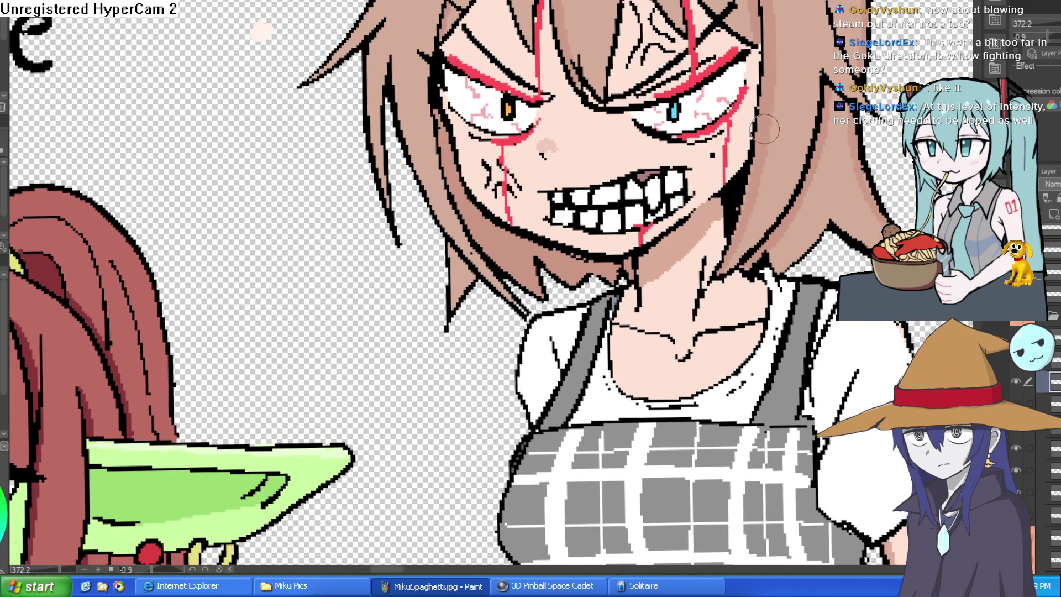
{"action": "scroll", "coordinate": [771, 127], "scroll_direction": "down", "scroll_amount": 2}
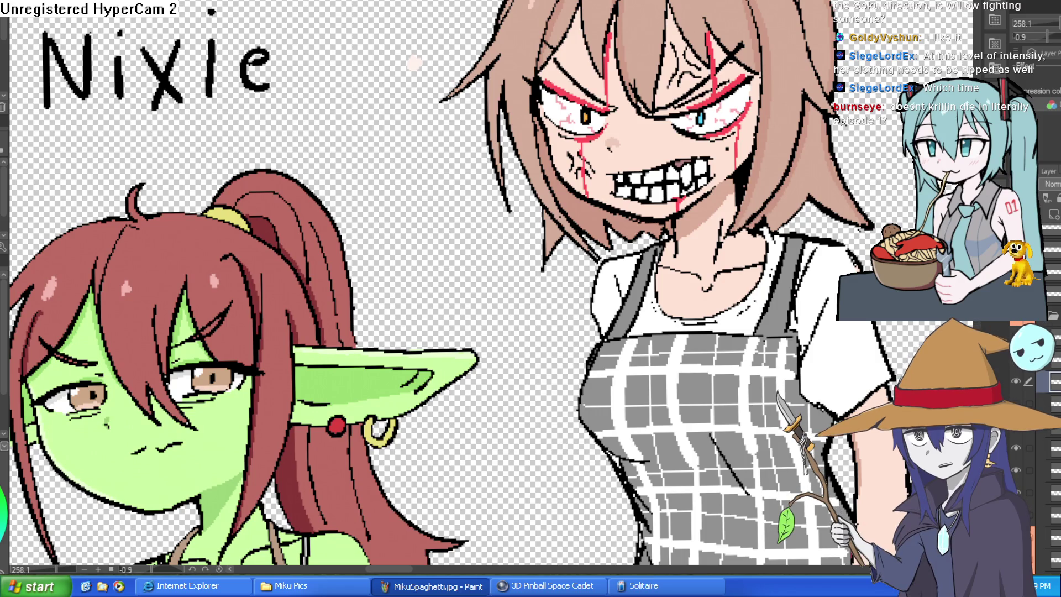
{"action": "scroll", "coordinate": [117, 277], "scroll_direction": "down", "scroll_amount": 2}
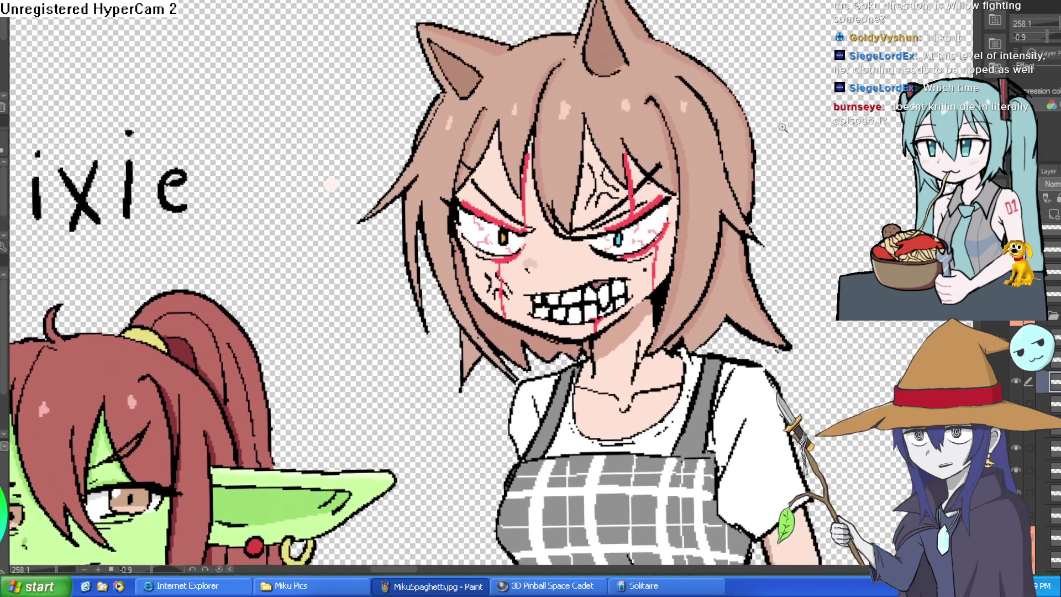
{"action": "scroll", "coordinate": [725, 124], "scroll_direction": "down", "scroll_amount": 1}
{"action": "scroll", "coordinate": [726, 124], "scroll_direction": "up", "scroll_amount": 2}
{"action": "scroll", "coordinate": [726, 123], "scroll_direction": "down", "scroll_amount": 3}
{"action": "left_click_drag", "start_coordinate": [725, 124], "coordinate": [729, 73]}
{"action": "scroll", "coordinate": [658, 88], "scroll_direction": "up", "scroll_amount": 10}
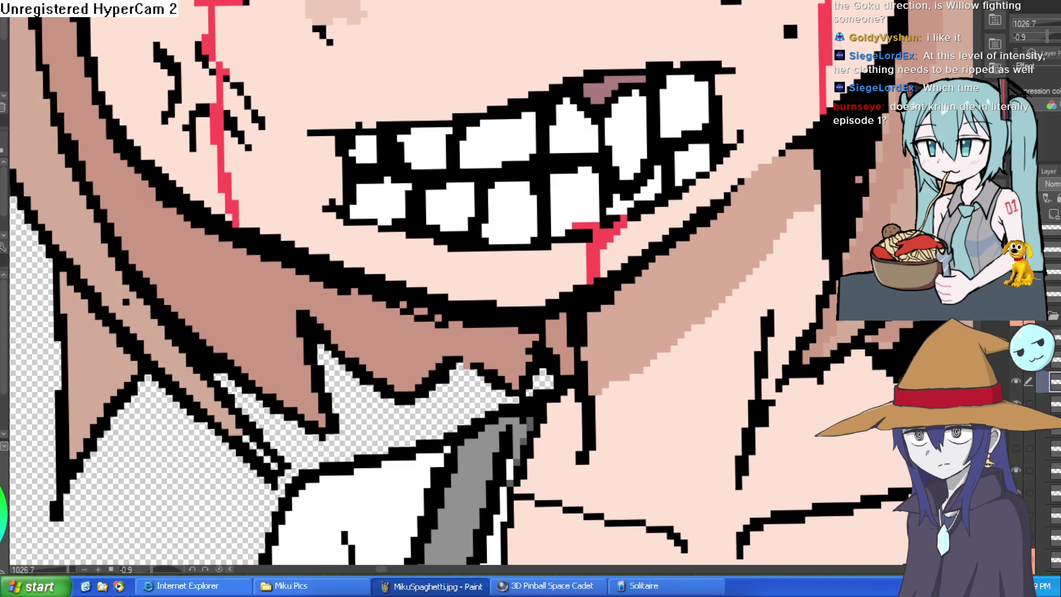
{"action": "scroll", "coordinate": [698, 111], "scroll_direction": "down", "scroll_amount": 6}
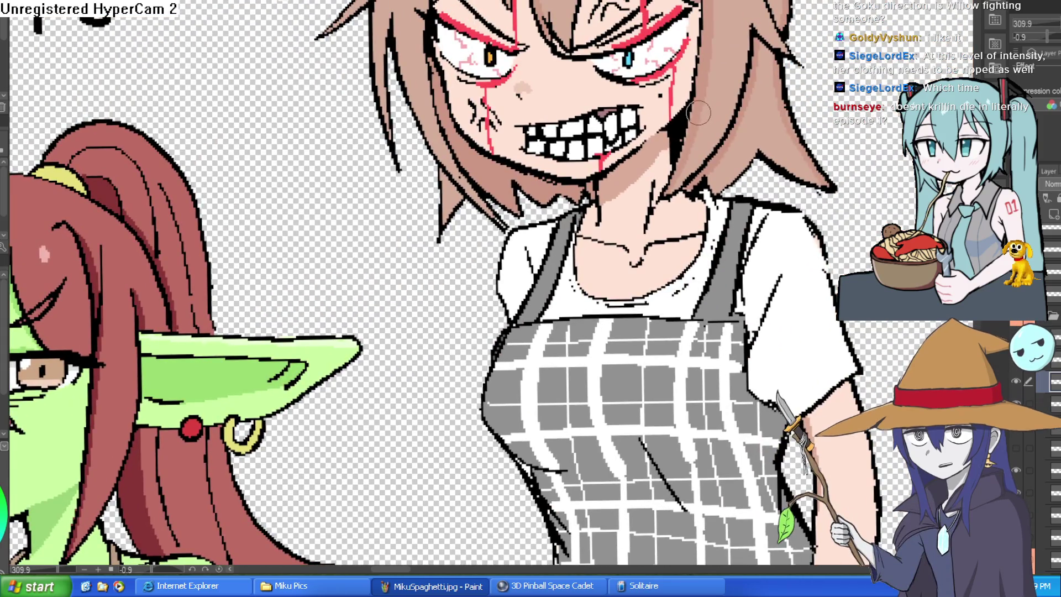
{"action": "left_click", "coordinate": [1017, 369]}
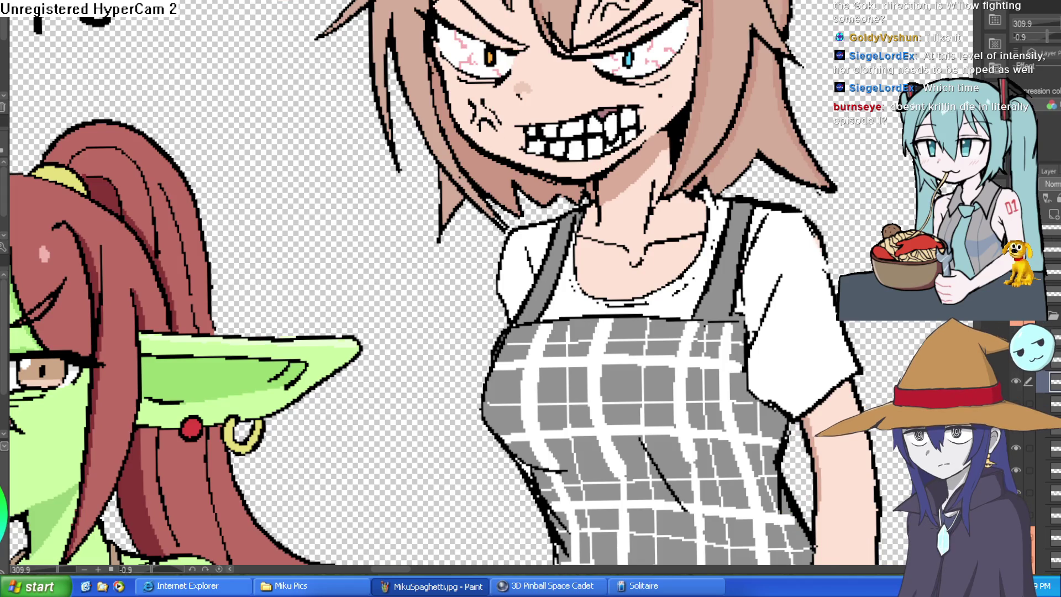
Auto-select the face skin, paint blood under one eye with a drip, and touch up the brow.
{"action": "left_click", "coordinate": [582, 93]}
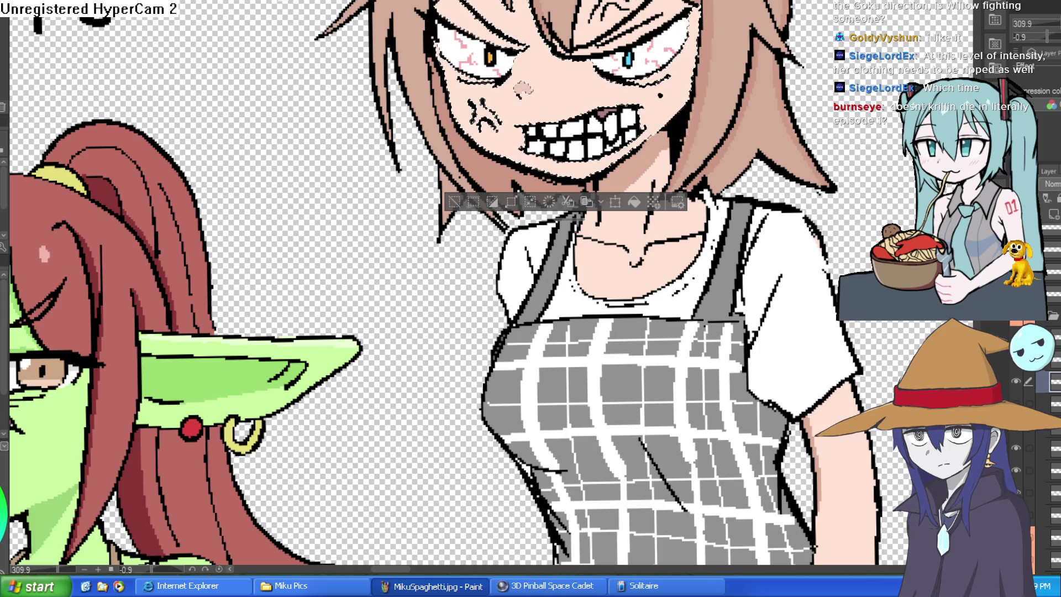
{"action": "scroll", "coordinate": [710, 43], "scroll_direction": "up", "scroll_amount": 3}
{"action": "mouse_move", "coordinate": [710, 43]}
{"action": "left_mouse_down"}
{"action": "mouse_move", "coordinate": [680, 99]}
{"action": "mouse_move", "coordinate": [611, 147]}
{"action": "mouse_move", "coordinate": [590, 142]}
{"action": "mouse_move", "coordinate": [652, 194]}
{"action": "mouse_move", "coordinate": [651, 309]}
{"action": "left_mouse_up"}
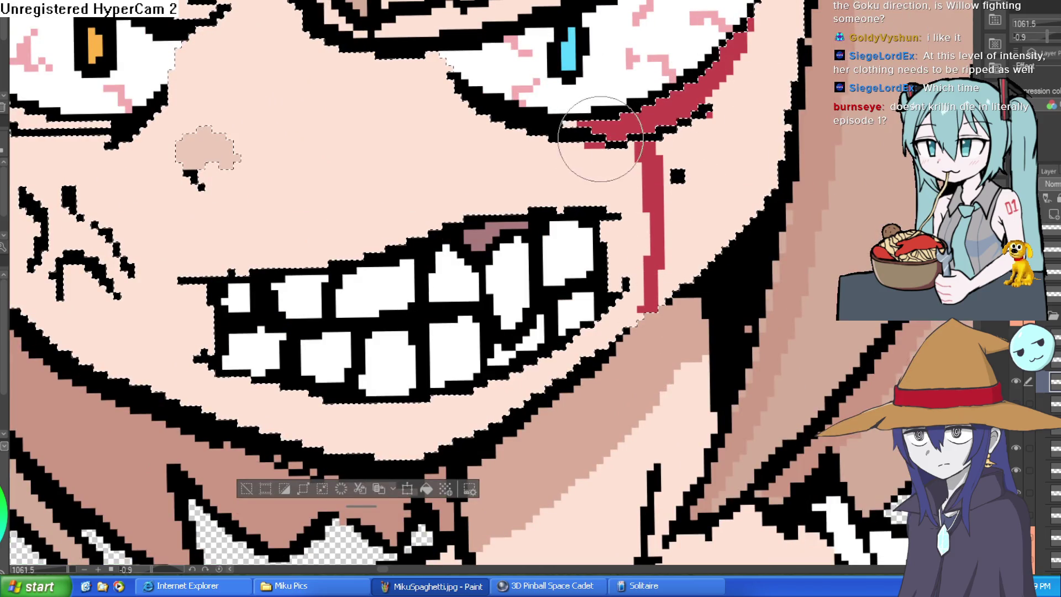
{"action": "scroll", "coordinate": [740, 57], "scroll_direction": "up", "scroll_amount": 3}
{"action": "scroll", "coordinate": [739, 57], "scroll_direction": "down", "scroll_amount": 2}
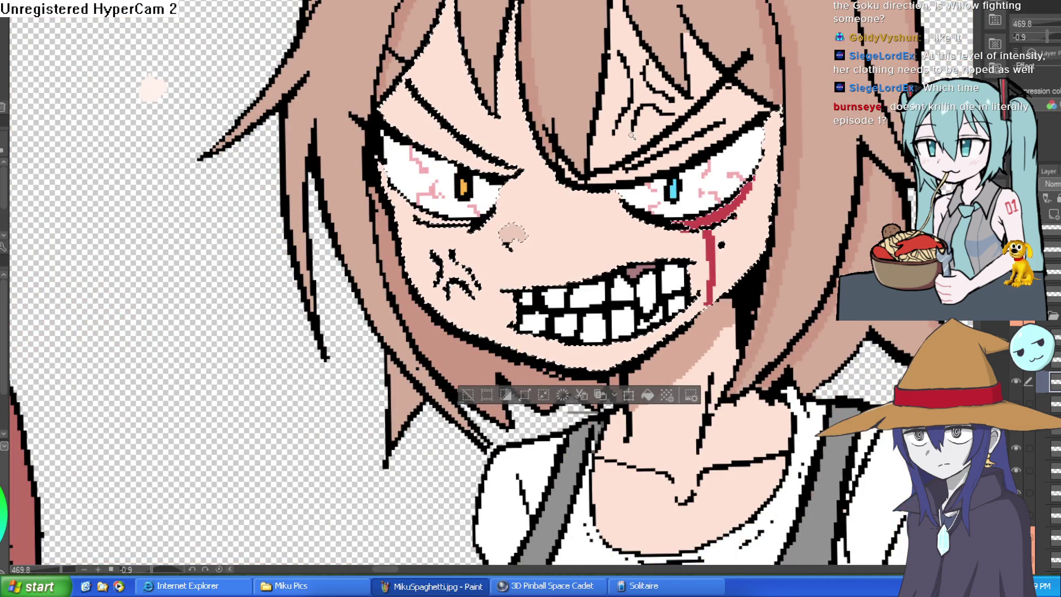
{"action": "left_click_drag", "start_coordinate": [672, 151], "coordinate": [708, 122]}
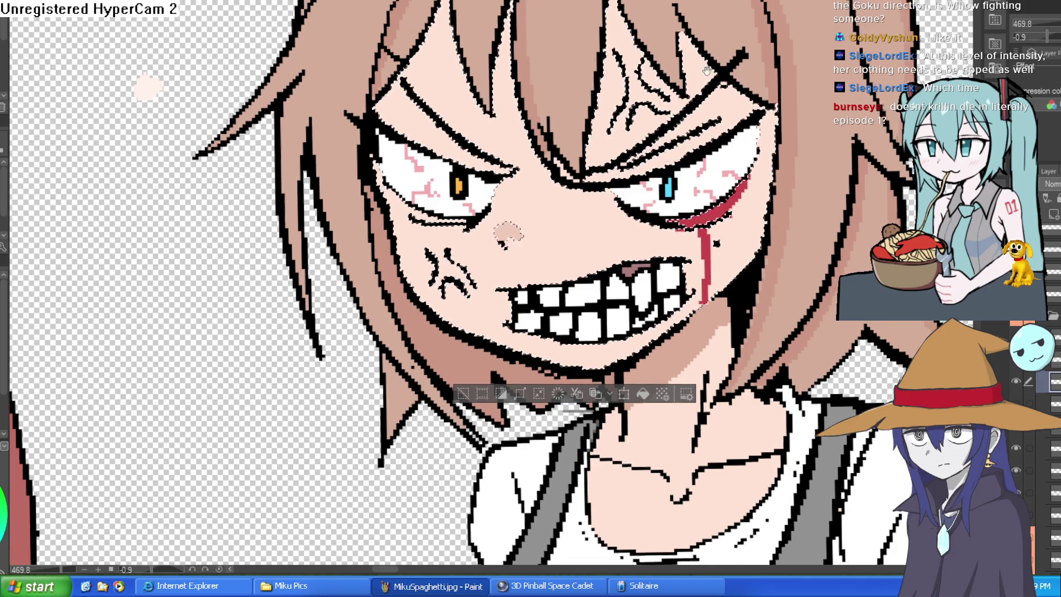
Paint a thick dark blood streak down the forehead and red along the right eyebrow.
{"action": "left_click_drag", "start_coordinate": [645, 150], "coordinate": [582, 127]}
{"action": "left_click_drag", "start_coordinate": [578, 8], "coordinate": [584, 108]}
{"action": "mouse_move", "coordinate": [577, 28]}
{"action": "left_mouse_down"}
{"action": "mouse_move", "coordinate": [586, 133]}
{"action": "mouse_move", "coordinate": [608, 113]}
{"action": "left_mouse_up"}
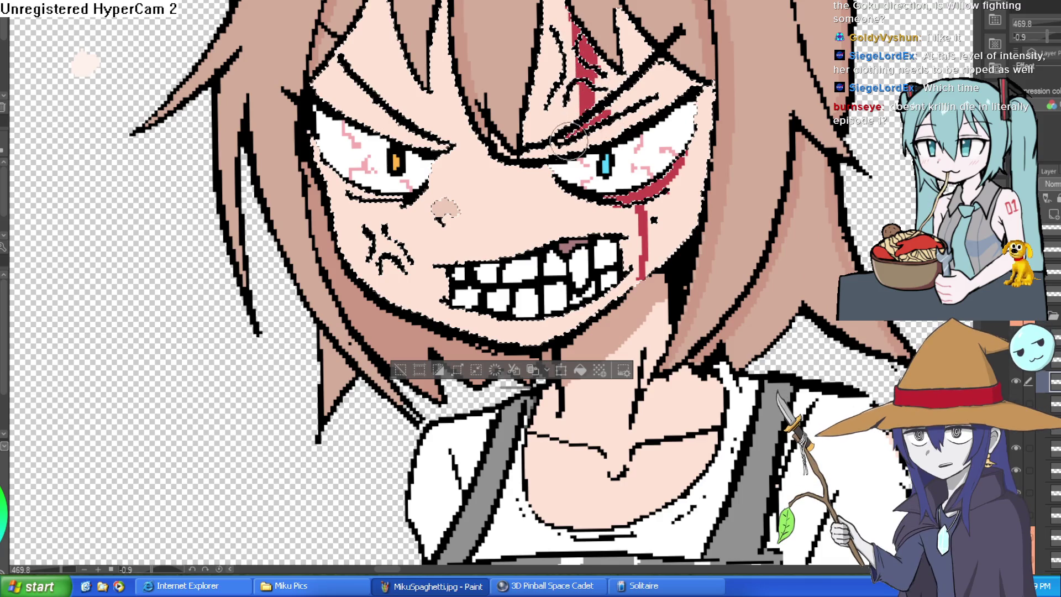
{"action": "left_click_drag", "start_coordinate": [559, 155], "coordinate": [663, 110]}
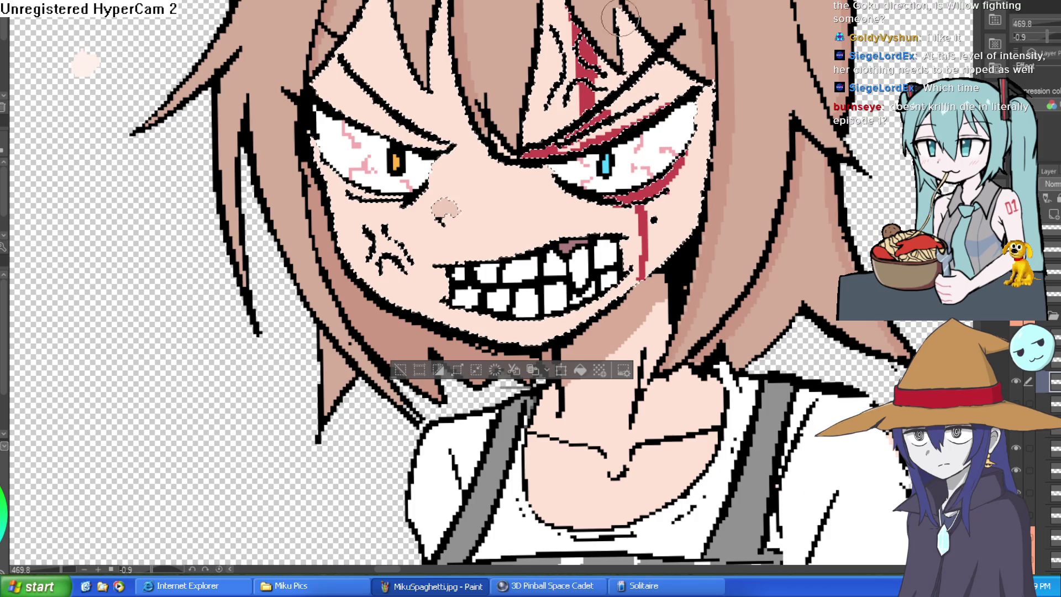
Add forehead streaks toward the left eye, blood at its inner corner, and a drip down the left cheek.
{"action": "mouse_move", "coordinate": [369, 3]}
{"action": "left_mouse_down"}
{"action": "mouse_move", "coordinate": [378, 134]}
{"action": "mouse_move", "coordinate": [373, 2]}
{"action": "left_mouse_up"}
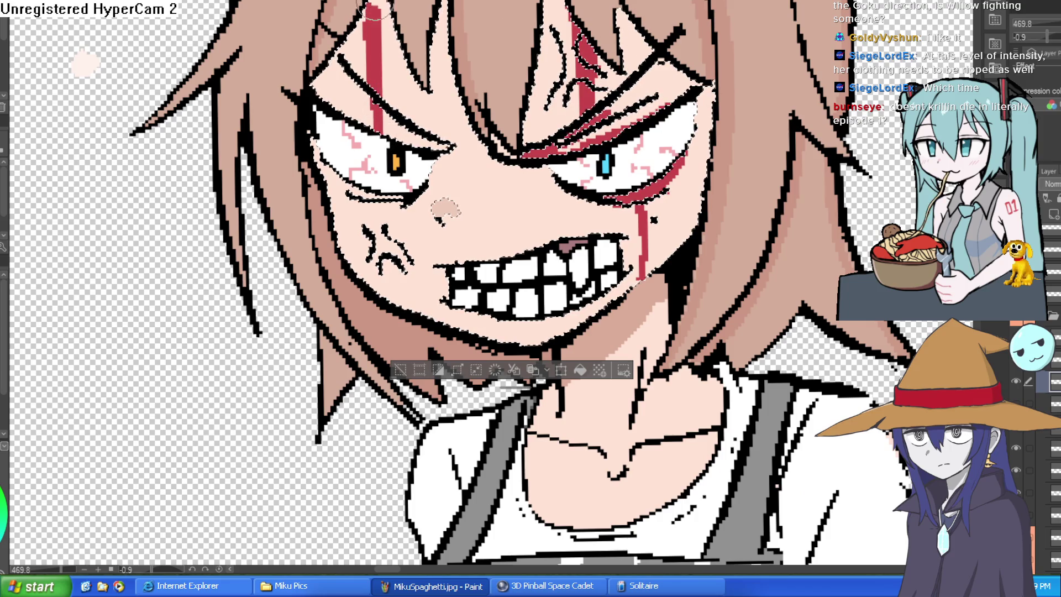
{"action": "mouse_move", "coordinate": [438, 17]}
{"action": "left_mouse_down"}
{"action": "mouse_move", "coordinate": [453, 83]}
{"action": "mouse_move", "coordinate": [449, 56]}
{"action": "left_mouse_up"}
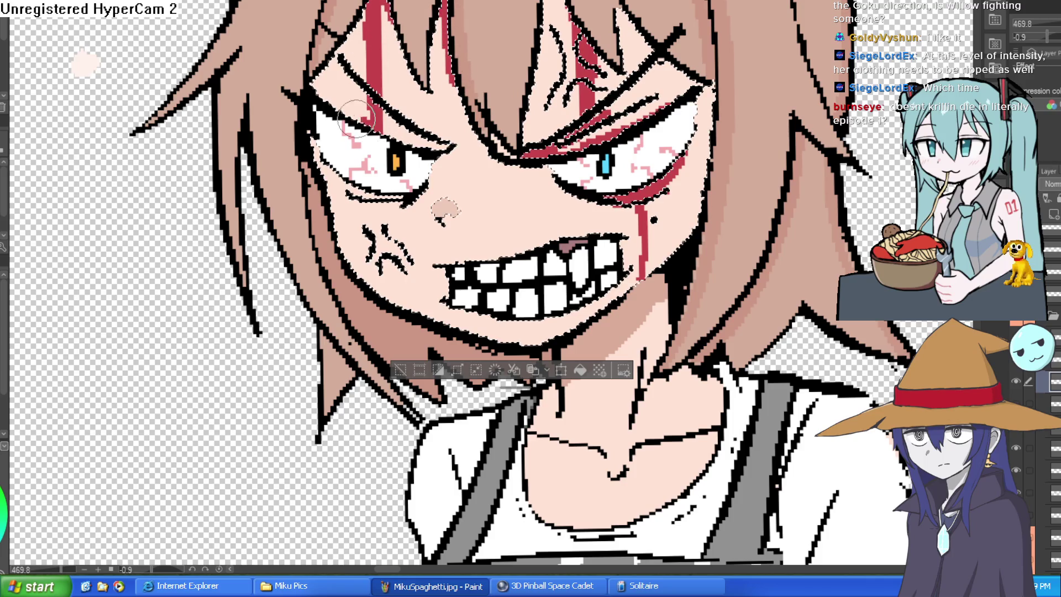
{"action": "left_click_drag", "start_coordinate": [438, 149], "coordinate": [430, 172]}
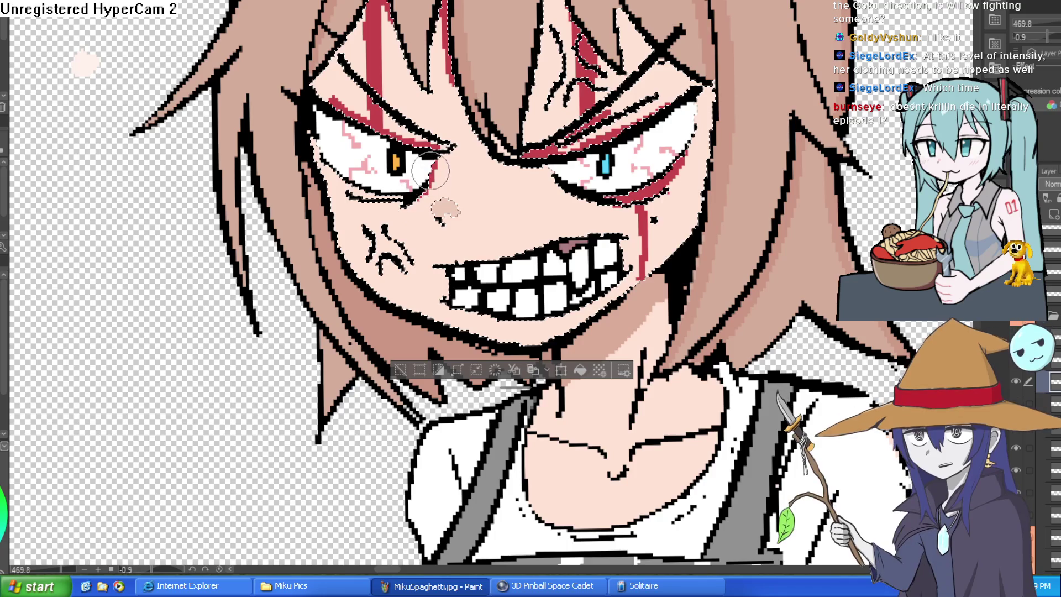
{"action": "left_click_drag", "start_coordinate": [384, 214], "coordinate": [388, 301]}
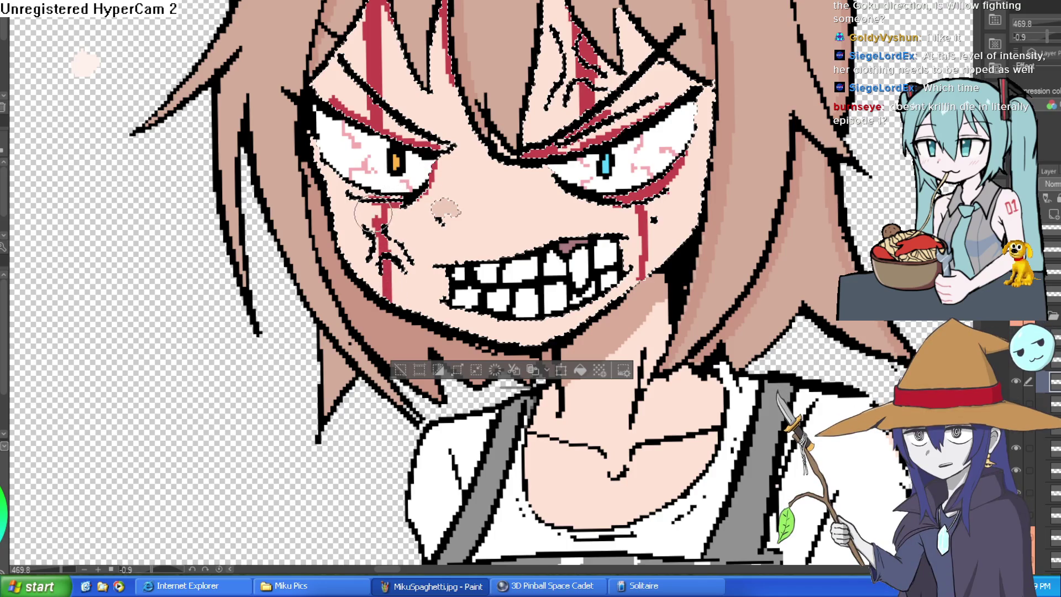
{"action": "scroll", "coordinate": [630, 102], "scroll_direction": "down", "scroll_amount": 3}
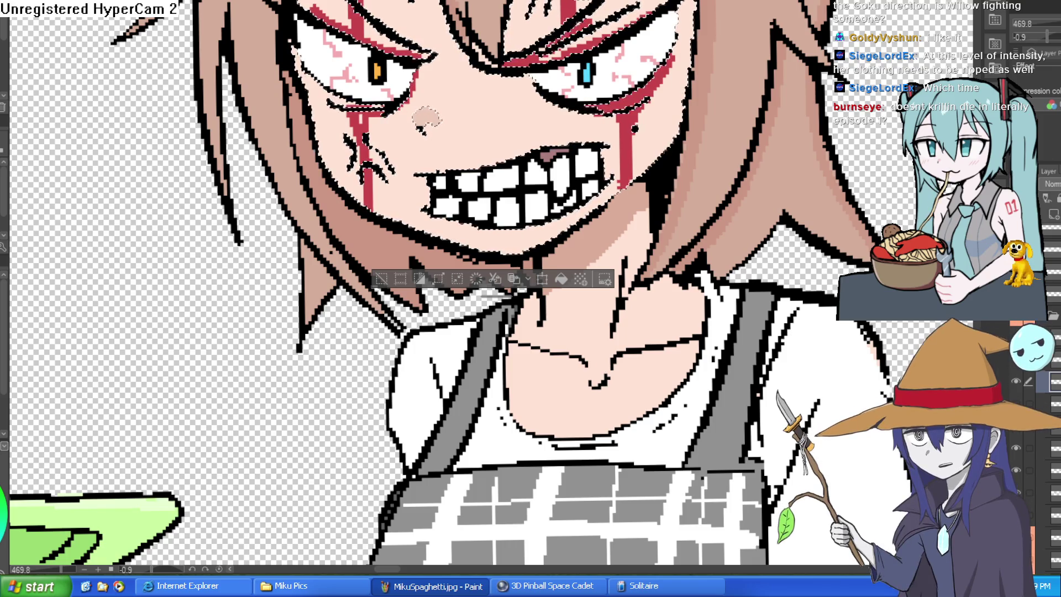
{"action": "left_click", "coordinate": [462, 137]}
{"action": "left_click_drag", "start_coordinate": [412, 132], "coordinate": [323, 240]}
{"action": "key", "text": "ctrl+z"}
{"action": "scroll", "coordinate": [678, 123], "scroll_direction": "up", "scroll_amount": 3}
{"action": "scroll", "coordinate": [678, 124], "scroll_direction": "down", "scroll_amount": 5}
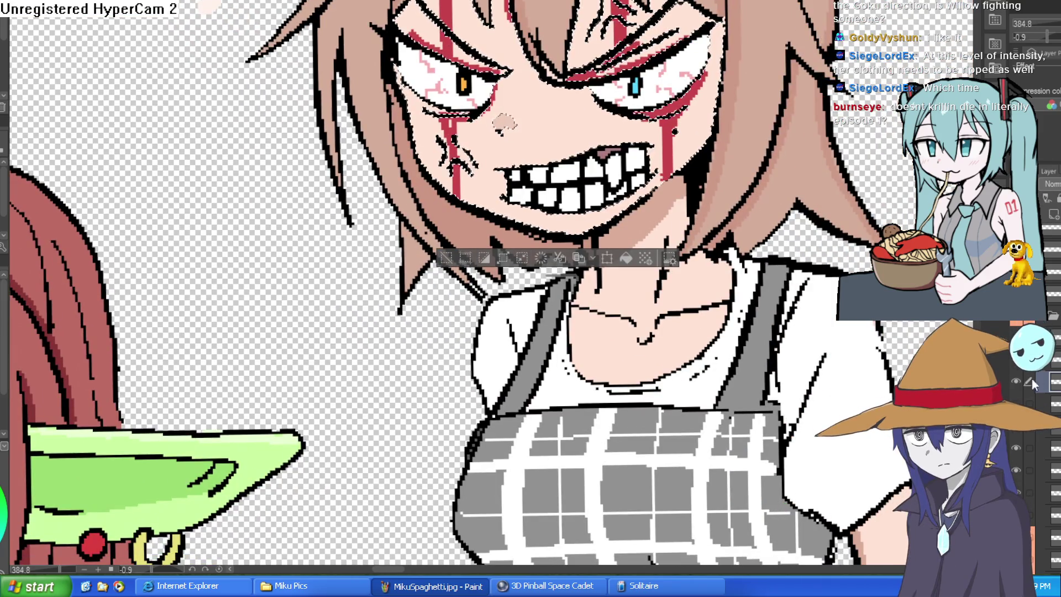
{"action": "left_click", "coordinate": [1015, 380]}
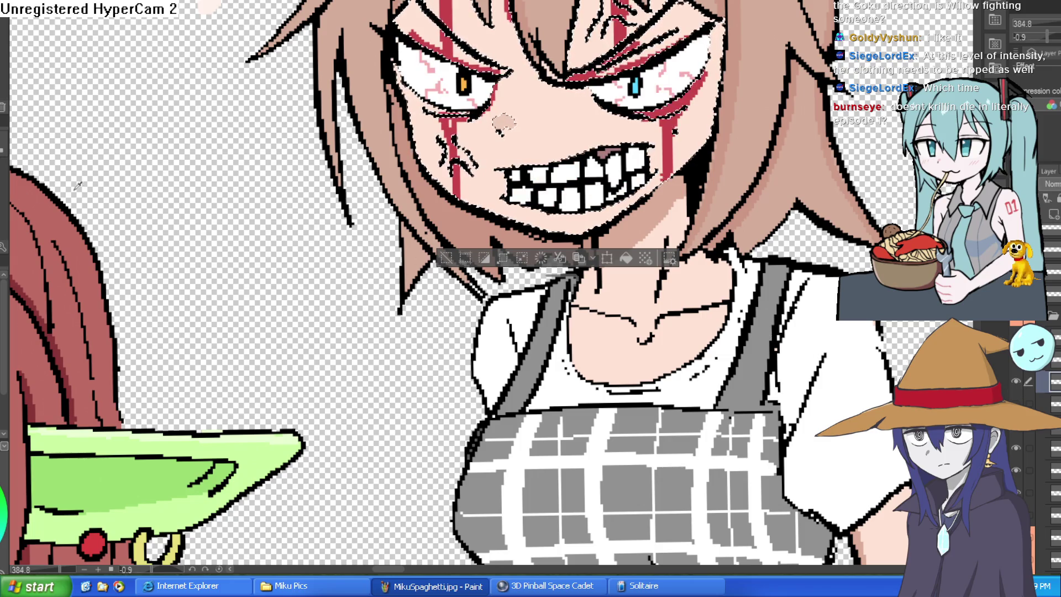
{"action": "scroll", "coordinate": [726, 168], "scroll_direction": "up", "scroll_amount": 3}
{"action": "scroll", "coordinate": [727, 168], "scroll_direction": "down", "scroll_amount": 4}
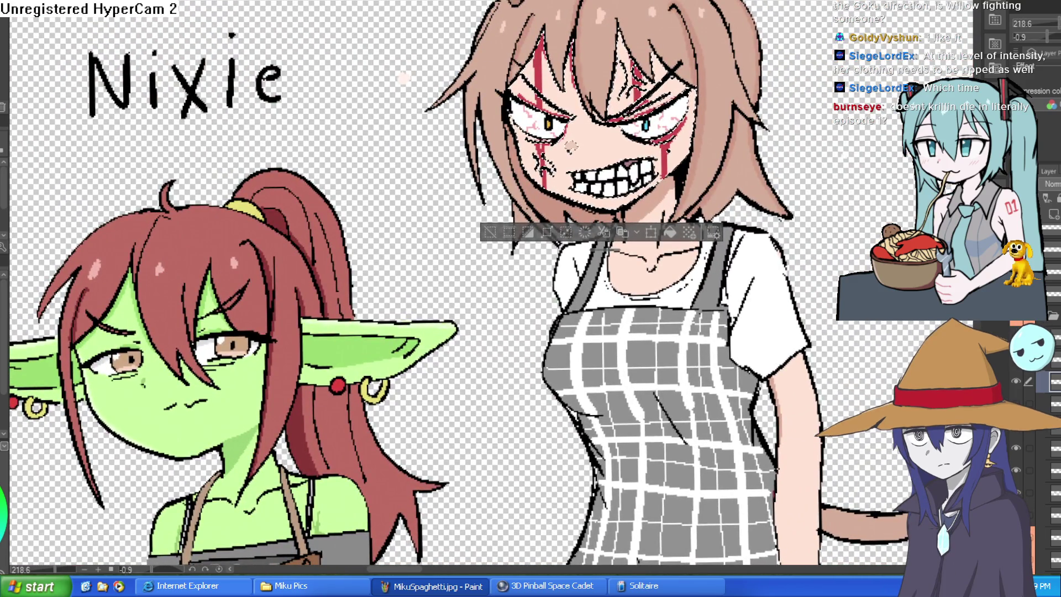
{"action": "scroll", "coordinate": [569, 147], "scroll_direction": "up", "scroll_amount": 5}
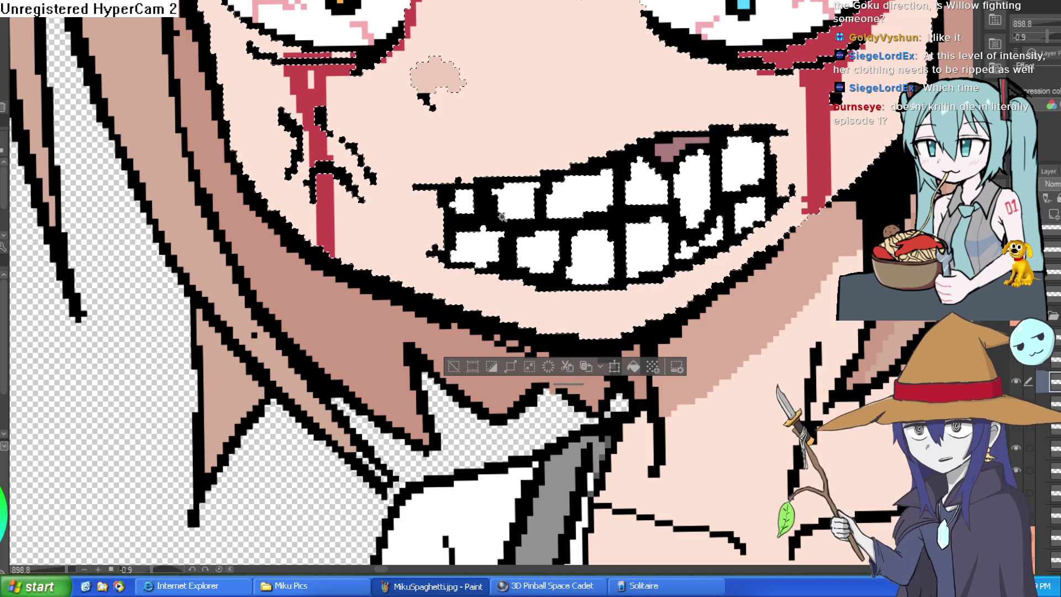
Stain the upper front and lower teeth with red blood.
{"action": "left_click_drag", "start_coordinate": [329, 74], "coordinate": [259, 22]}
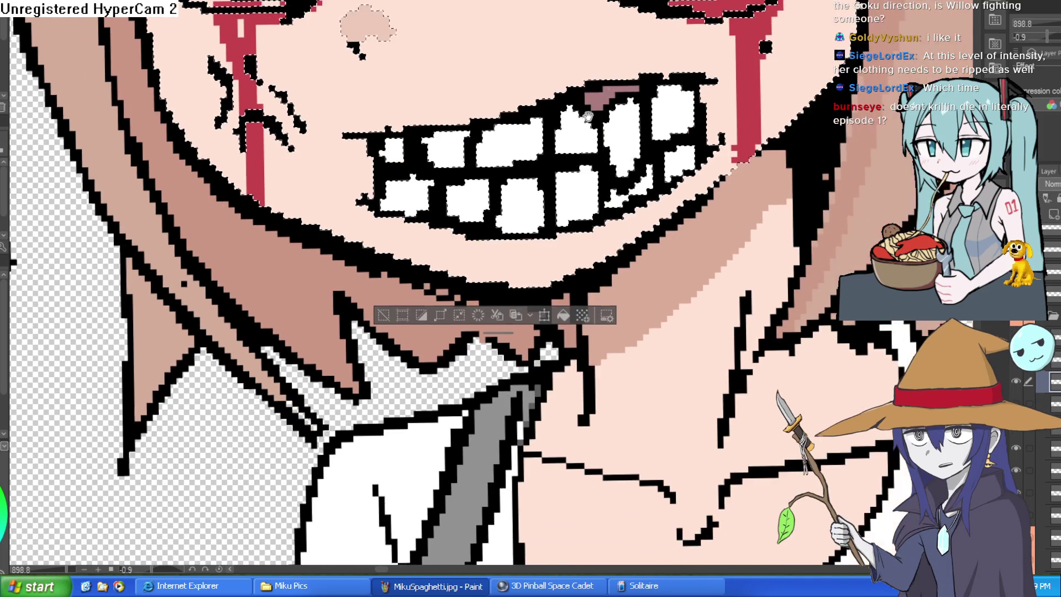
{"action": "mouse_move", "coordinate": [569, 119]}
{"action": "left_mouse_down"}
{"action": "mouse_move", "coordinate": [595, 145]}
{"action": "mouse_move", "coordinate": [618, 112]}
{"action": "mouse_move", "coordinate": [682, 90]}
{"action": "left_mouse_up"}
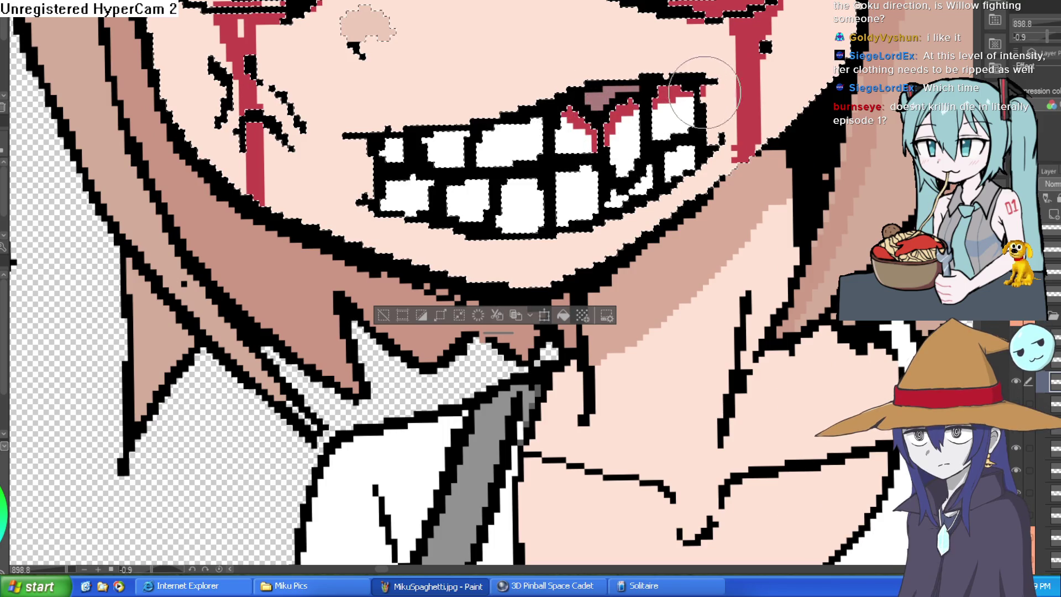
{"action": "left_click_drag", "start_coordinate": [688, 152], "coordinate": [671, 174]}
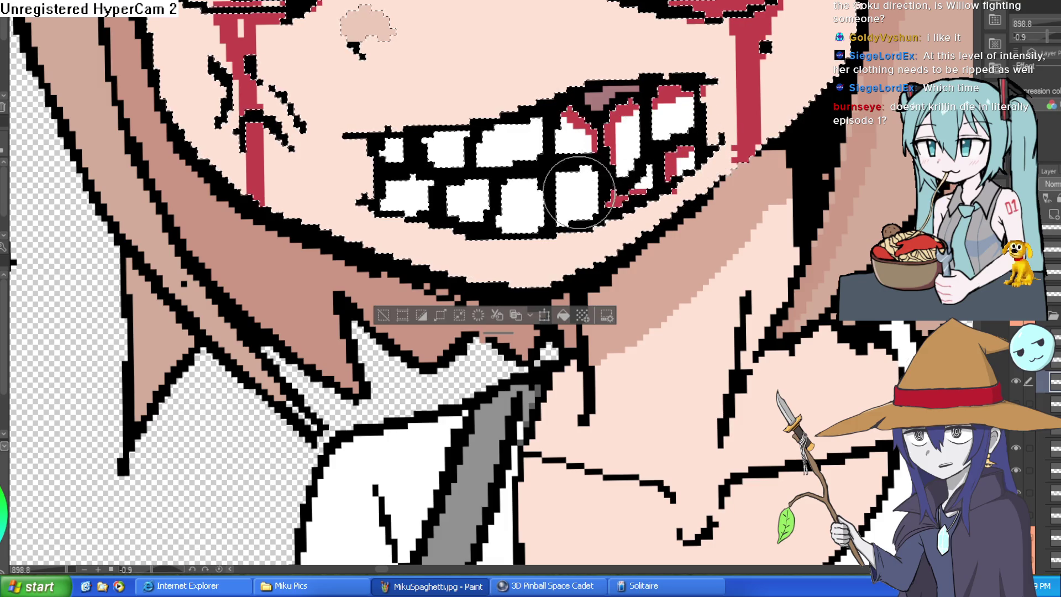
{"action": "left_click_drag", "start_coordinate": [579, 193], "coordinate": [582, 170]}
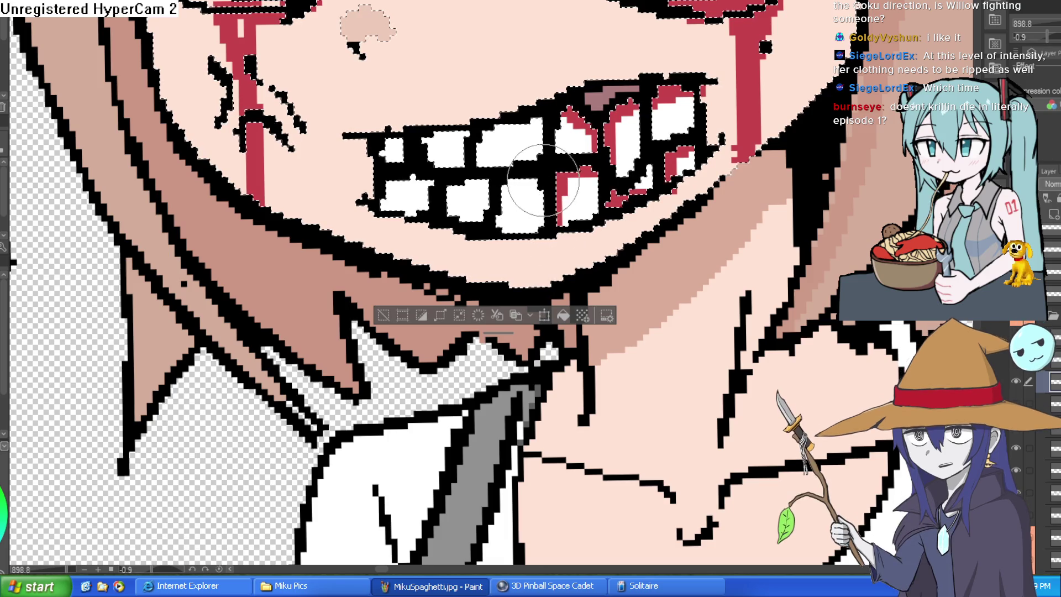
{"action": "mouse_move", "coordinate": [502, 185]}
{"action": "left_mouse_down"}
{"action": "mouse_move", "coordinate": [517, 136]}
{"action": "mouse_move", "coordinate": [484, 152]}
{"action": "left_mouse_up"}
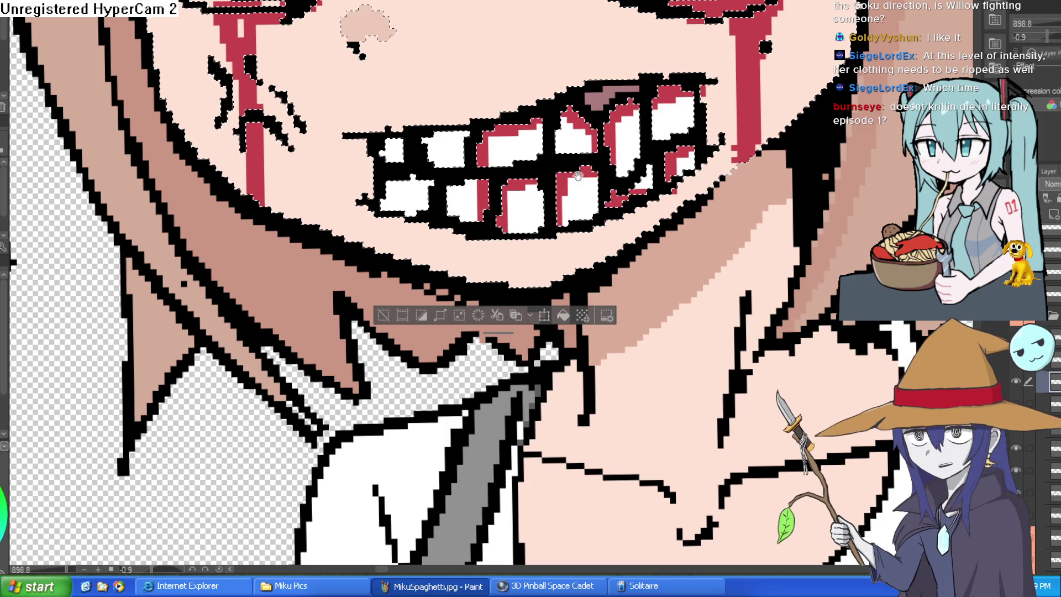
{"action": "scroll", "coordinate": [611, 151], "scroll_direction": "down", "scroll_amount": 2}
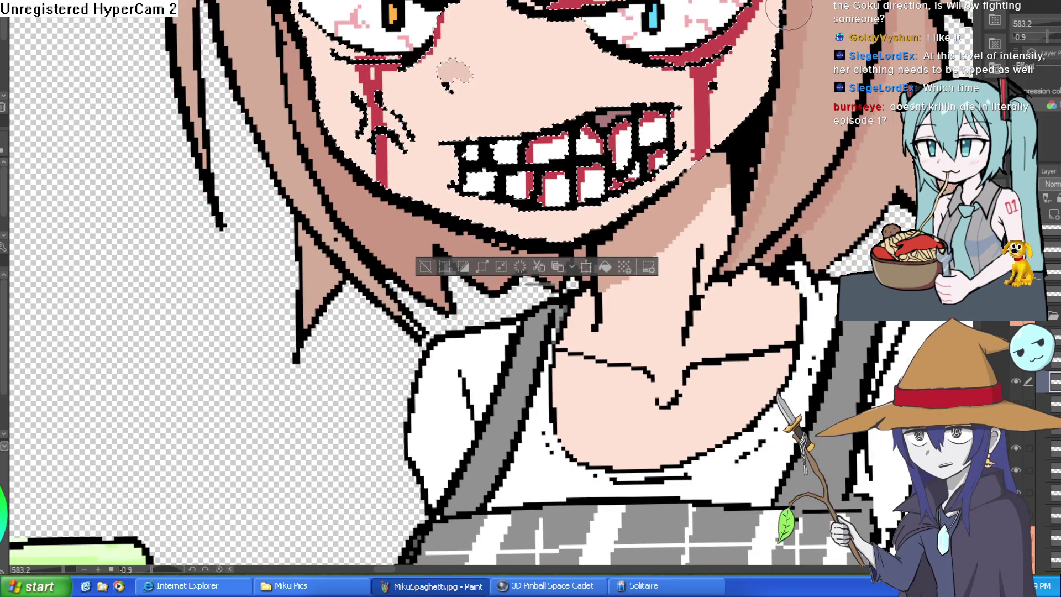
{"action": "left_click_drag", "start_coordinate": [630, 165], "coordinate": [631, 194]}
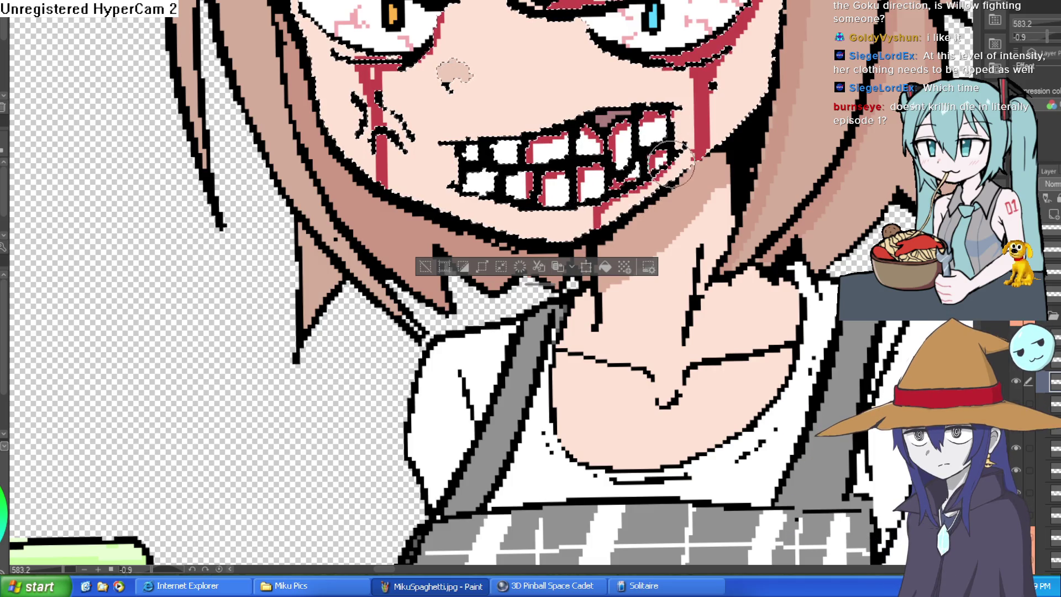
Paint a thin blood trickle from below the nose down to the mouth, then zoom out.
{"action": "left_click_drag", "start_coordinate": [714, 148], "coordinate": [709, 158]}
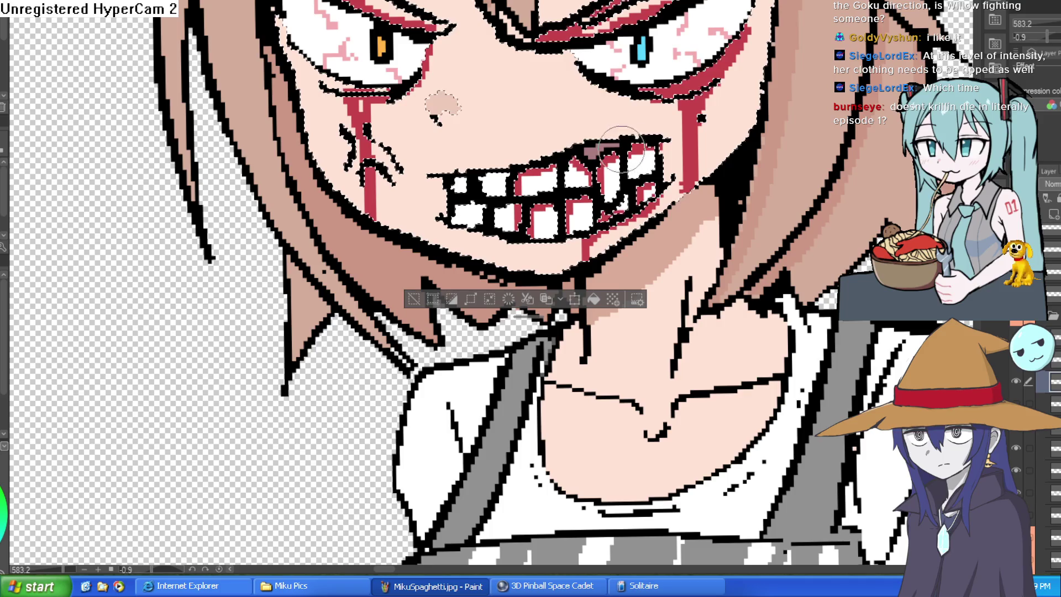
{"action": "scroll", "coordinate": [729, 124], "scroll_direction": "down", "scroll_amount": 3}
{"action": "scroll", "coordinate": [637, 148], "scroll_direction": "up", "scroll_amount": 6}
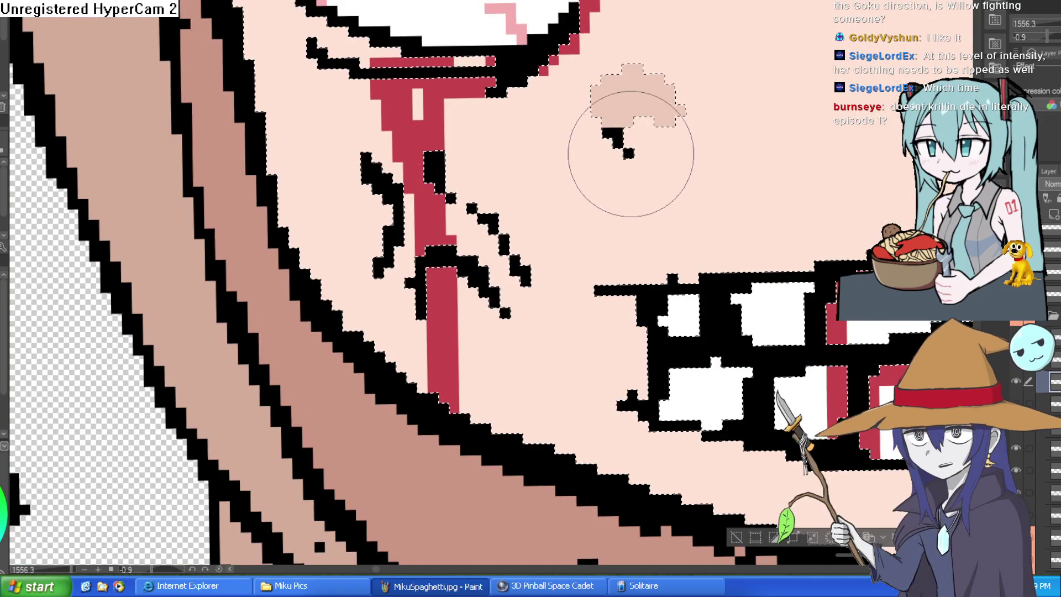
{"action": "left_click_drag", "start_coordinate": [649, 139], "coordinate": [652, 282]}
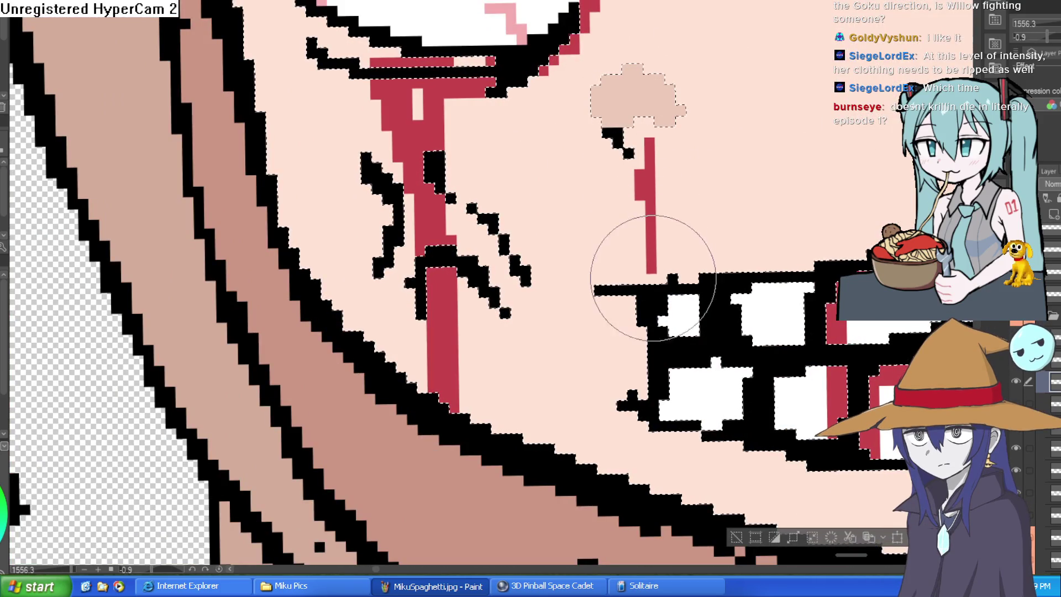
{"action": "scroll", "coordinate": [504, 51], "scroll_direction": "down", "scroll_amount": 6}
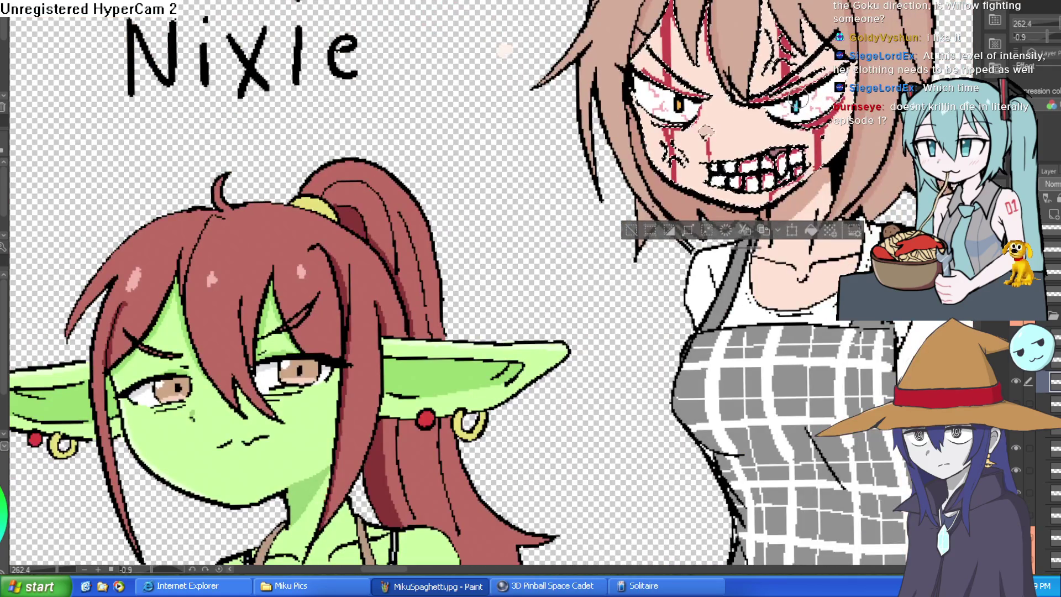
{"action": "scroll", "coordinate": [706, 139], "scroll_direction": "up", "scroll_amount": 4}
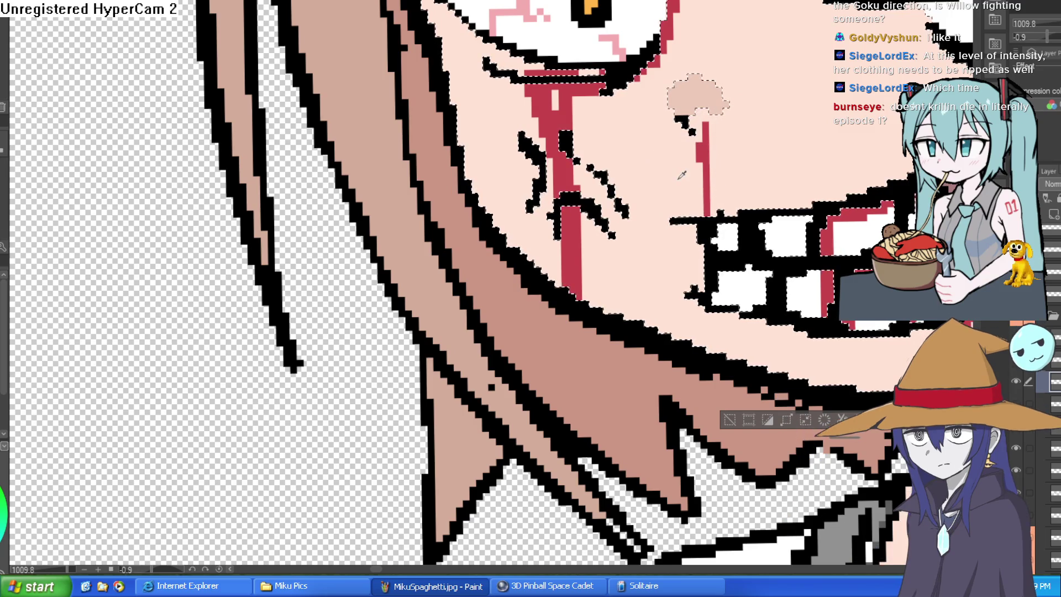
{"action": "scroll", "coordinate": [706, 129], "scroll_direction": "down", "scroll_amount": 5}
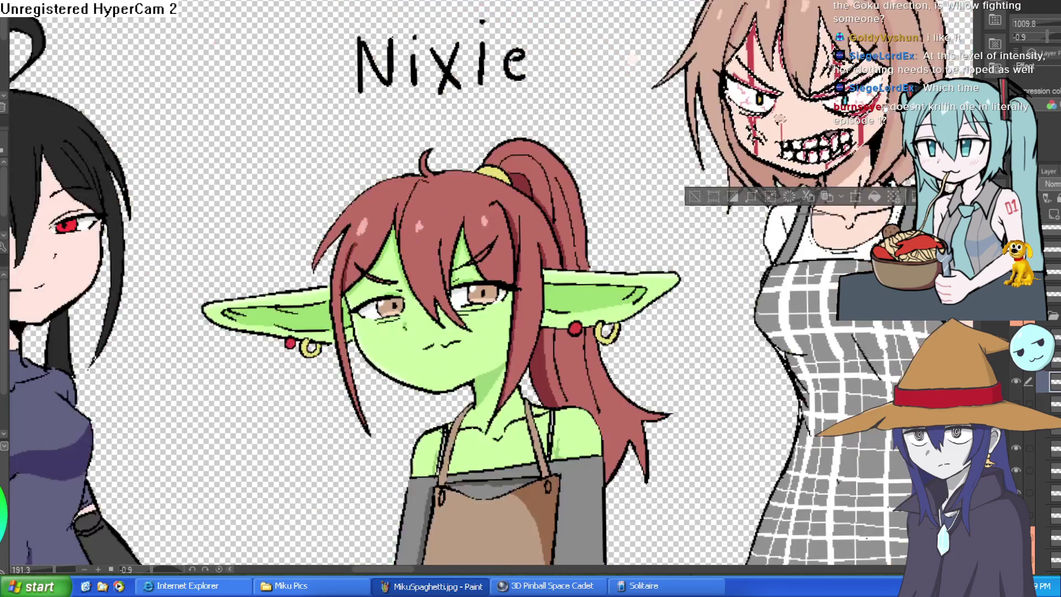
{"action": "left_click_drag", "start_coordinate": [822, 130], "coordinate": [776, 107]}
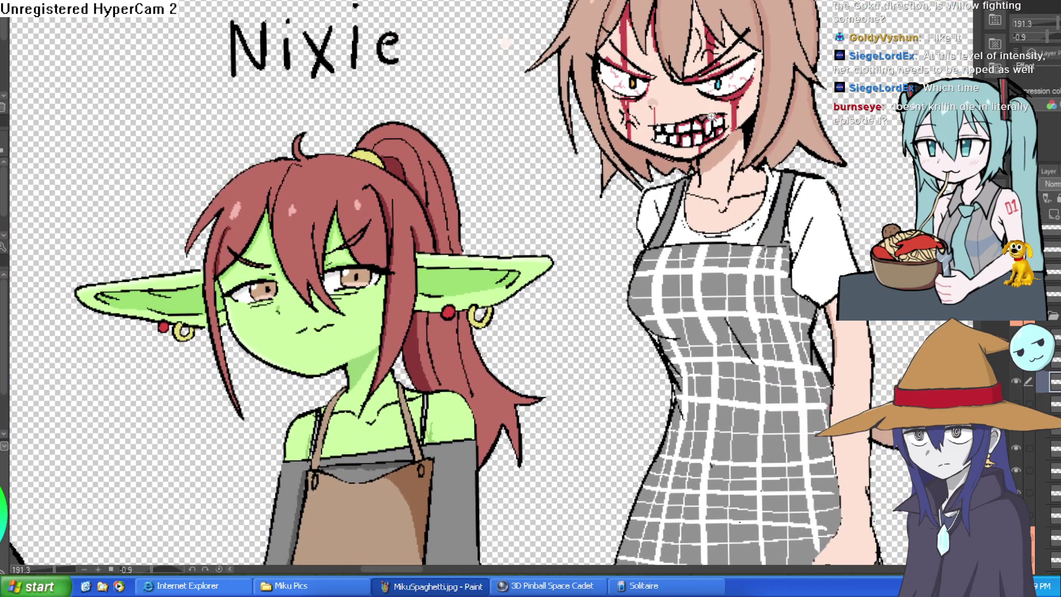
{"action": "scroll", "coordinate": [767, 114], "scroll_direction": "up", "scroll_amount": 3}
{"action": "scroll", "coordinate": [767, 114], "scroll_direction": "down", "scroll_amount": 3}
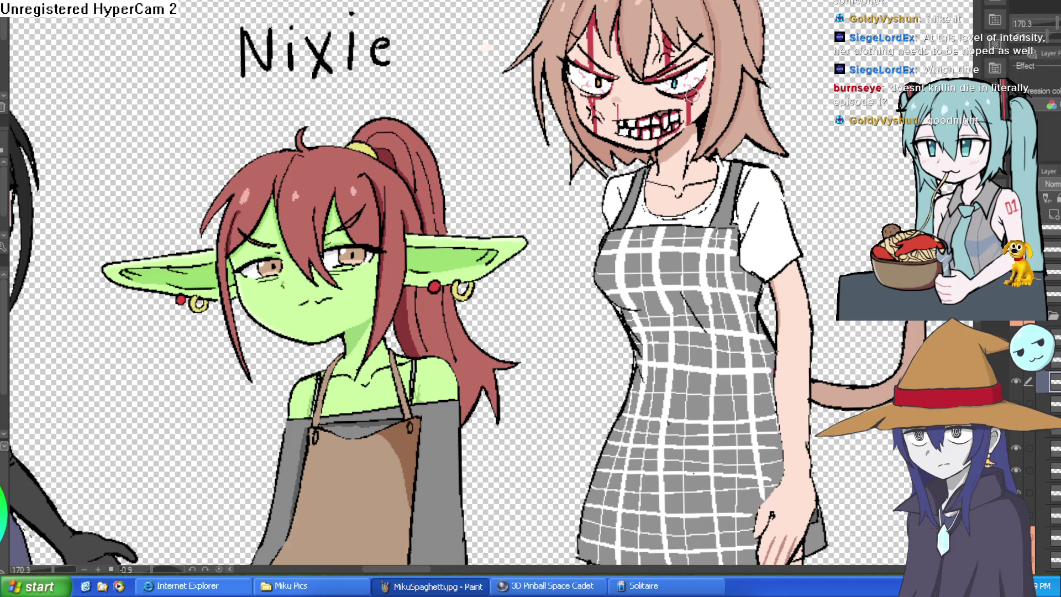
{"action": "scroll", "coordinate": [686, 98], "scroll_direction": "up", "scroll_amount": 5}
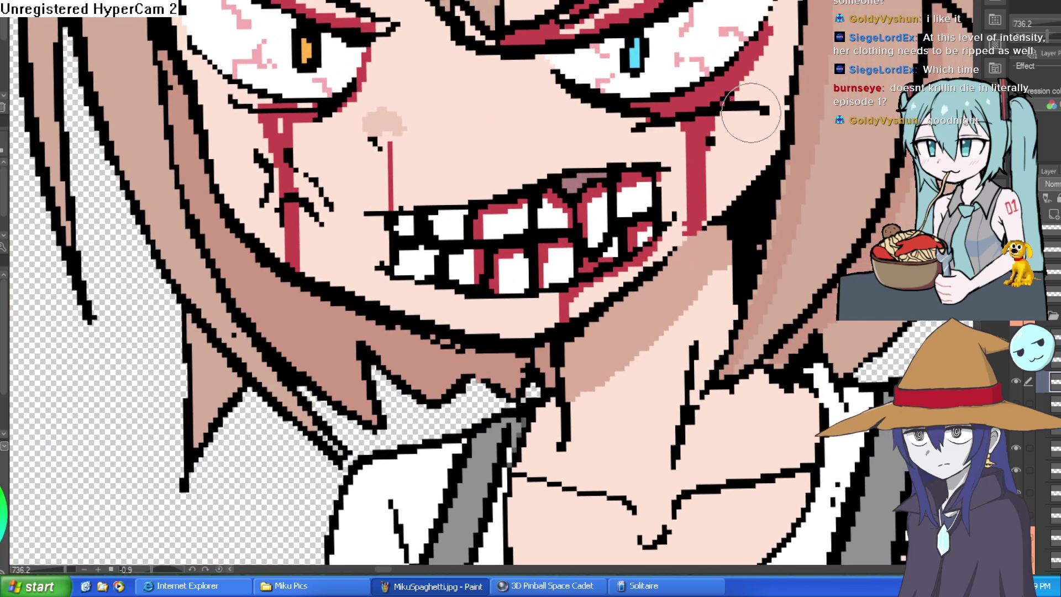
{"action": "scroll", "coordinate": [572, 133], "scroll_direction": "down", "scroll_amount": 1}
{"action": "scroll", "coordinate": [572, 133], "scroll_direction": "down", "scroll_amount": 2}
{"action": "scroll", "coordinate": [589, 158], "scroll_direction": "up", "scroll_amount": 2}
{"action": "scroll", "coordinate": [591, 167], "scroll_direction": "down", "scroll_amount": 1}
{"action": "scroll", "coordinate": [594, 162], "scroll_direction": "up", "scroll_amount": 1}
{"action": "scroll", "coordinate": [595, 160], "scroll_direction": "down", "scroll_amount": 3}
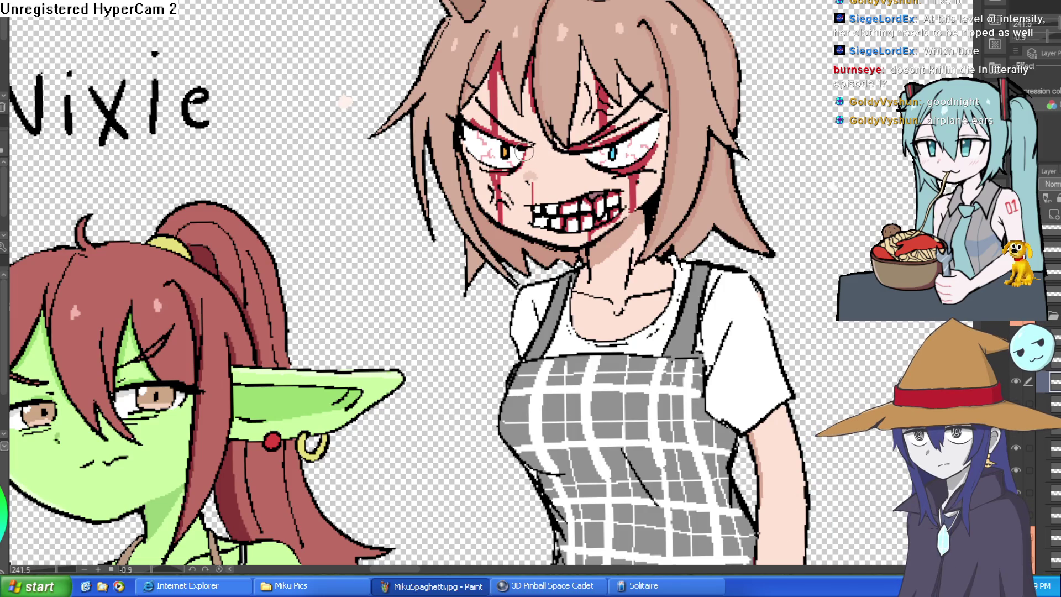
{"action": "scroll", "coordinate": [541, 148], "scroll_direction": "down", "scroll_amount": 5}
{"action": "scroll", "coordinate": [753, 98], "scroll_direction": "up", "scroll_amount": 10}
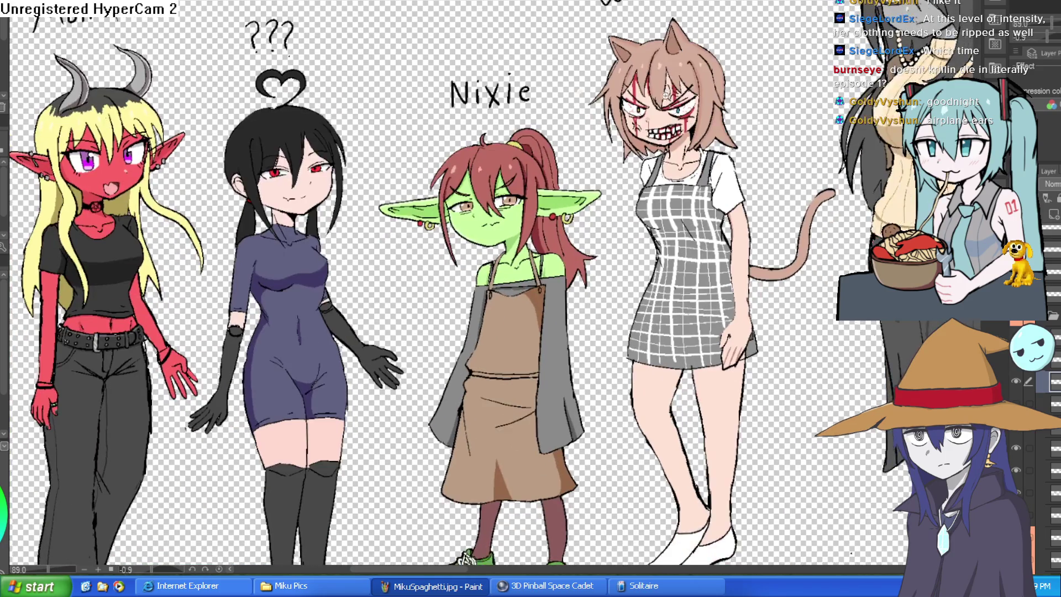
{"action": "scroll", "coordinate": [753, 98], "scroll_direction": "down", "scroll_amount": 3}
{"action": "scroll", "coordinate": [698, 77], "scroll_direction": "down", "scroll_amount": 2}
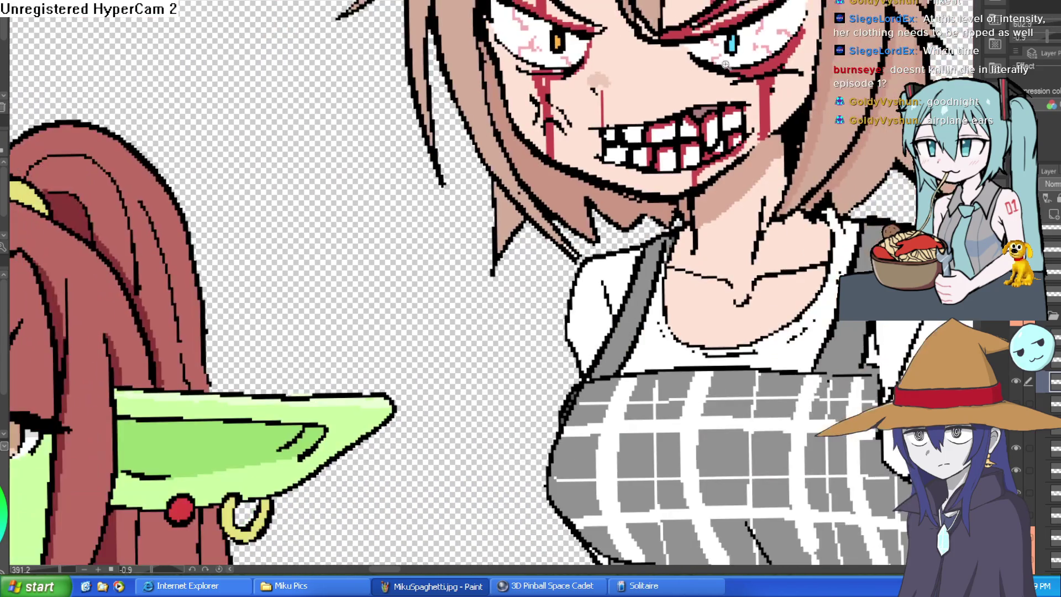
{"action": "left_click_drag", "start_coordinate": [697, 77], "coordinate": [730, 85]}
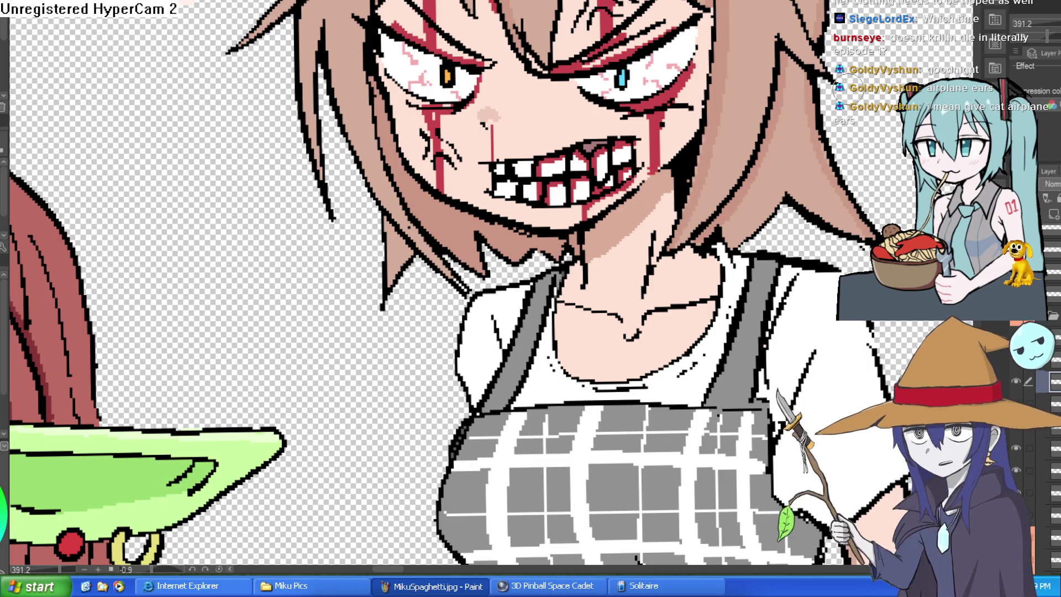
{"action": "scroll", "coordinate": [811, 127], "scroll_direction": "down", "scroll_amount": 5}
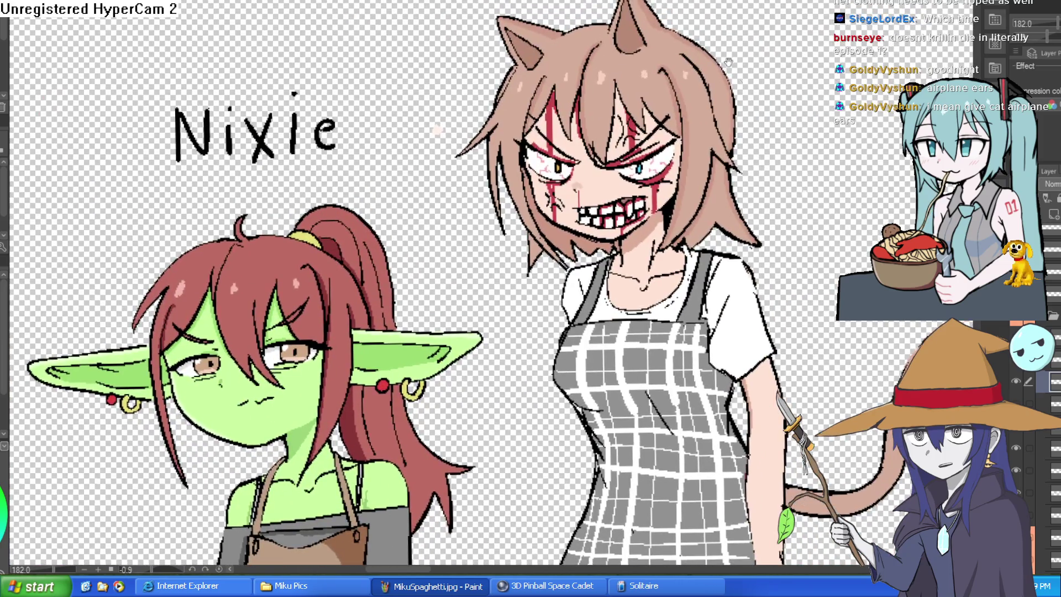
{"action": "scroll", "coordinate": [716, 96], "scroll_direction": "up", "scroll_amount": 4}
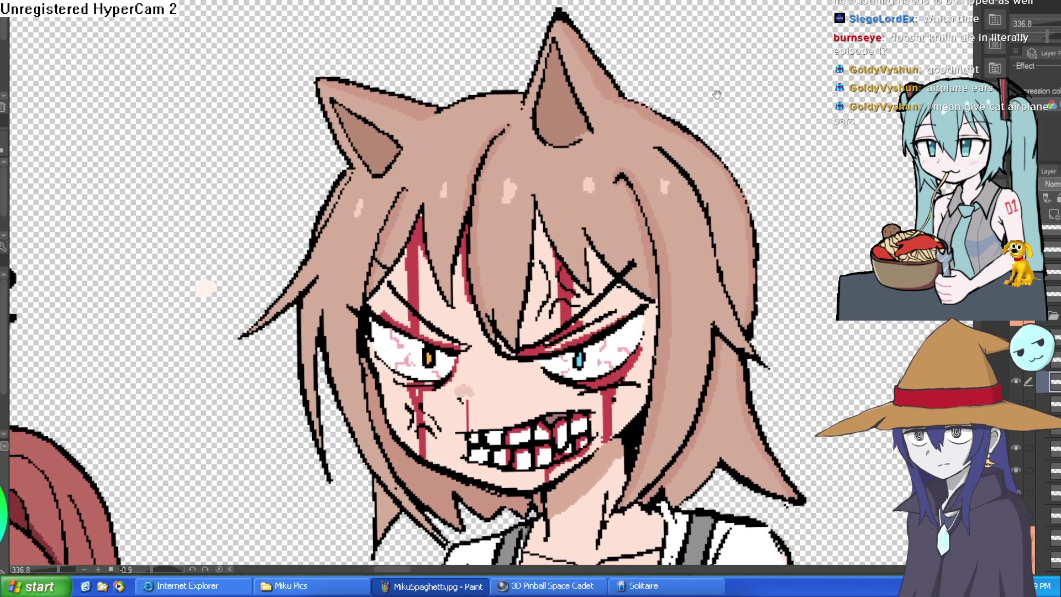
{"action": "left_click_drag", "start_coordinate": [717, 95], "coordinate": [723, 167]}
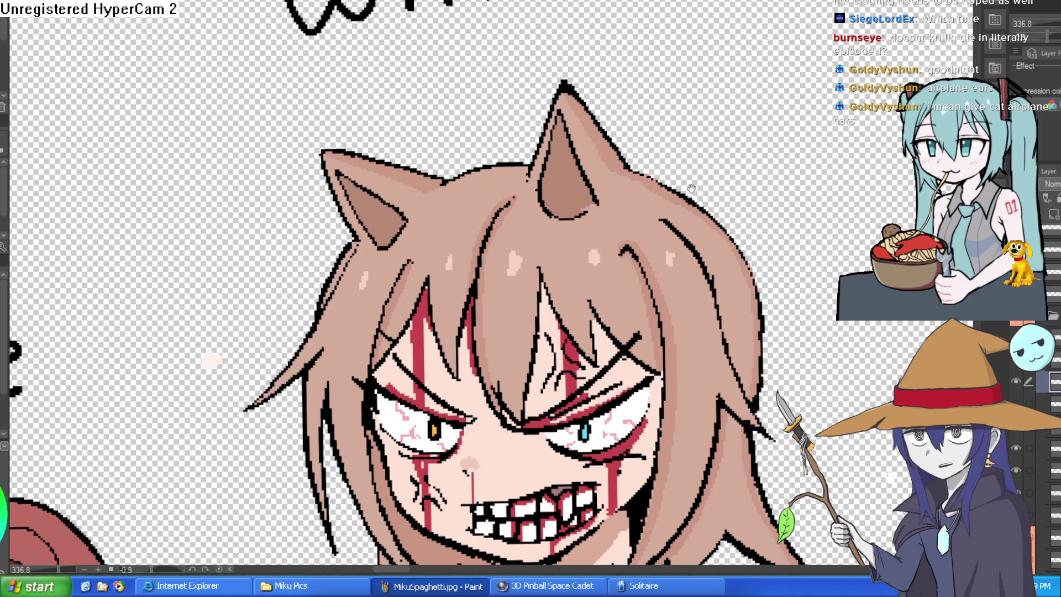
Draw taller, sharply pointed outlines for both cat ears, rotating the canvas for the right ear.
{"action": "left_click_drag", "start_coordinate": [691, 188], "coordinate": [668, 138]}
{"action": "mouse_move", "coordinate": [506, 116]}
{"action": "left_mouse_down"}
{"action": "mouse_move", "coordinate": [655, 63]}
{"action": "mouse_move", "coordinate": [656, 91]}
{"action": "mouse_move", "coordinate": [635, 138]}
{"action": "left_mouse_up"}
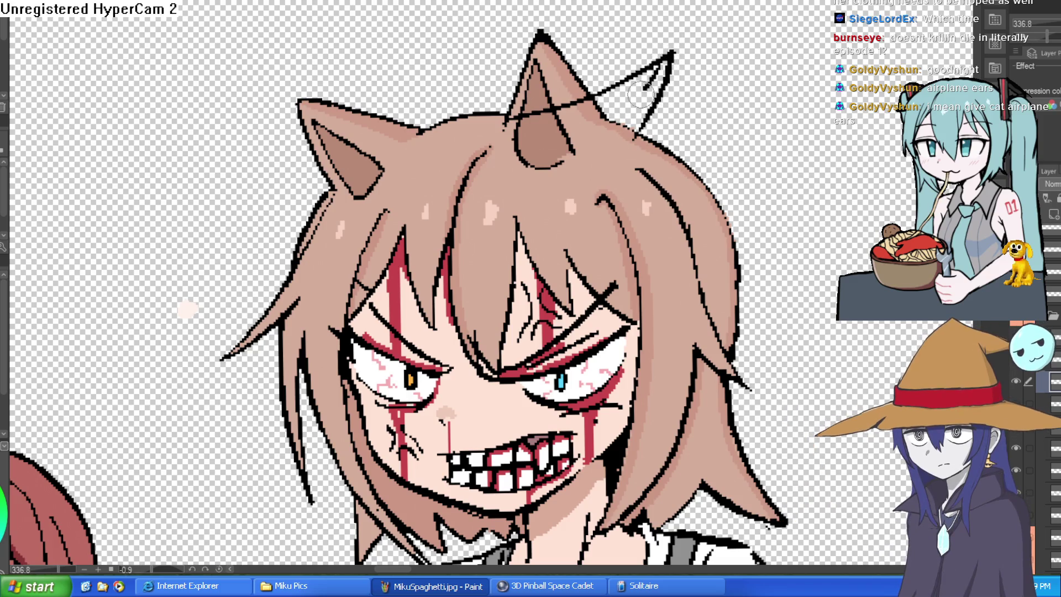
{"action": "left_click_drag", "start_coordinate": [670, 53], "coordinate": [589, 141]}
{"action": "mouse_move", "coordinate": [655, 100]}
{"action": "left_mouse_down"}
{"action": "mouse_move", "coordinate": [644, 138]}
{"action": "mouse_move", "coordinate": [671, 121]}
{"action": "left_mouse_up"}
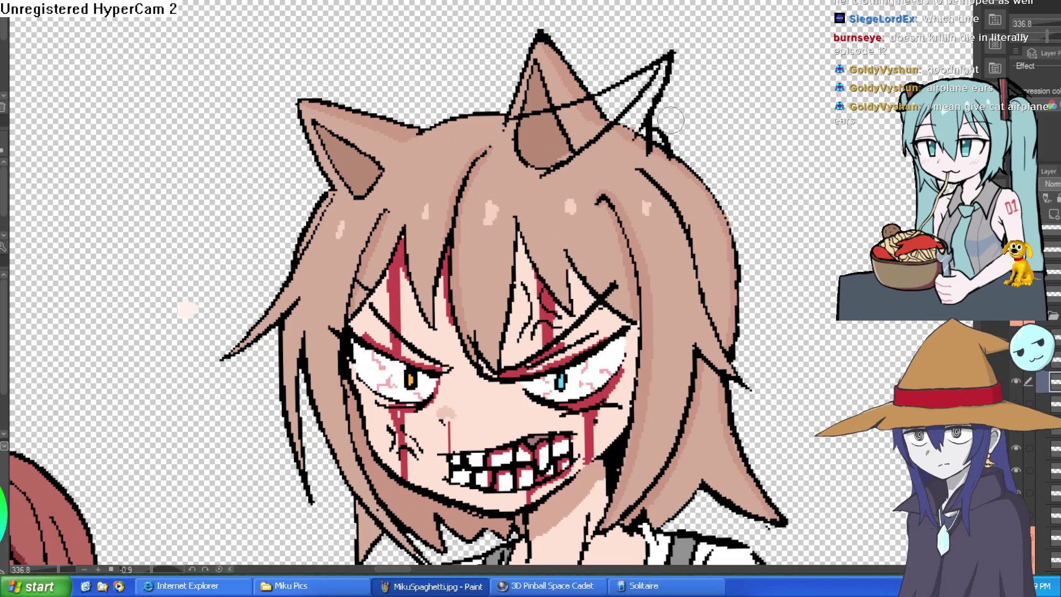
{"action": "mouse_move", "coordinate": [506, 117]}
{"action": "left_mouse_down"}
{"action": "mouse_move", "coordinate": [685, 29]}
{"action": "mouse_move", "coordinate": [666, 60]}
{"action": "left_mouse_up"}
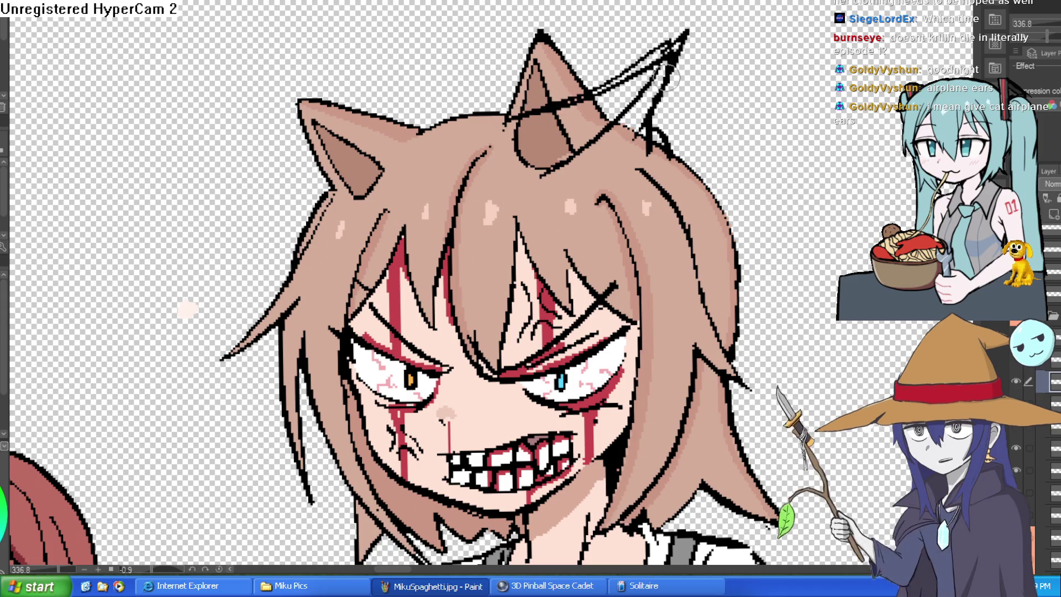
{"action": "mouse_move", "coordinate": [605, 72]}
{"action": "left_mouse_down"}
{"action": "mouse_move", "coordinate": [680, 182]}
{"action": "mouse_move", "coordinate": [642, 310]}
{"action": "left_mouse_up"}
{"action": "mouse_move", "coordinate": [627, 226]}
{"action": "left_mouse_down"}
{"action": "mouse_move", "coordinate": [622, 172]}
{"action": "mouse_move", "coordinate": [657, 55]}
{"action": "left_mouse_up"}
{"action": "left_click_drag", "start_coordinate": [619, 215], "coordinate": [639, 14]}
{"action": "left_click_drag", "start_coordinate": [638, 14], "coordinate": [563, 113]}
{"action": "mouse_move", "coordinate": [633, 30]}
{"action": "left_mouse_down"}
{"action": "mouse_move", "coordinate": [622, 77]}
{"action": "mouse_move", "coordinate": [657, 10]}
{"action": "mouse_move", "coordinate": [630, 66]}
{"action": "mouse_move", "coordinate": [633, 205]}
{"action": "mouse_move", "coordinate": [644, 102]}
{"action": "mouse_move", "coordinate": [622, 205]}
{"action": "mouse_move", "coordinate": [629, 50]}
{"action": "mouse_move", "coordinate": [608, 91]}
{"action": "mouse_move", "coordinate": [605, 160]}
{"action": "mouse_move", "coordinate": [585, 104]}
{"action": "mouse_move", "coordinate": [572, 130]}
{"action": "mouse_move", "coordinate": [642, 21]}
{"action": "mouse_move", "coordinate": [608, 86]}
{"action": "mouse_move", "coordinate": [609, 57]}
{"action": "left_mouse_up"}
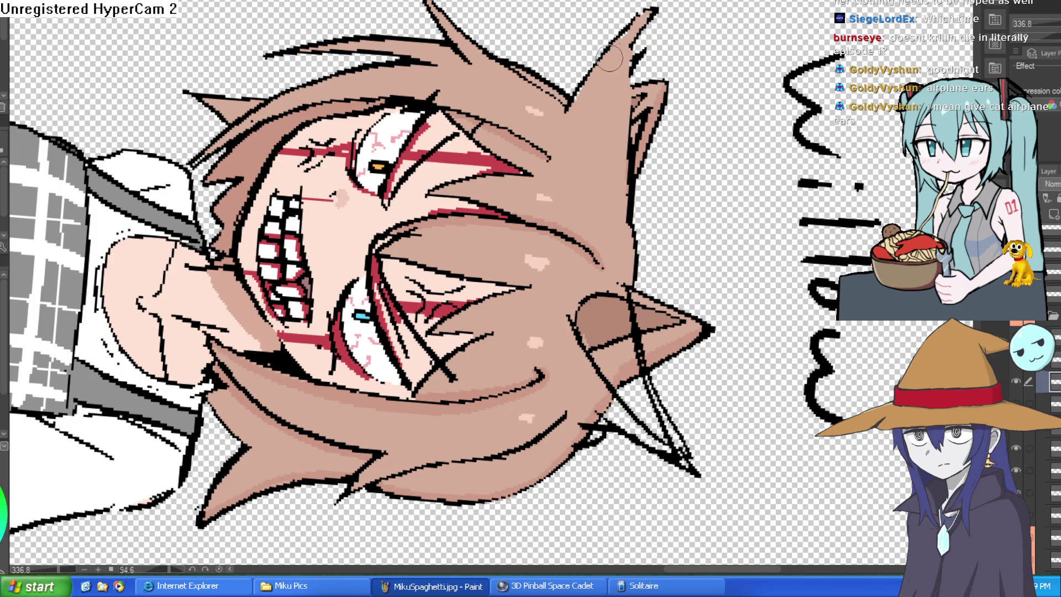
Brush the hair brown over the ears' black lines and straighten the view upright.
{"action": "left_click_drag", "start_coordinate": [655, 12], "coordinate": [595, 91]}
{"action": "mouse_move", "coordinate": [516, 132]}
{"action": "left_mouse_down"}
{"action": "mouse_move", "coordinate": [511, 152]}
{"action": "mouse_move", "coordinate": [570, 23]}
{"action": "mouse_move", "coordinate": [497, 155]}
{"action": "mouse_move", "coordinate": [508, 130]}
{"action": "mouse_move", "coordinate": [492, 121]}
{"action": "mouse_move", "coordinate": [461, 135]}
{"action": "mouse_move", "coordinate": [517, 104]}
{"action": "left_mouse_up"}
{"action": "left_click_drag", "start_coordinate": [550, 58], "coordinate": [625, 132]}
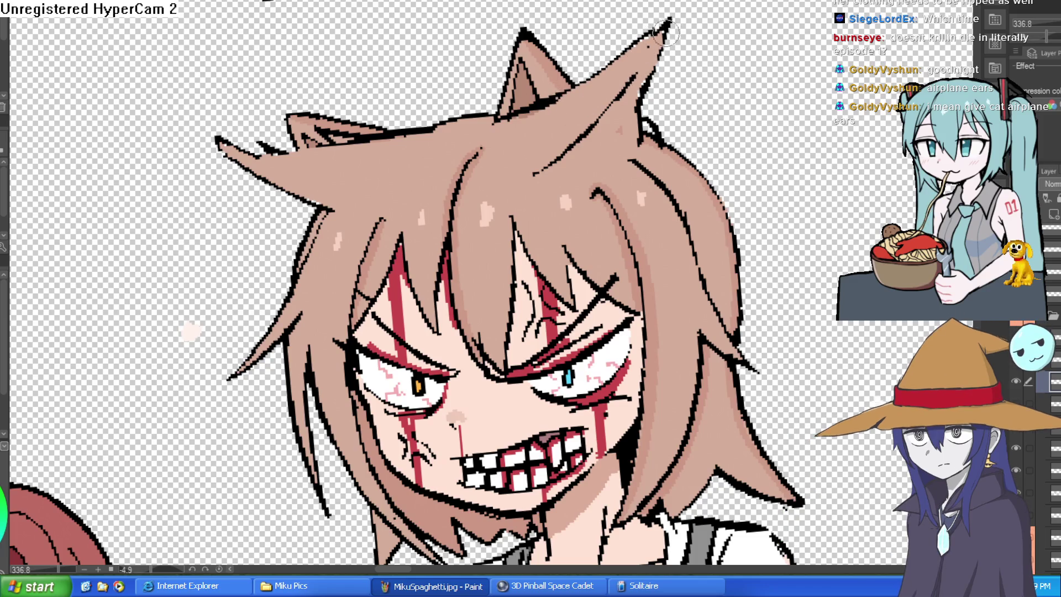
{"action": "scroll", "coordinate": [684, 116], "scroll_direction": "down", "scroll_amount": 5}
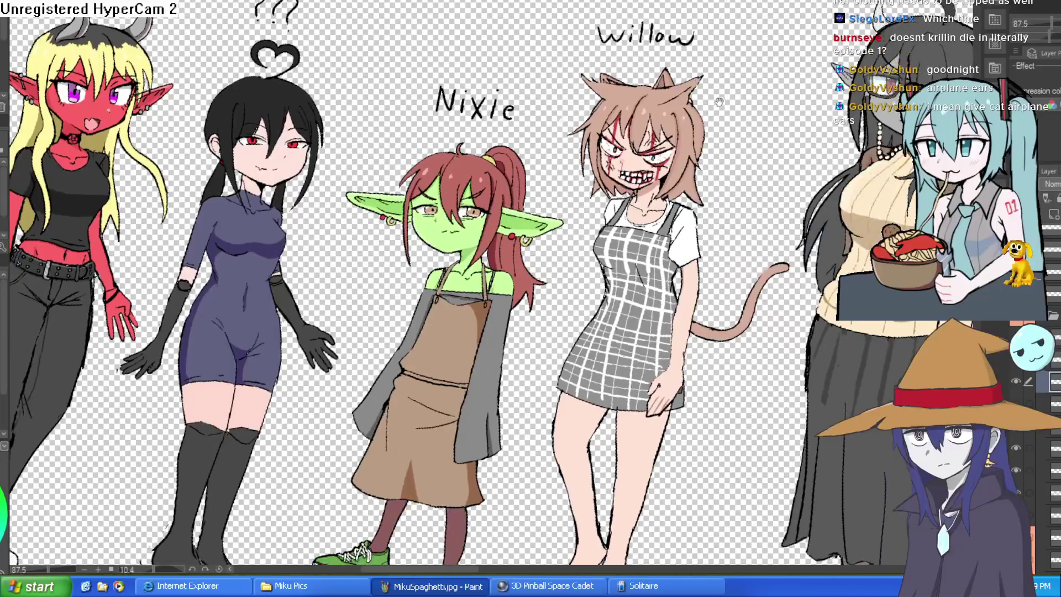
Preview Willow's alternate red dress layer, then hide it to keep the plaid dress.
{"action": "left_click_drag", "start_coordinate": [770, 103], "coordinate": [720, 8]}
{"action": "scroll", "coordinate": [626, 72], "scroll_direction": "up", "scroll_amount": 3}
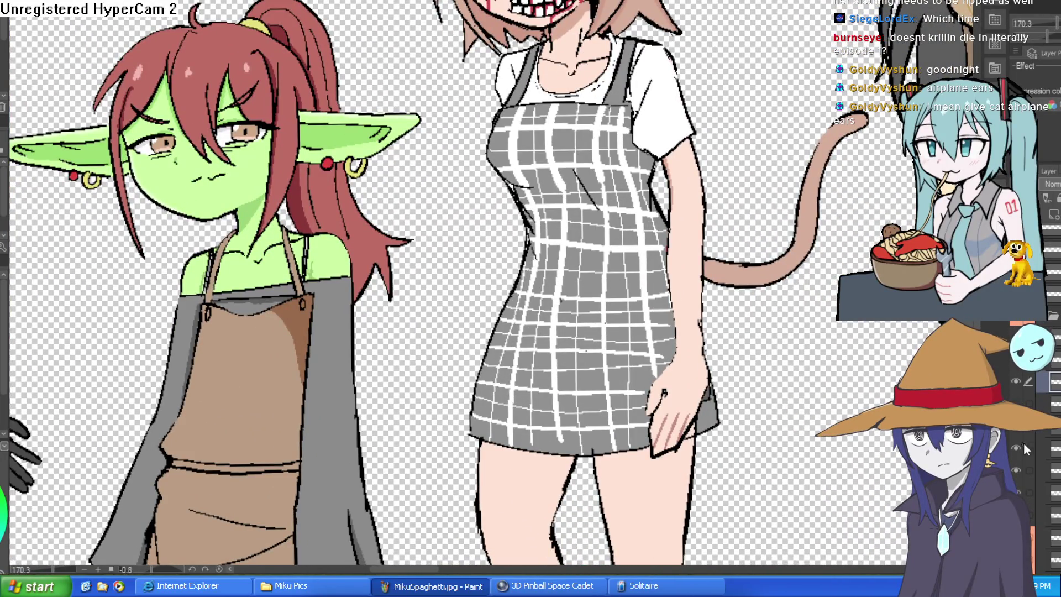
{"action": "left_click", "coordinate": [1017, 491]}
{"action": "left_click", "coordinate": [1017, 491]}
Turn off the original ear drawing layer and zoom in on Willow's face.
{"action": "scroll", "coordinate": [844, 380], "scroll_direction": "up", "scroll_amount": 1}
{"action": "left_click_drag", "start_coordinate": [817, 406], "coordinate": [806, 470]}
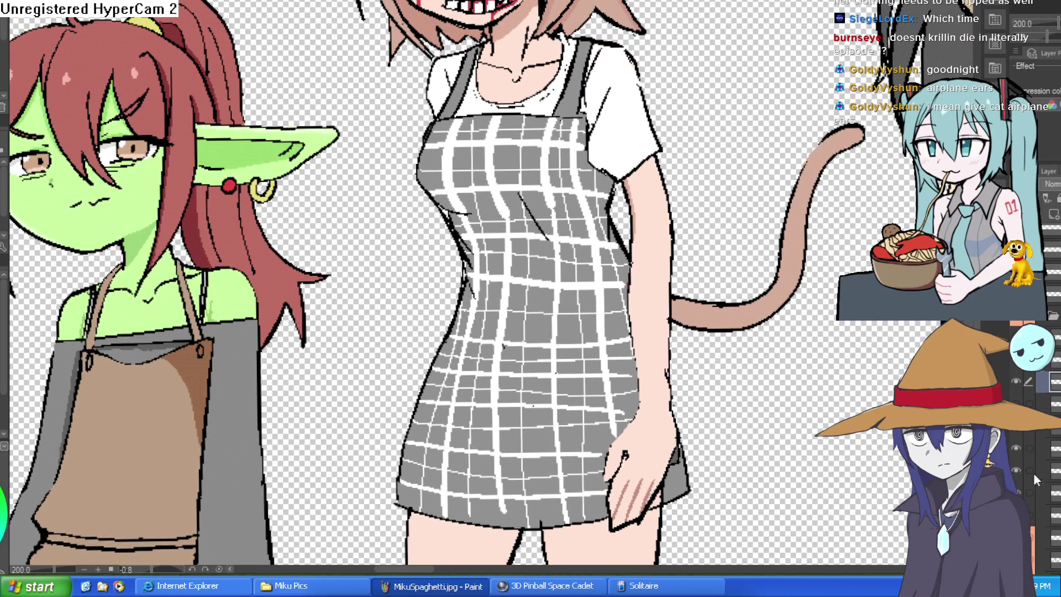
{"action": "scroll", "coordinate": [840, 341], "scroll_direction": "down", "scroll_amount": 2}
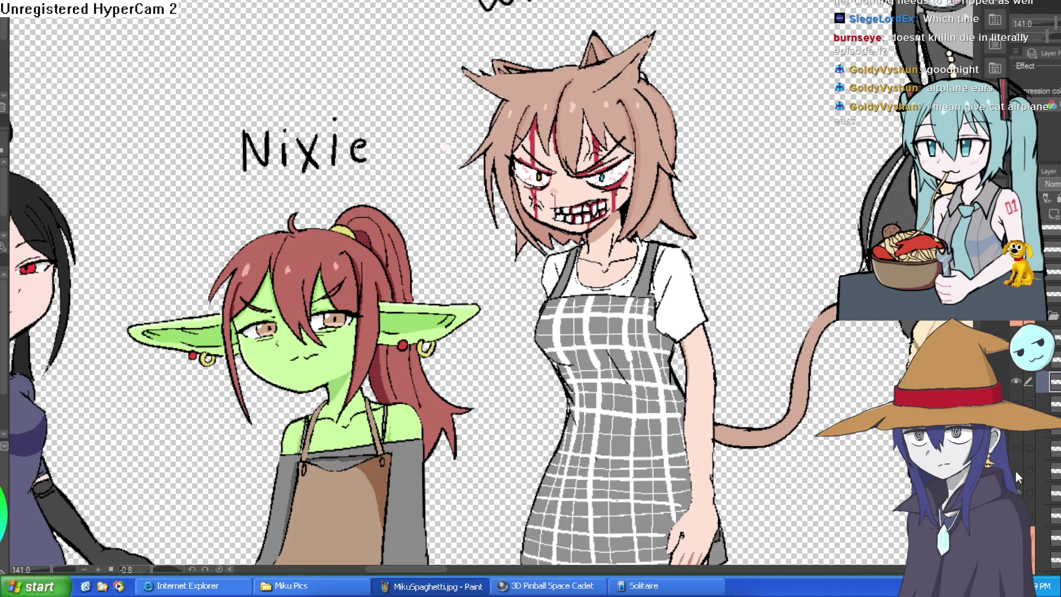
{"action": "scroll", "coordinate": [1028, 442], "scroll_direction": "up", "scroll_amount": 3}
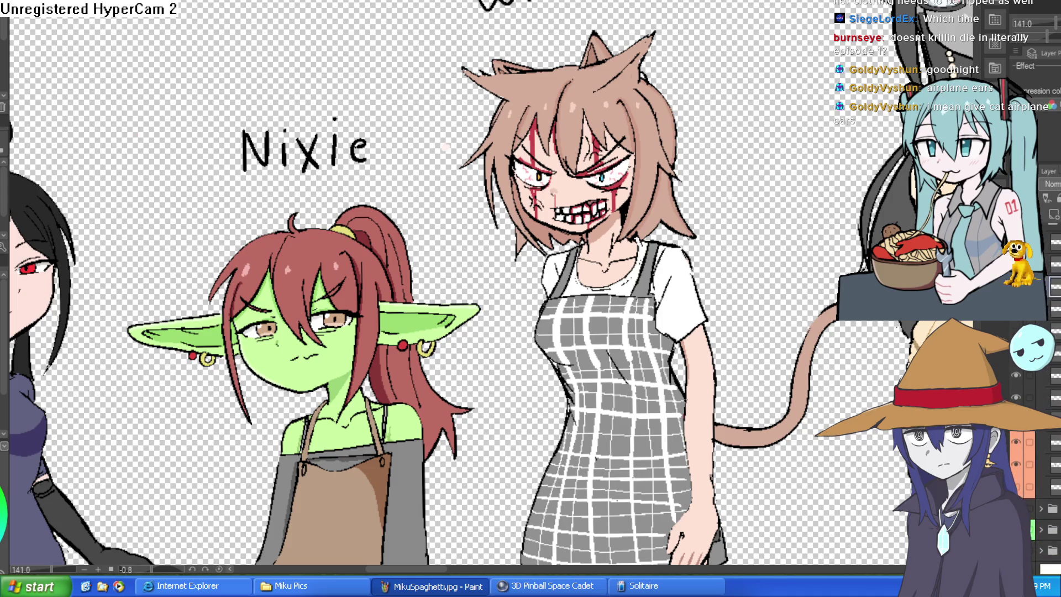
{"action": "left_click", "coordinate": [1015, 443]}
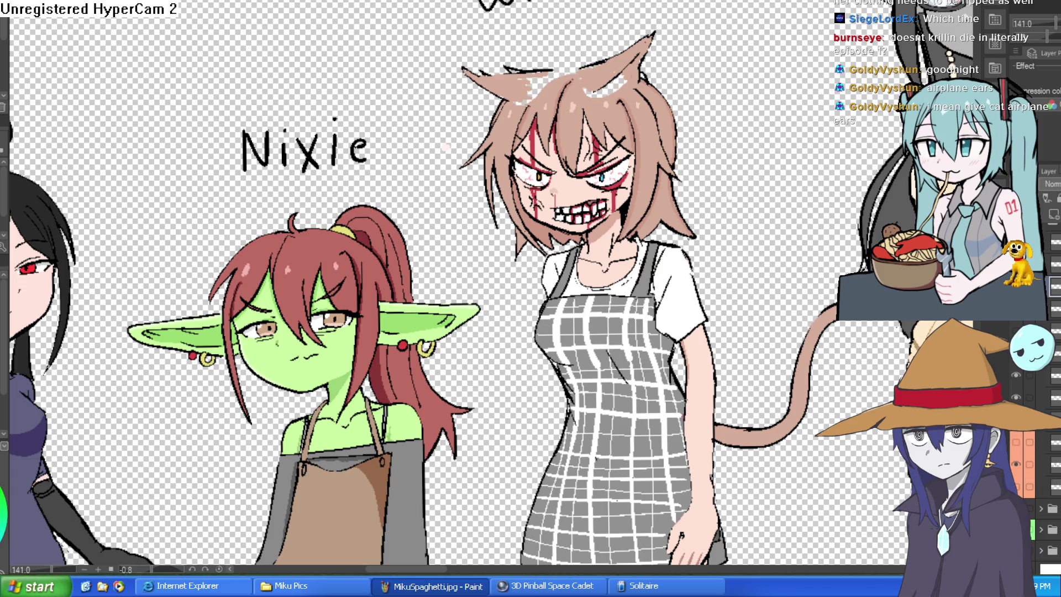
{"action": "left_click", "coordinate": [634, 115]}
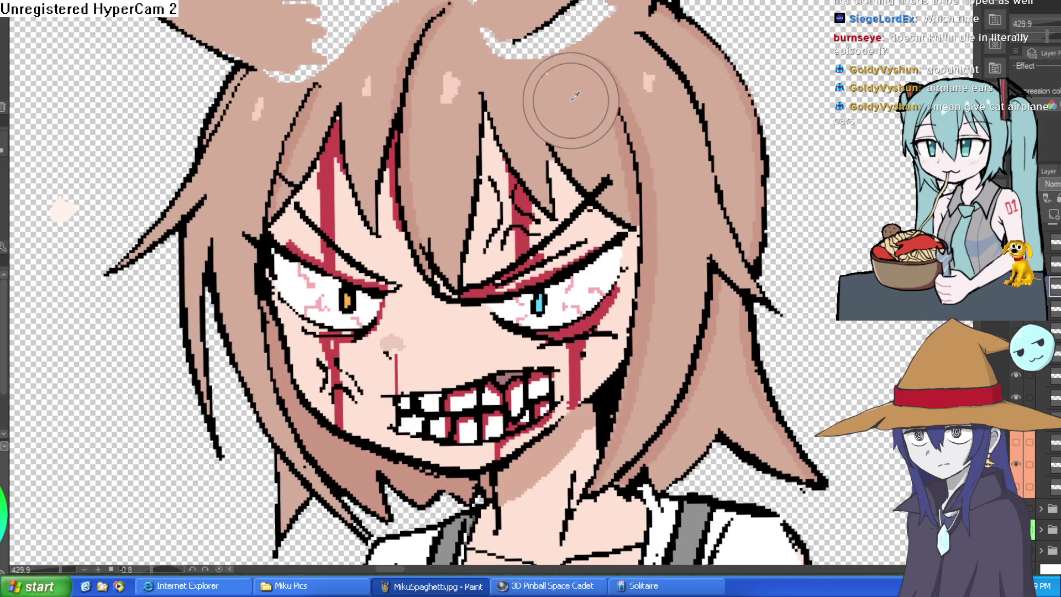
Extend the hair outline up along the ear, briefly undoing and redoing to compare faces.
{"action": "left_click_drag", "start_coordinate": [569, 94], "coordinate": [583, 177]}
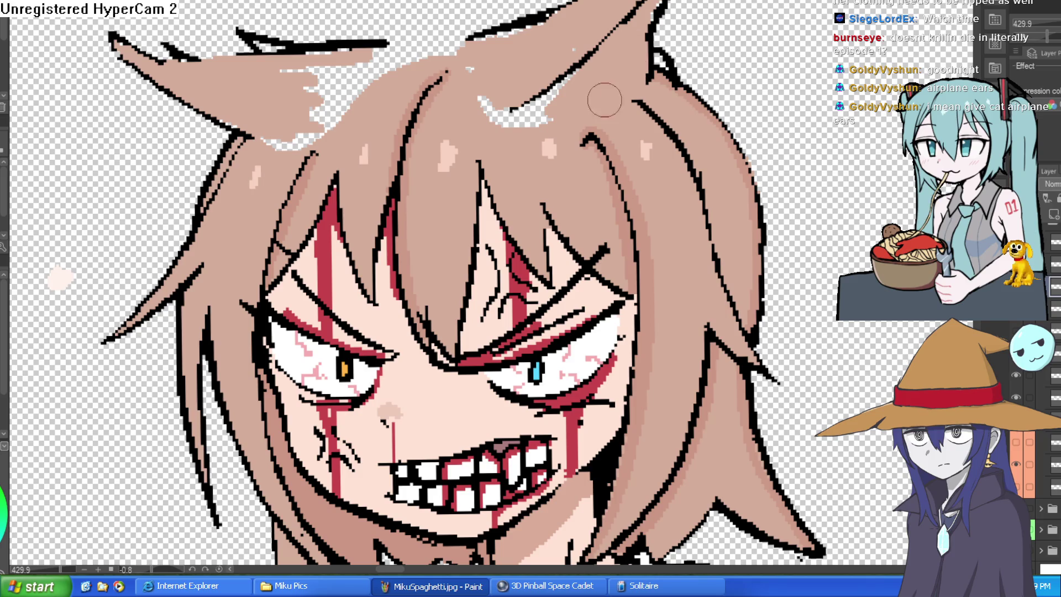
{"action": "left_click_drag", "start_coordinate": [557, 95], "coordinate": [599, 61]}
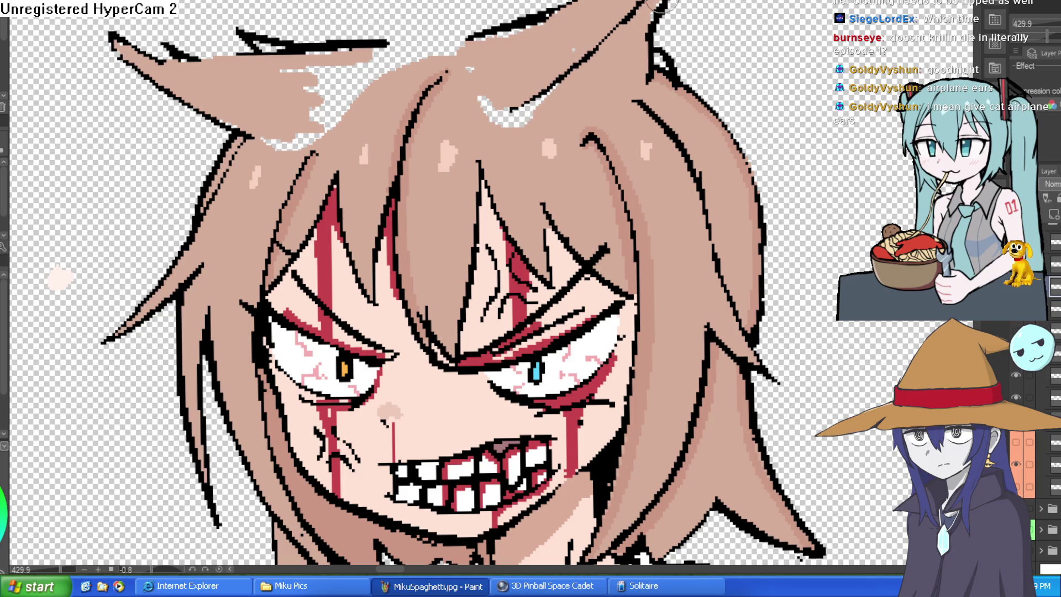
{"action": "scroll", "coordinate": [687, 56], "scroll_direction": "down", "scroll_amount": 3}
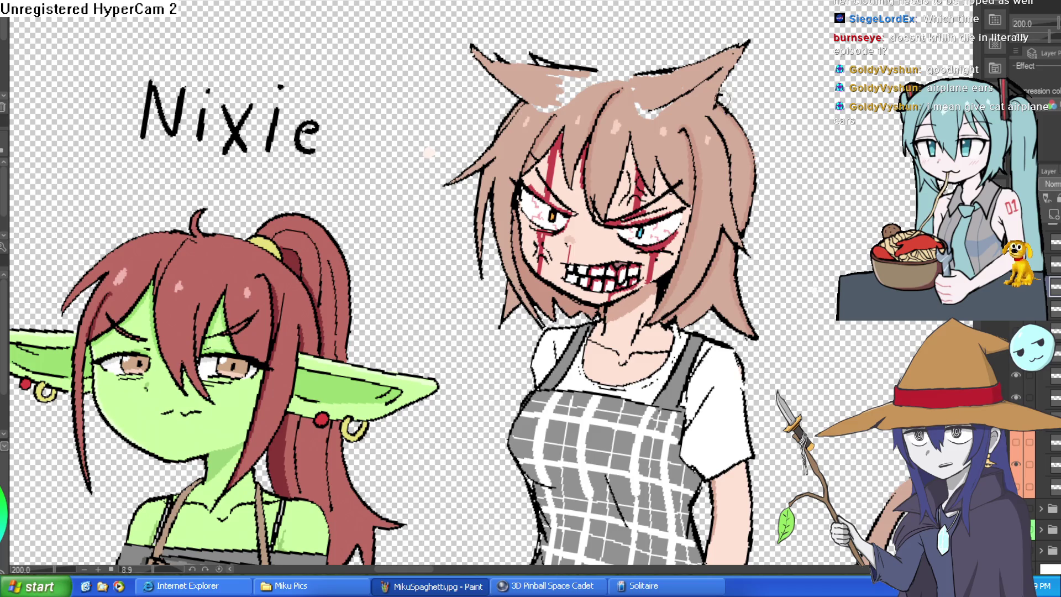
{"action": "key", "text": "ctrl+z"}
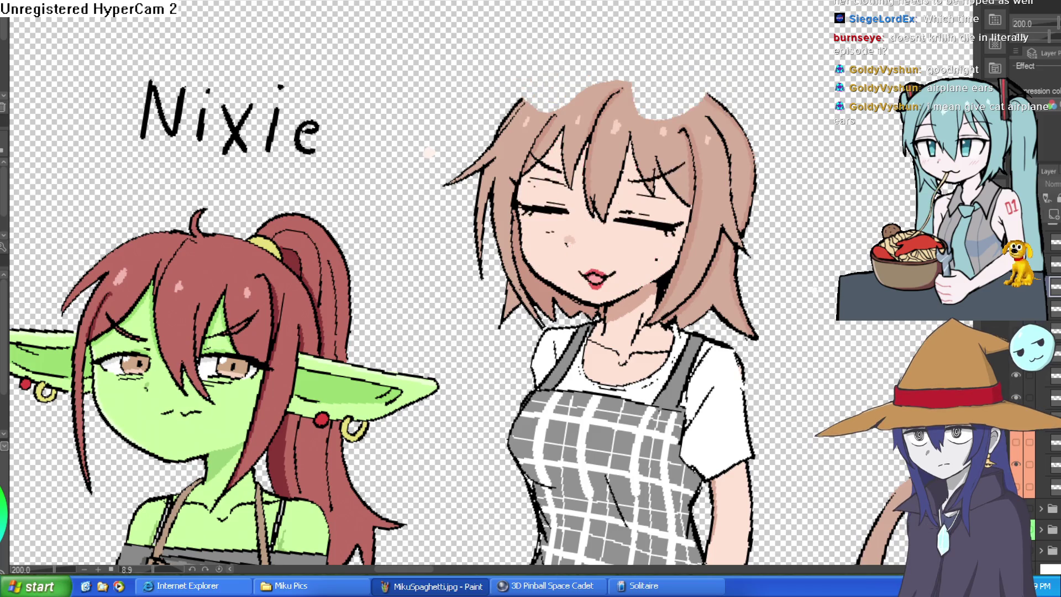
{"action": "key", "text": "ctrl+y"}
{"action": "scroll", "coordinate": [702, 90], "scroll_direction": "up", "scroll_amount": 4}
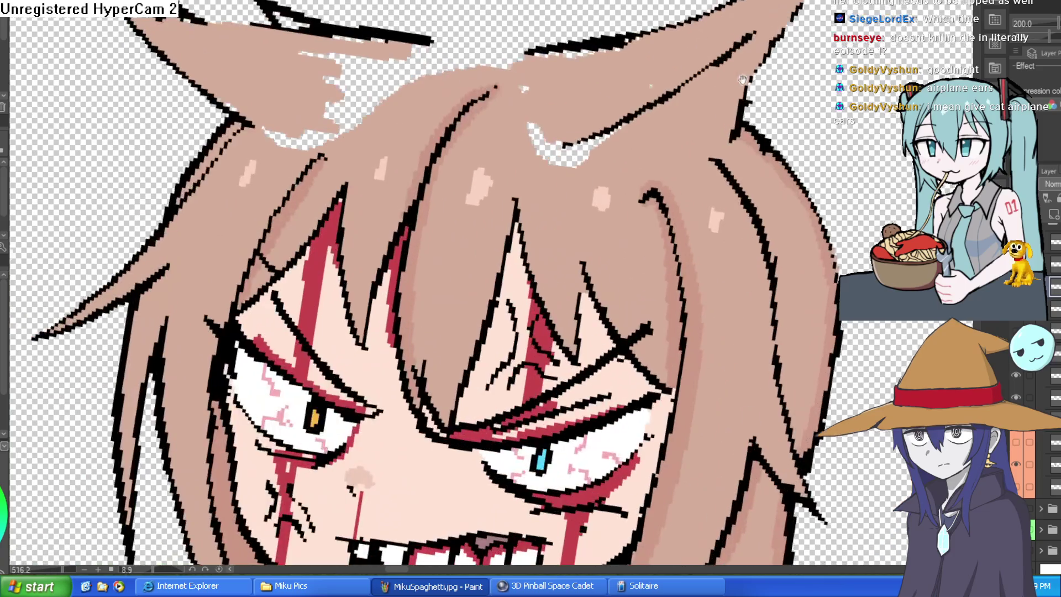
{"action": "mouse_move", "coordinate": [775, 67]}
{"action": "left_mouse_down"}
{"action": "mouse_move", "coordinate": [758, 42]}
{"action": "mouse_move", "coordinate": [719, 33]}
{"action": "left_mouse_up"}
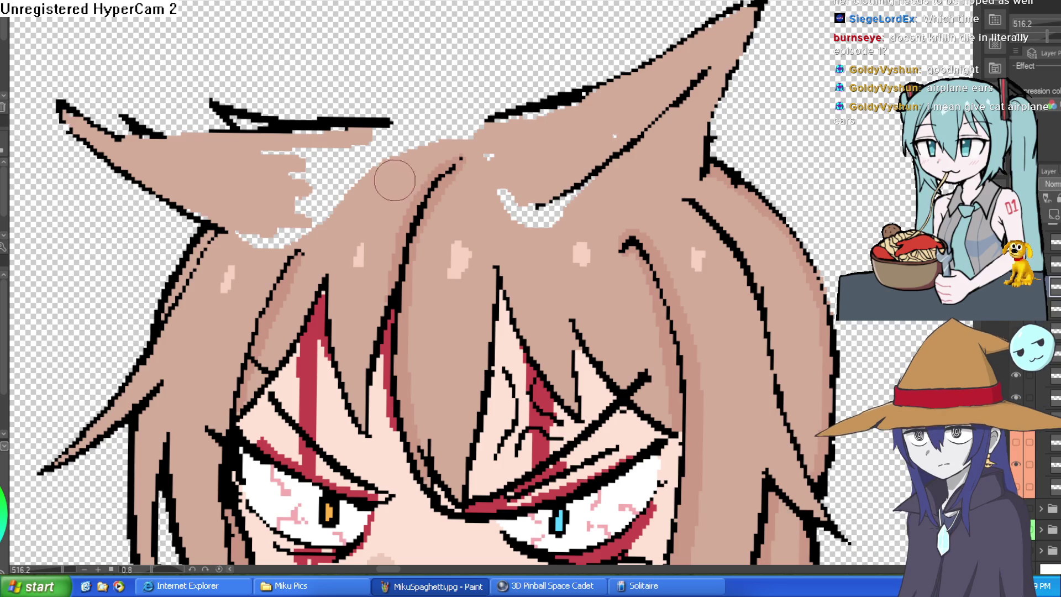
Fill the transparent hair-edge gaps and white hair highlights with brown, then zoom out.
{"action": "left_click_drag", "start_coordinate": [387, 184], "coordinate": [585, 308]}
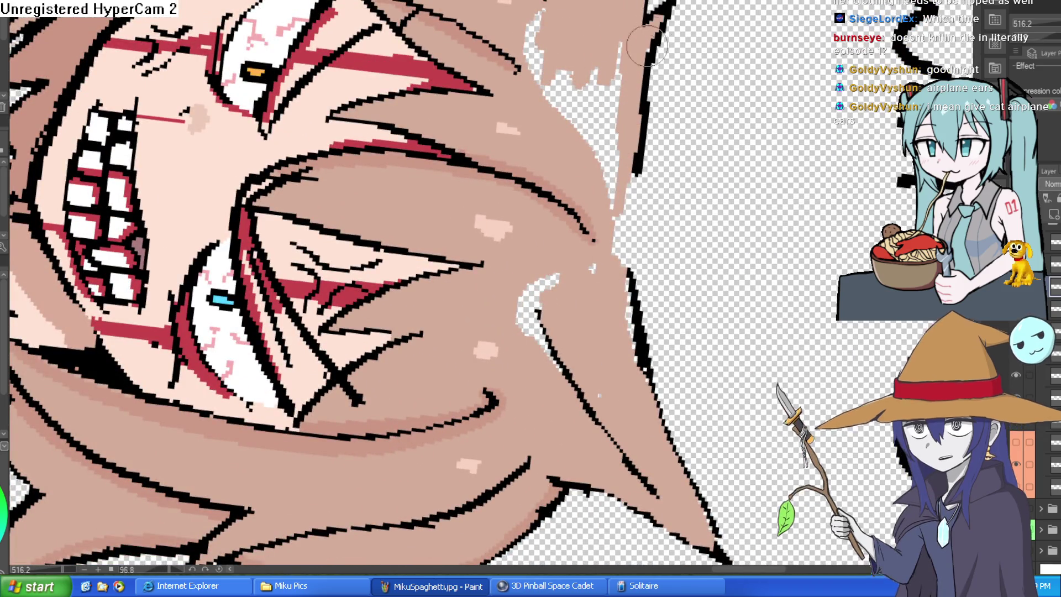
{"action": "mouse_move", "coordinate": [634, 83]}
{"action": "left_mouse_down"}
{"action": "mouse_move", "coordinate": [602, 105]}
{"action": "mouse_move", "coordinate": [613, 61]}
{"action": "left_mouse_up"}
{"action": "mouse_move", "coordinate": [608, 127]}
{"action": "left_mouse_down"}
{"action": "mouse_move", "coordinate": [618, 215]}
{"action": "mouse_move", "coordinate": [601, 244]}
{"action": "mouse_move", "coordinate": [592, 190]}
{"action": "mouse_move", "coordinate": [612, 42]}
{"action": "mouse_move", "coordinate": [614, 92]}
{"action": "left_mouse_up"}
{"action": "mouse_move", "coordinate": [563, 135]}
{"action": "left_mouse_down"}
{"action": "mouse_move", "coordinate": [540, 76]}
{"action": "mouse_move", "coordinate": [542, 17]}
{"action": "left_mouse_up"}
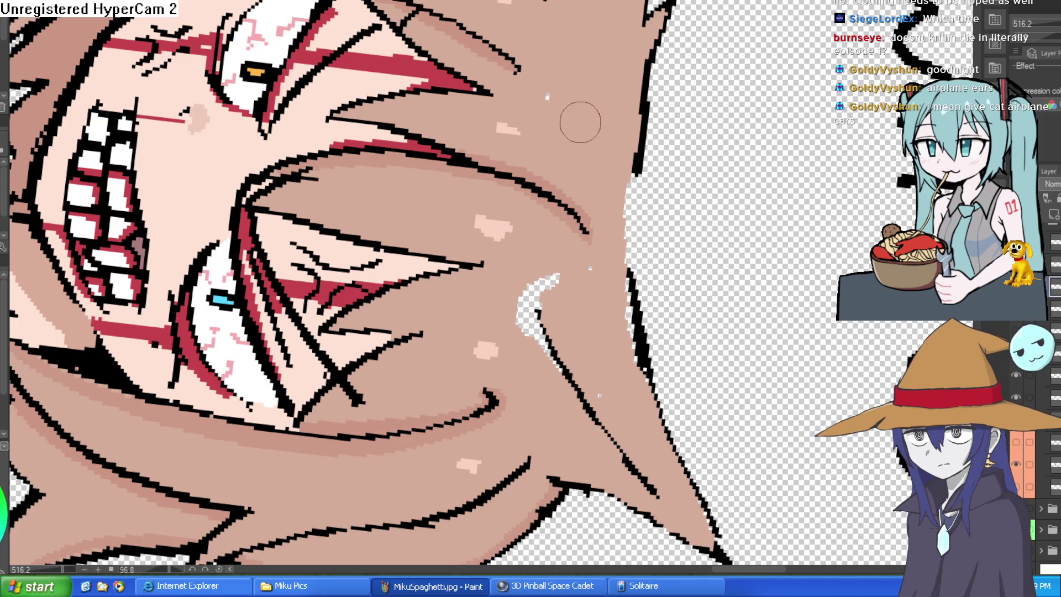
{"action": "scroll", "coordinate": [575, 118], "scroll_direction": "down", "scroll_amount": 5}
{"action": "left_click_drag", "start_coordinate": [576, 119], "coordinate": [477, 90]}
{"action": "scroll", "coordinate": [477, 90], "scroll_direction": "up", "scroll_amount": 6}
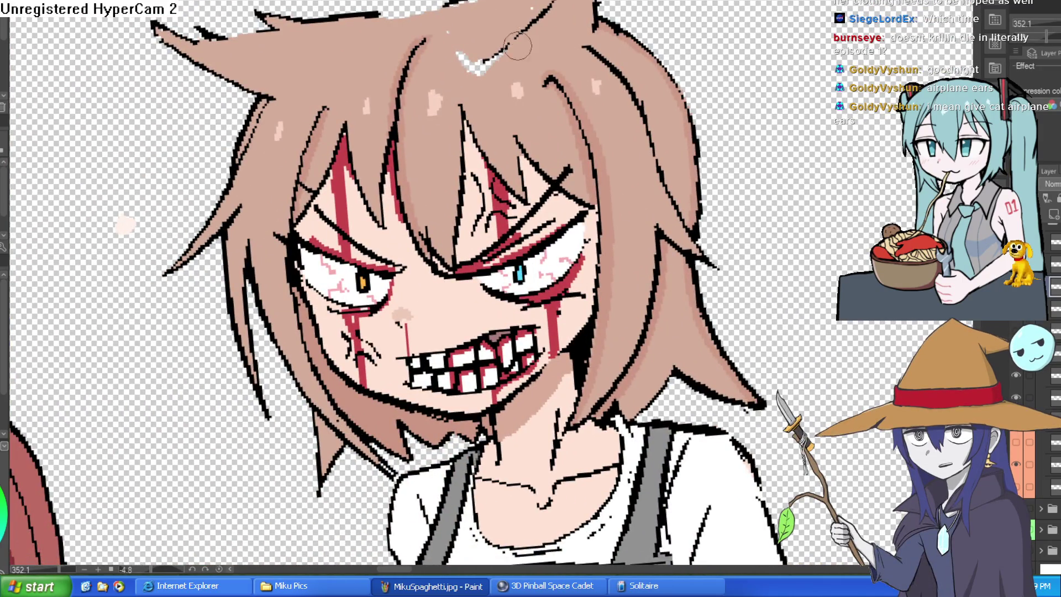
{"action": "mouse_move", "coordinate": [490, 72]}
{"action": "left_mouse_down"}
{"action": "mouse_move", "coordinate": [452, 48]}
{"action": "mouse_move", "coordinate": [485, 59]}
{"action": "left_mouse_up"}
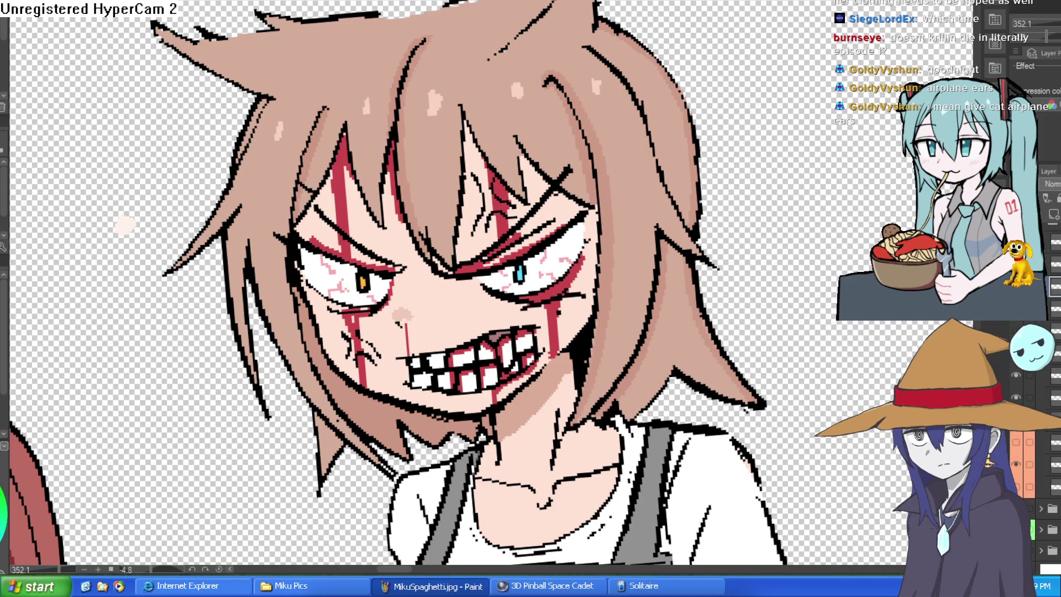
{"action": "scroll", "coordinate": [126, 224], "scroll_direction": "down", "scroll_amount": 4}
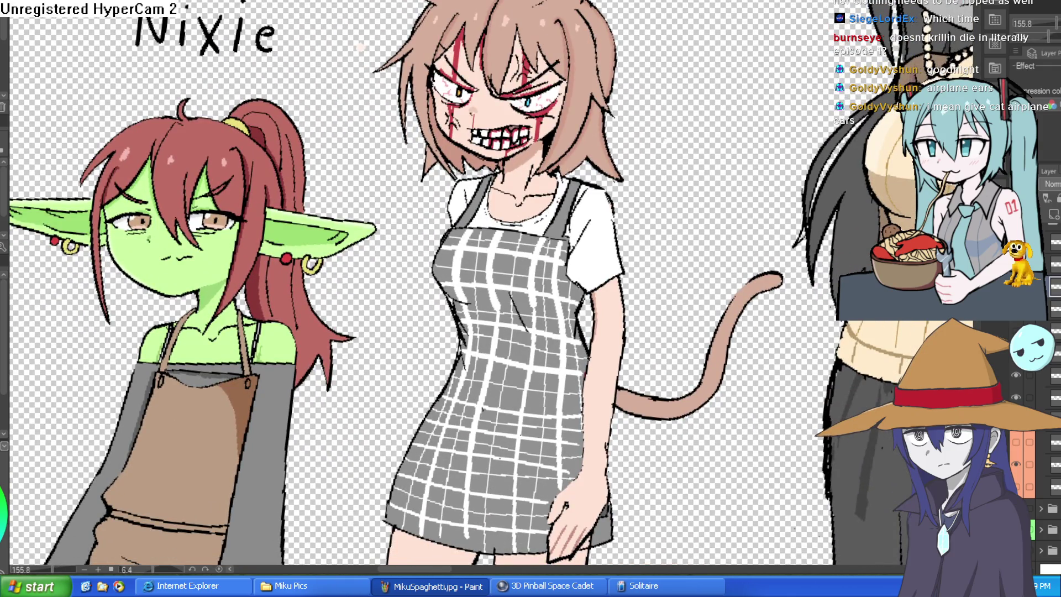
{"action": "scroll", "coordinate": [629, 111], "scroll_direction": "up", "scroll_amount": 2}
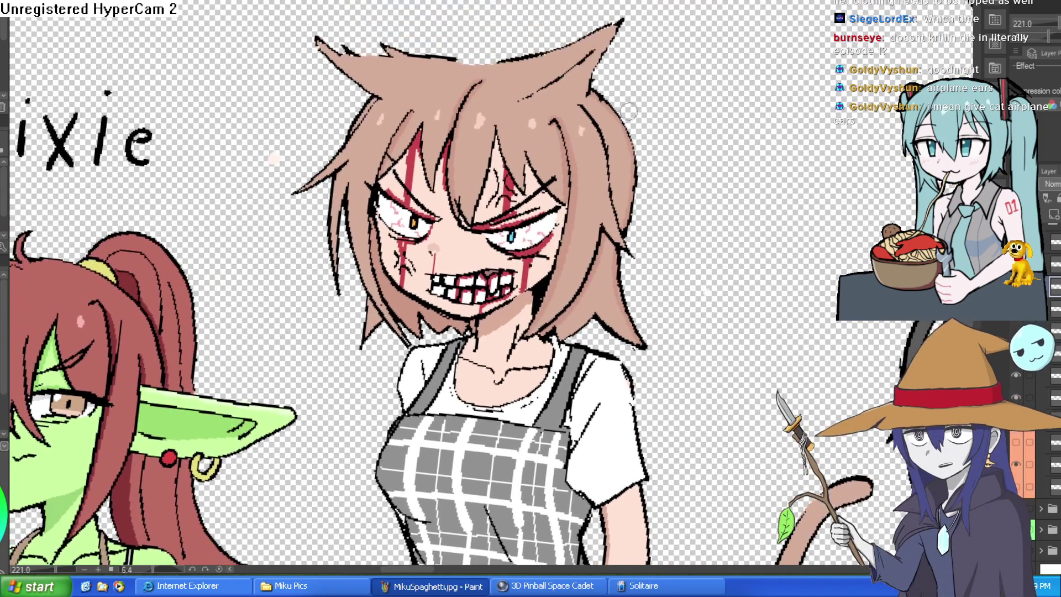
{"action": "left_click_drag", "start_coordinate": [562, 47], "coordinate": [647, 96]}
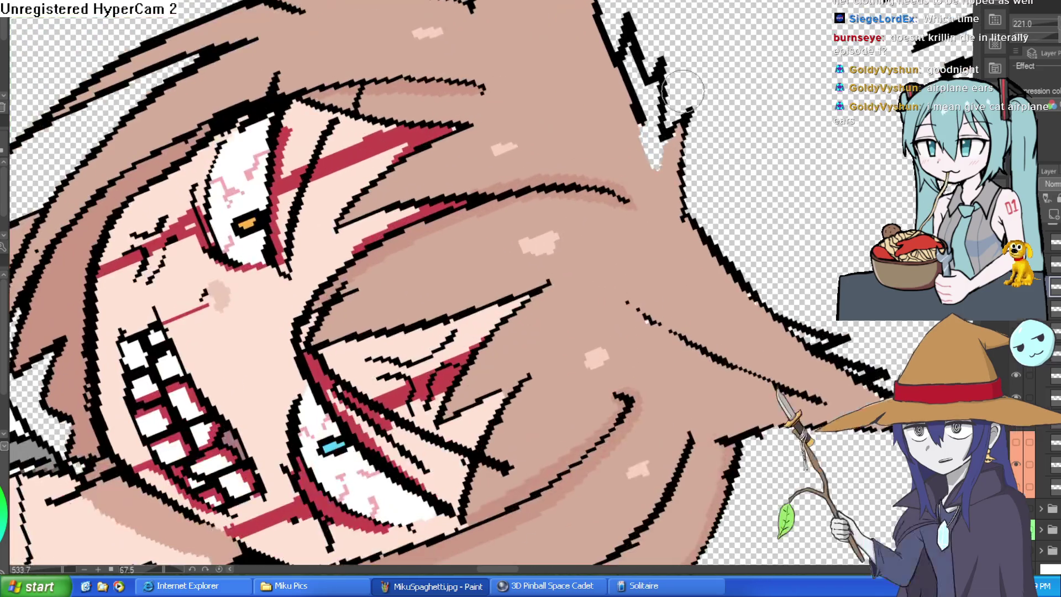
{"action": "scroll", "coordinate": [661, 155], "scroll_direction": "up", "scroll_amount": 3}
{"action": "scroll", "coordinate": [673, 81], "scroll_direction": "down", "scroll_amount": 6}
{"action": "left_click_drag", "start_coordinate": [673, 80], "coordinate": [608, 33]}
{"action": "mouse_move", "coordinate": [543, 34]}
{"action": "left_mouse_down"}
{"action": "mouse_move", "coordinate": [609, 21]}
{"action": "mouse_move", "coordinate": [647, 61]}
{"action": "left_mouse_up"}
{"action": "scroll", "coordinate": [614, 27], "scroll_direction": "up", "scroll_amount": 4}
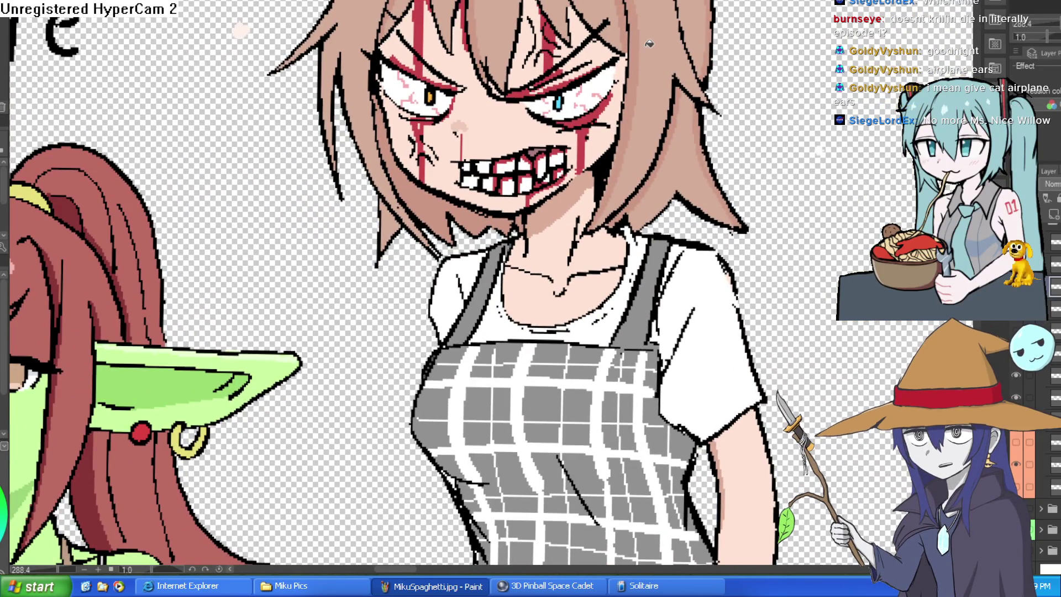
{"action": "scroll", "coordinate": [191, 324], "scroll_direction": "down", "scroll_amount": 3}
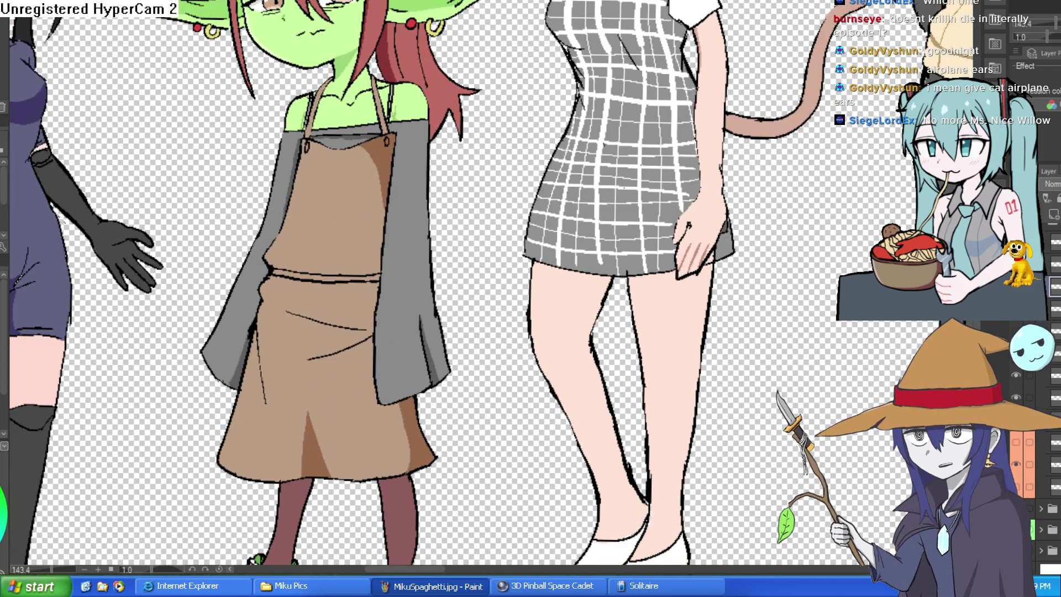
{"action": "scroll", "coordinate": [716, 220], "scroll_direction": "up", "scroll_amount": 5}
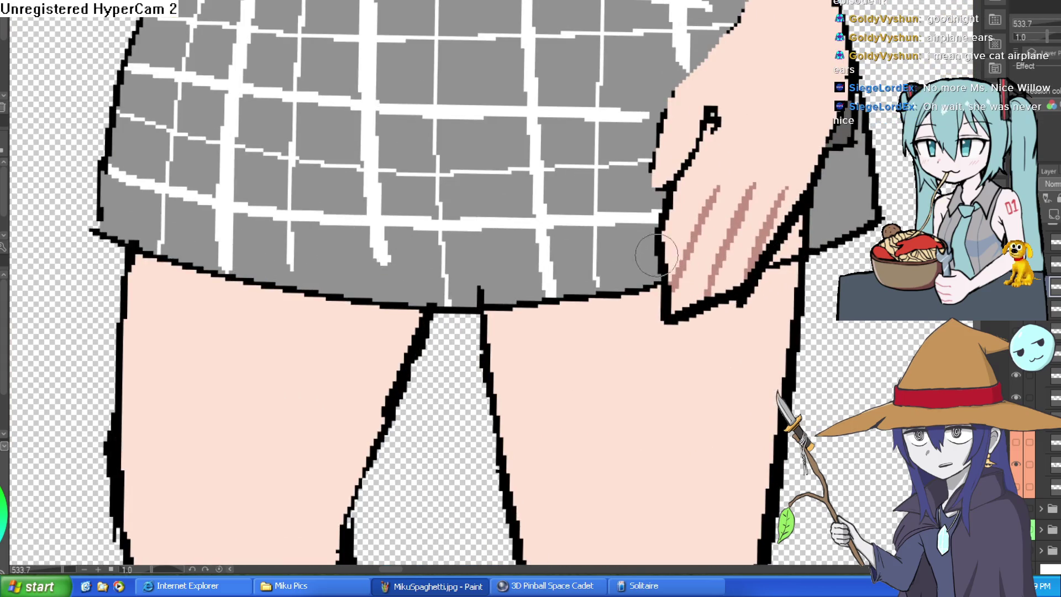
Draw frayed tear strokes along the skirt hem and beside the hand.
{"action": "left_click_drag", "start_coordinate": [663, 293], "coordinate": [605, 326]}
{"action": "left_click_drag", "start_coordinate": [666, 303], "coordinate": [622, 366]}
{"action": "left_click_drag", "start_coordinate": [718, 301], "coordinate": [677, 369]}
{"action": "left_click_drag", "start_coordinate": [664, 188], "coordinate": [645, 238]}
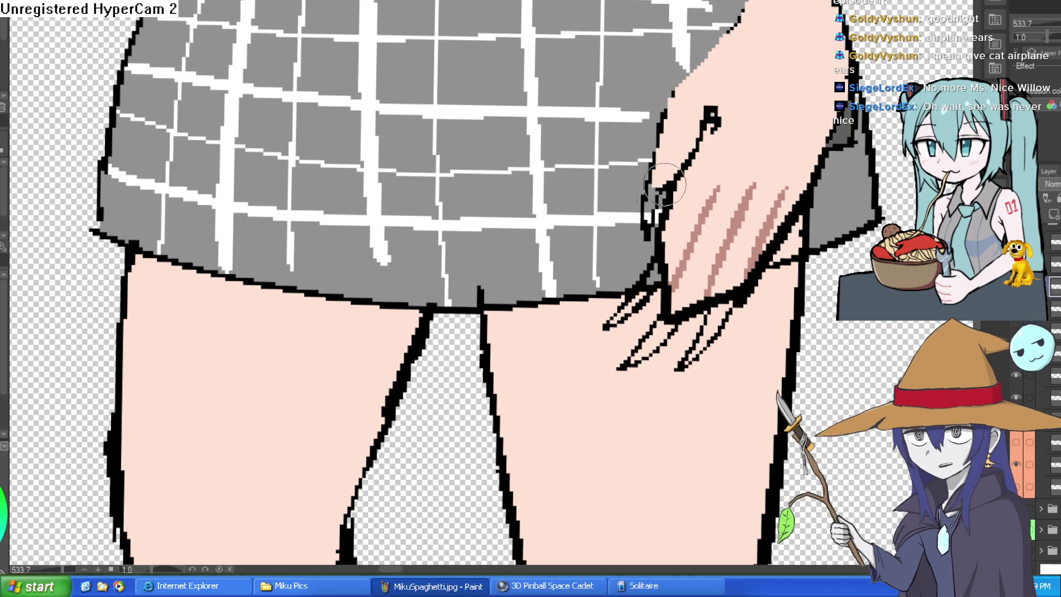
{"action": "left_click_drag", "start_coordinate": [782, 240], "coordinate": [741, 313]}
{"action": "left_click_drag", "start_coordinate": [779, 271], "coordinate": [722, 356]}
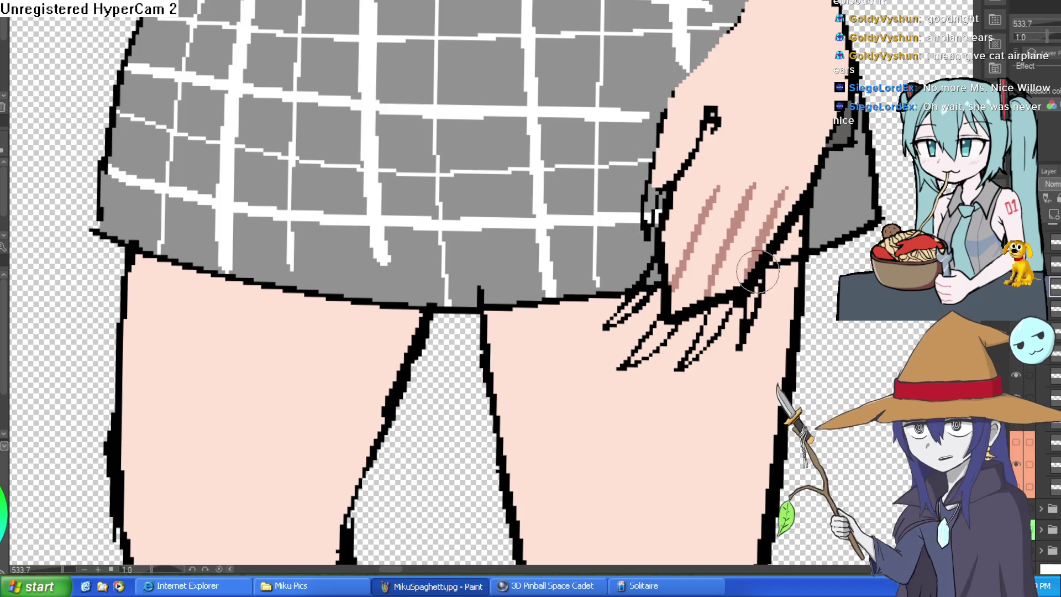
{"action": "scroll", "coordinate": [817, 275], "scroll_direction": "down", "scroll_amount": 5}
Draw rip lines on the shoulder and sleeve, and a torn apron side filled white.
{"action": "left_click_drag", "start_coordinate": [817, 275], "coordinate": [800, 335]}
{"action": "scroll", "coordinate": [719, 182], "scroll_direction": "up", "scroll_amount": 5}
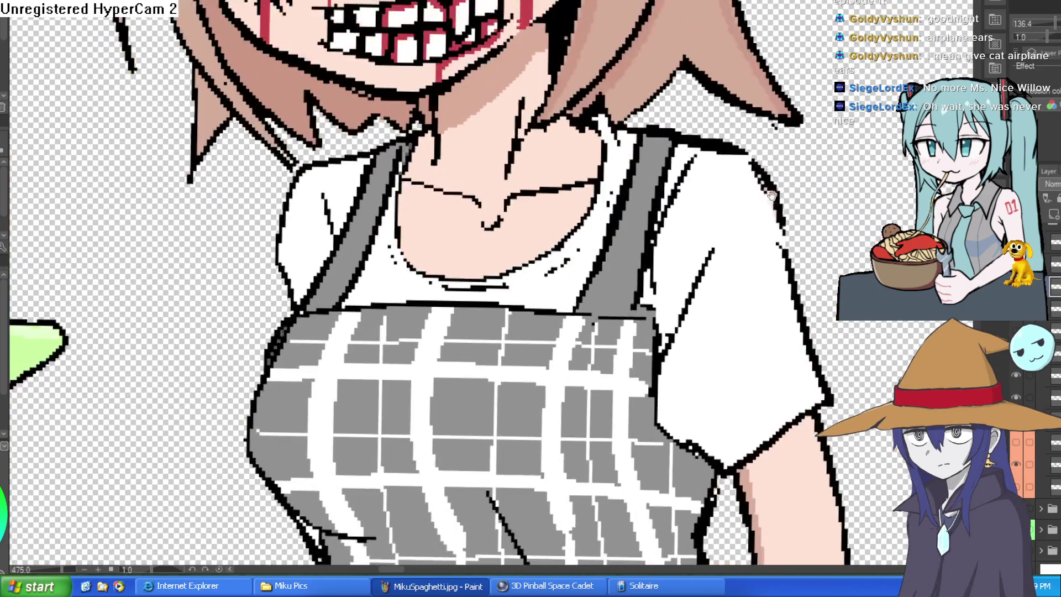
{"action": "mouse_move", "coordinate": [721, 202]}
{"action": "left_mouse_down"}
{"action": "mouse_move", "coordinate": [774, 244]}
{"action": "mouse_move", "coordinate": [771, 170]}
{"action": "left_mouse_up"}
{"action": "mouse_move", "coordinate": [669, 290]}
{"action": "left_mouse_down"}
{"action": "mouse_move", "coordinate": [736, 239]}
{"action": "mouse_move", "coordinate": [687, 276]}
{"action": "mouse_move", "coordinate": [720, 150]}
{"action": "left_mouse_up"}
{"action": "left_click_drag", "start_coordinate": [301, 161], "coordinate": [368, 174]}
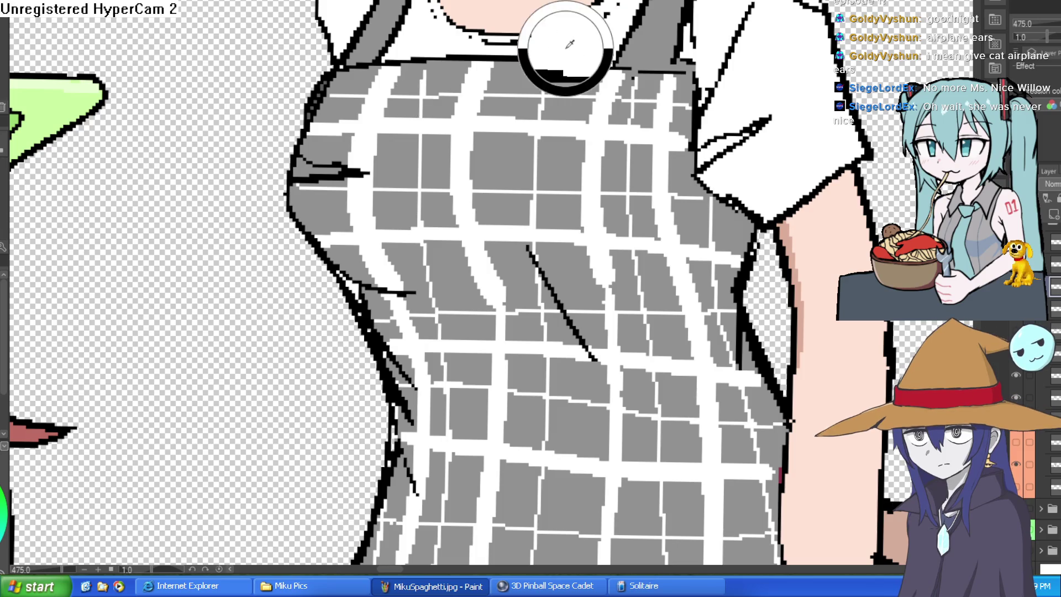
{"action": "left_click", "coordinate": [324, 165]}
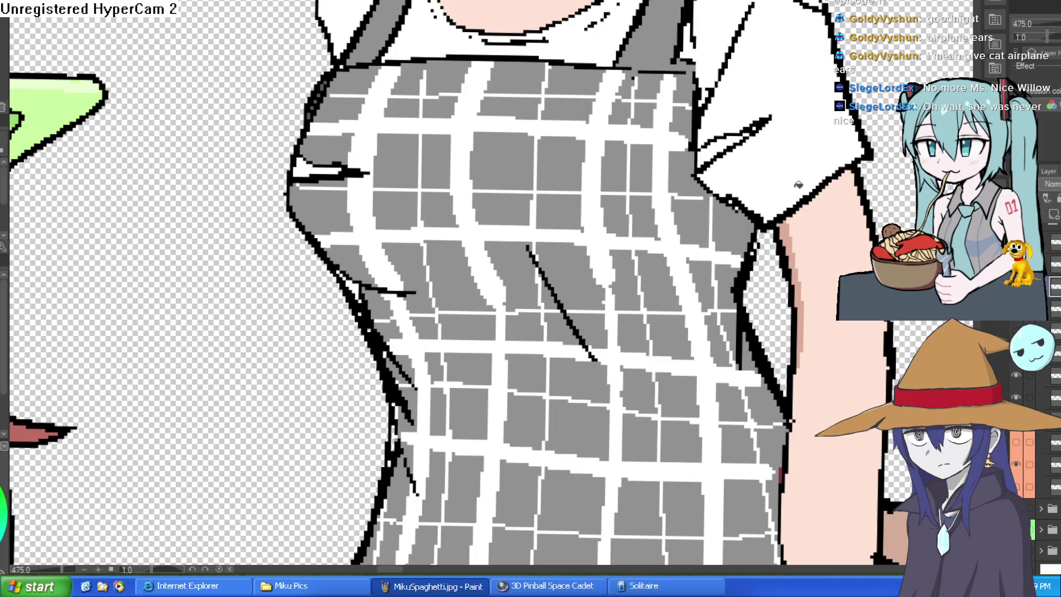
Fill the sleeve hole with skin colour, undoing a stray fill under the sleeve.
{"action": "mouse_move", "coordinate": [816, 205]}
{"action": "left_mouse_down"}
{"action": "mouse_move", "coordinate": [818, 269]}
{"action": "mouse_move", "coordinate": [794, 297]}
{"action": "left_mouse_up"}
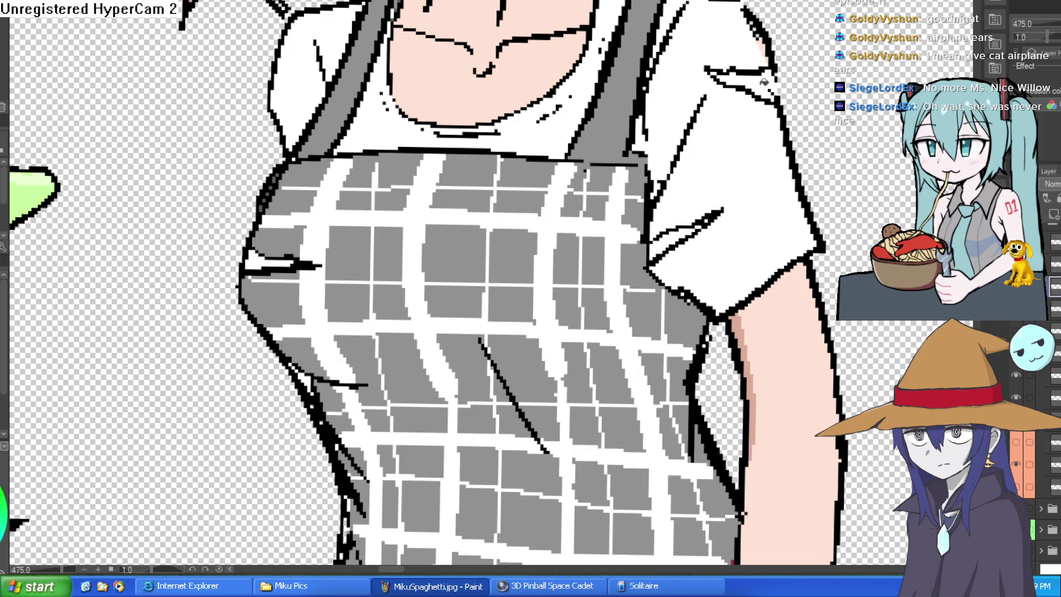
{"action": "left_click", "coordinate": [762, 84]}
{"action": "left_click", "coordinate": [671, 235]}
{"action": "key", "text": "ctrl+z"}
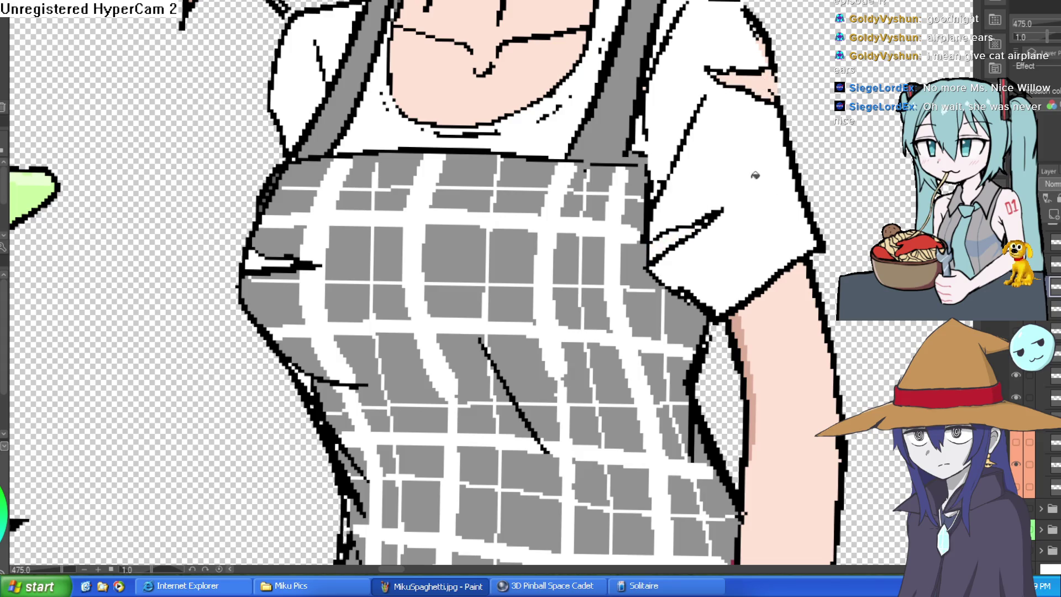
{"action": "scroll", "coordinate": [741, 225], "scroll_direction": "up", "scroll_amount": 2}
{"action": "scroll", "coordinate": [696, 242], "scroll_direction": "down", "scroll_amount": 5}
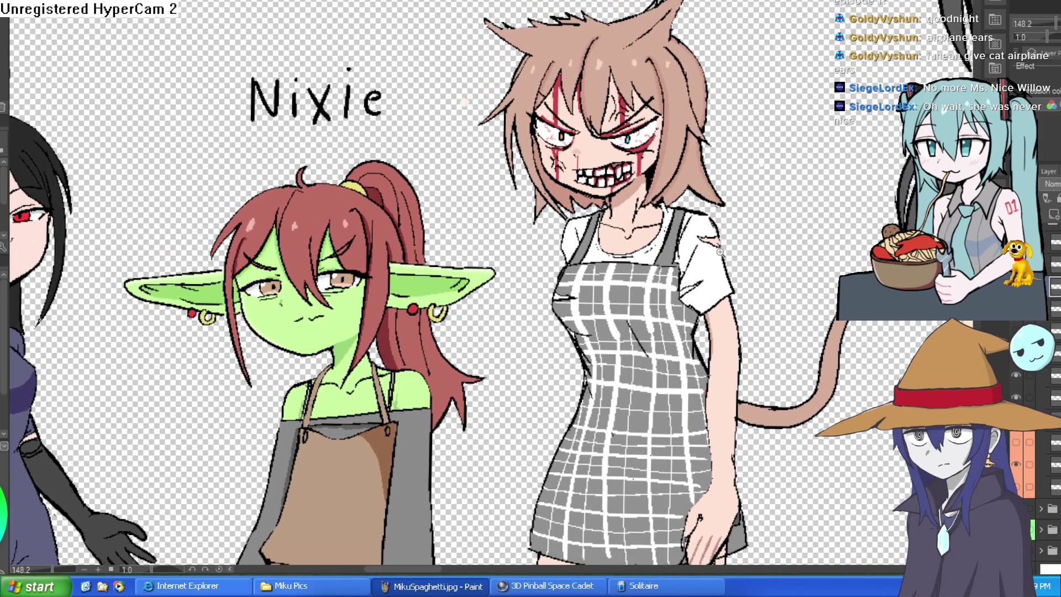
{"action": "scroll", "coordinate": [738, 254], "scroll_direction": "down", "scroll_amount": 1}
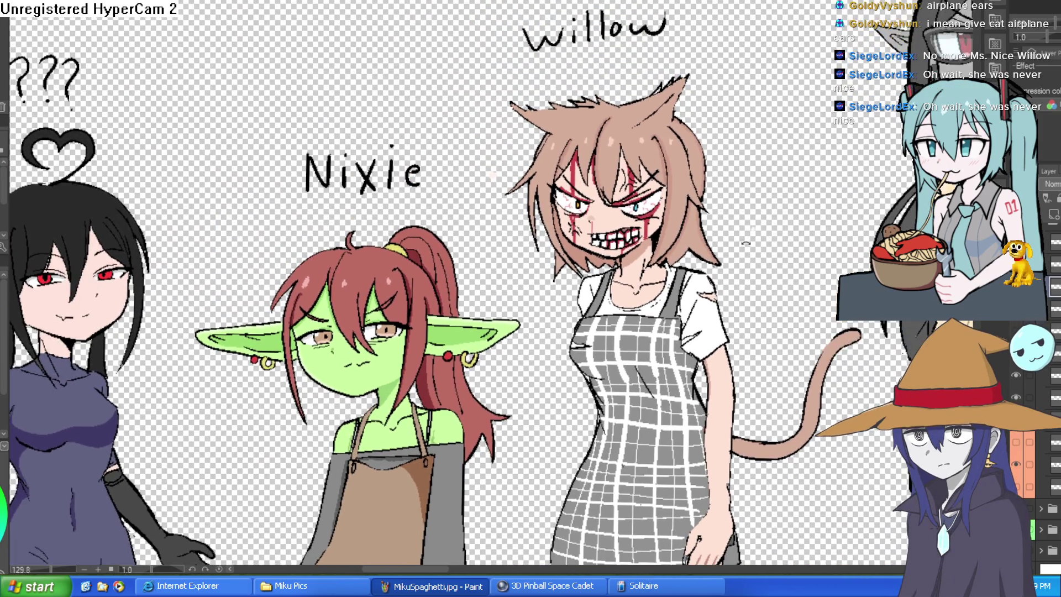
{"action": "mouse_move", "coordinate": [746, 243]}
{"action": "left_mouse_down"}
{"action": "mouse_move", "coordinate": [738, 144]}
{"action": "mouse_move", "coordinate": [715, 99]}
{"action": "left_mouse_up"}
{"action": "scroll", "coordinate": [716, 99], "scroll_direction": "up", "scroll_amount": 5}
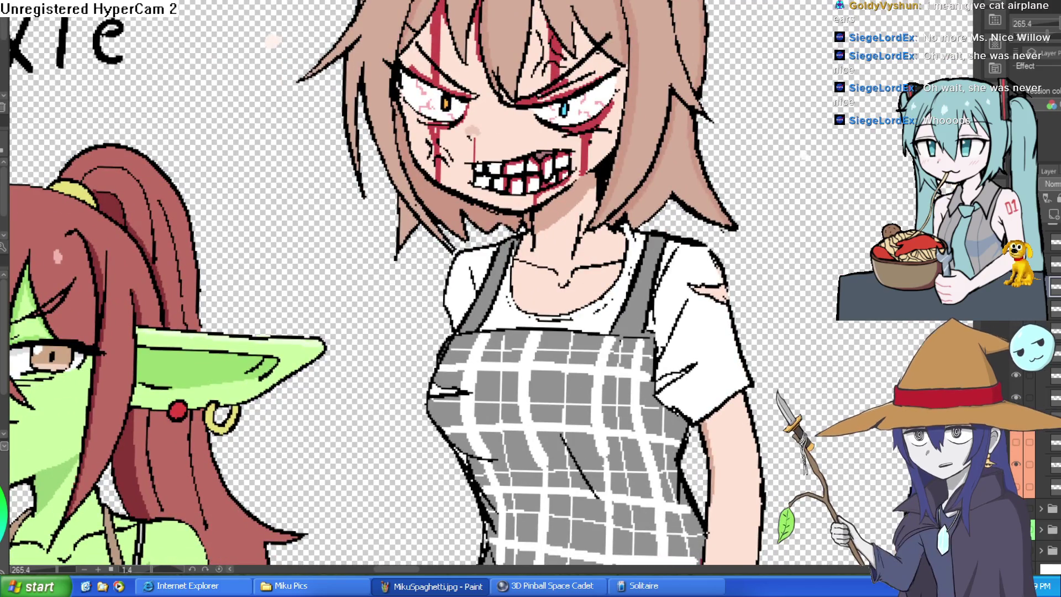
{"action": "scroll", "coordinate": [687, 34], "scroll_direction": "up", "scroll_amount": 3}
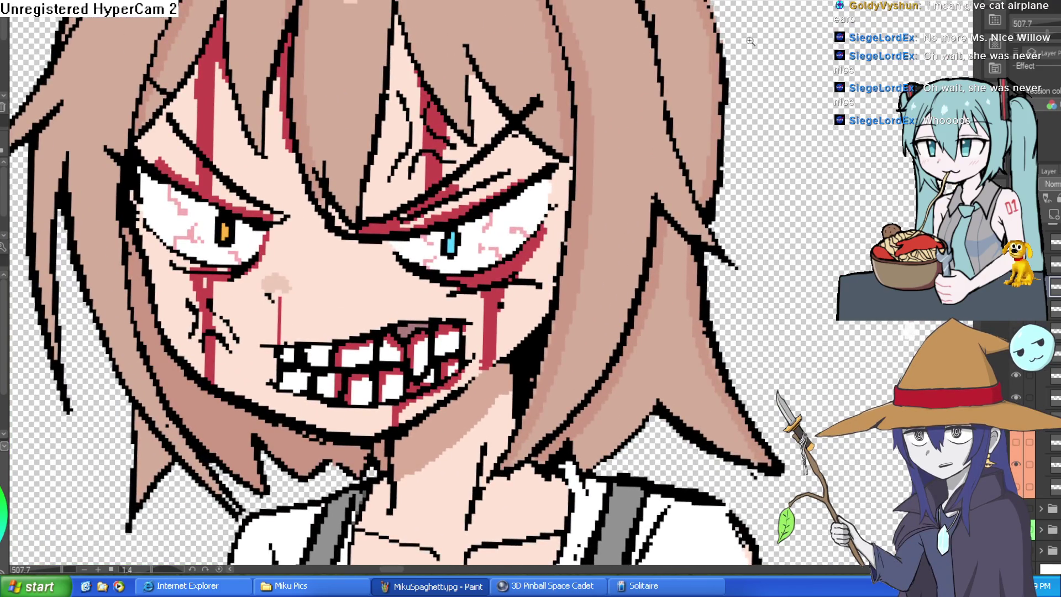
{"action": "scroll", "coordinate": [650, 36], "scroll_direction": "down", "scroll_amount": 3}
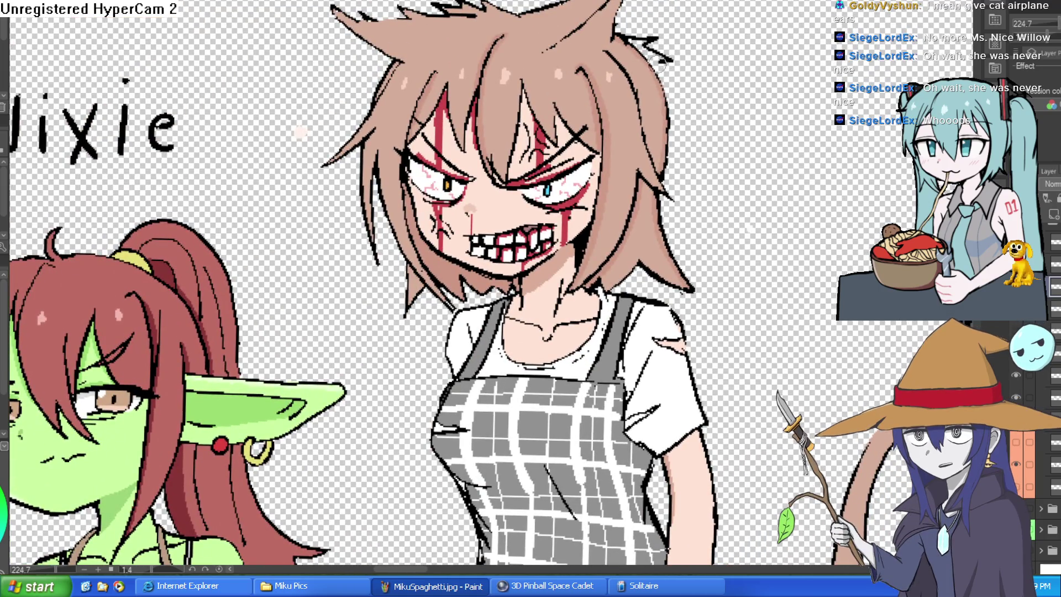
{"action": "mouse_move", "coordinate": [651, 99]}
{"action": "left_mouse_down"}
{"action": "mouse_move", "coordinate": [750, 94]}
{"action": "mouse_move", "coordinate": [793, 78]}
{"action": "left_mouse_up"}
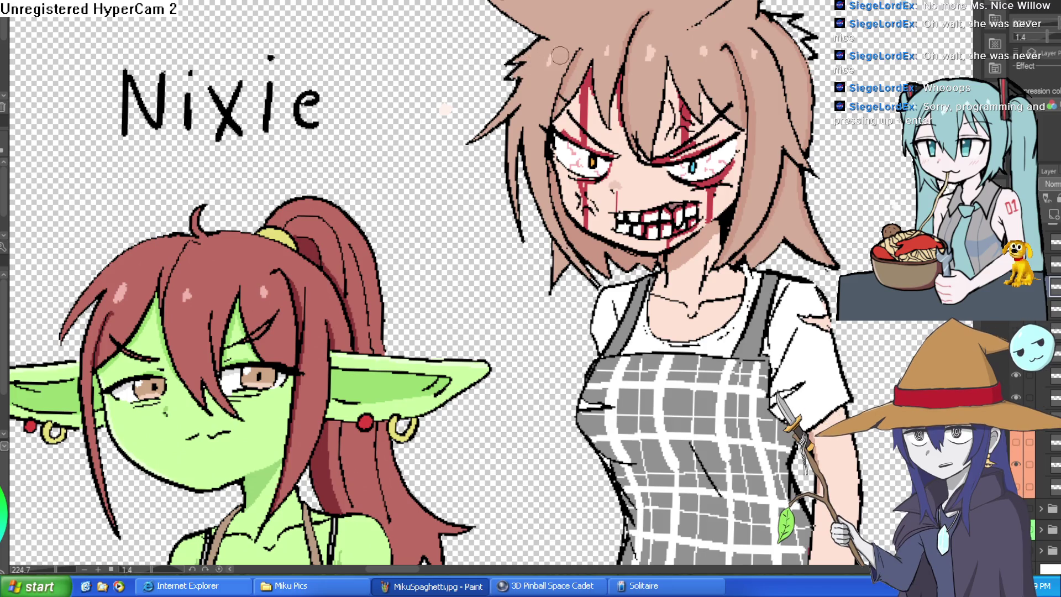
{"action": "scroll", "coordinate": [517, 72], "scroll_direction": "down", "scroll_amount": 5}
{"action": "left_click_drag", "start_coordinate": [518, 72], "coordinate": [666, 75]}
{"action": "scroll", "coordinate": [680, 83], "scroll_direction": "up", "scroll_amount": 3}
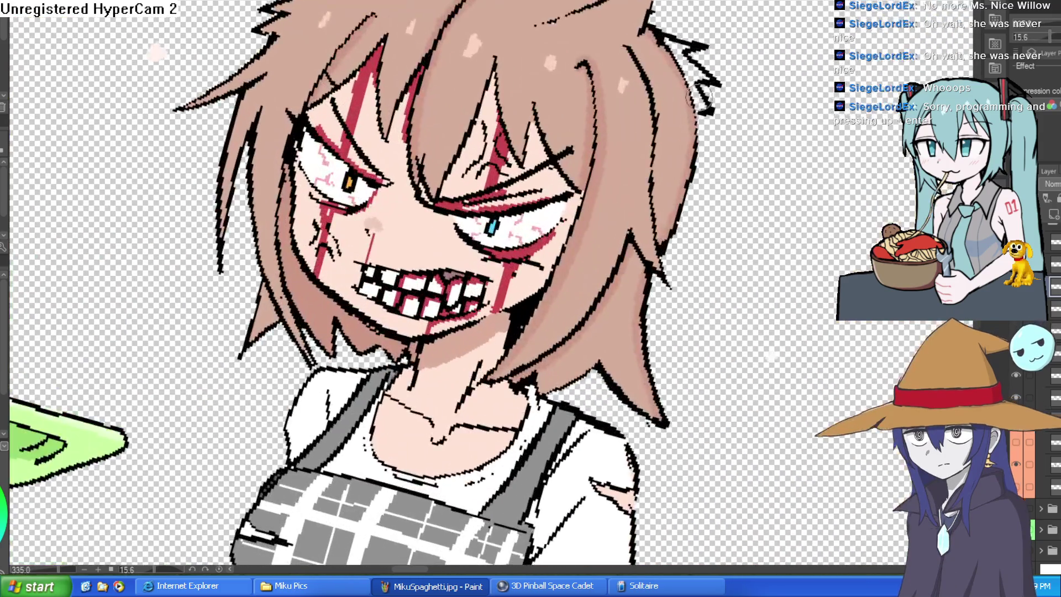
{"action": "scroll", "coordinate": [696, 94], "scroll_direction": "up", "scroll_amount": 2}
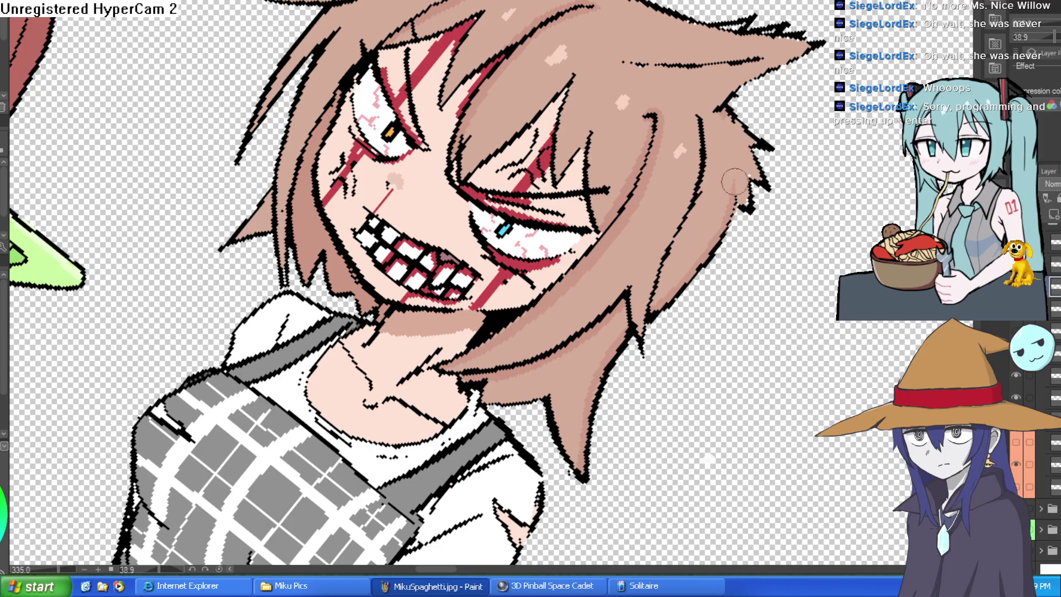
{"action": "scroll", "coordinate": [743, 188], "scroll_direction": "down", "scroll_amount": 5}
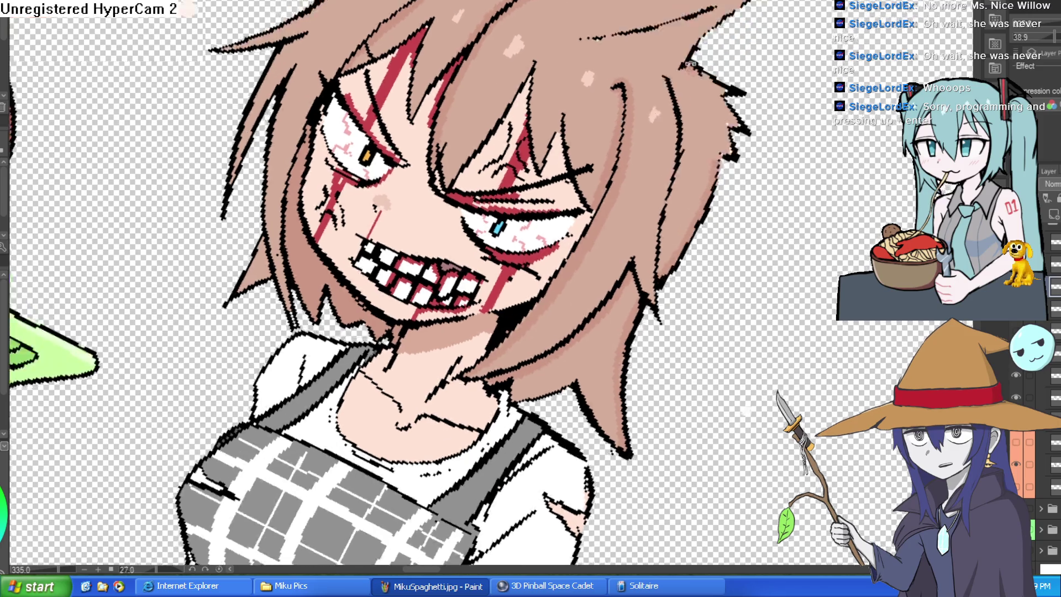
{"action": "mouse_move", "coordinate": [744, 188]}
{"action": "left_mouse_down"}
{"action": "mouse_move", "coordinate": [697, 78]}
{"action": "mouse_move", "coordinate": [703, 102]}
{"action": "left_mouse_up"}
{"action": "scroll", "coordinate": [697, 72], "scroll_direction": "down", "scroll_amount": 2}
{"action": "scroll", "coordinate": [699, 75], "scroll_direction": "up", "scroll_amount": 3}
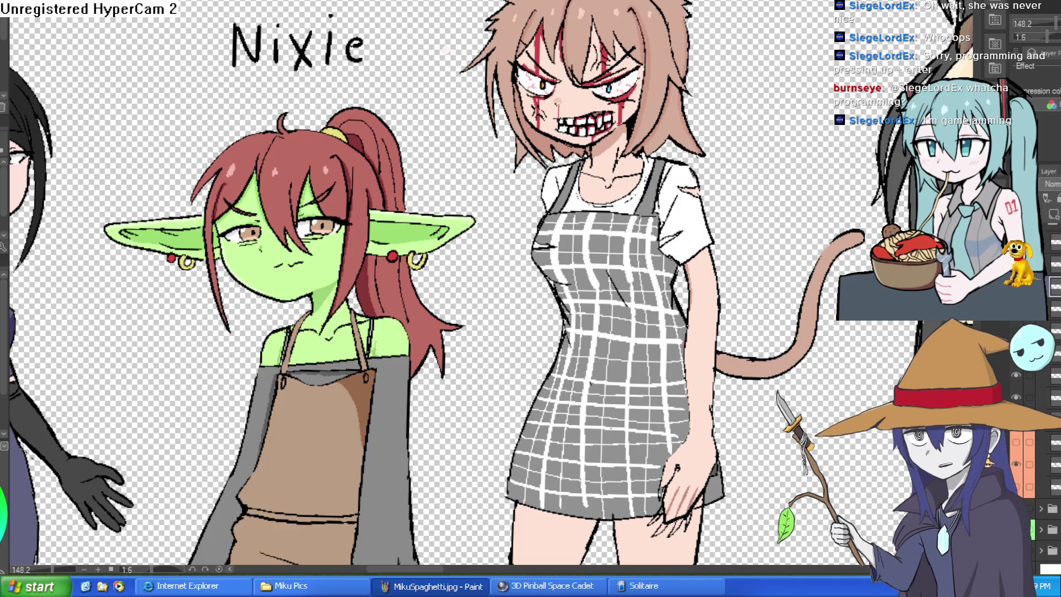
Draw thick black angry crease strokes under the orange eye beside the blood streak, then zoom out.
{"action": "scroll", "coordinate": [606, 83], "scroll_direction": "up", "scroll_amount": 10}
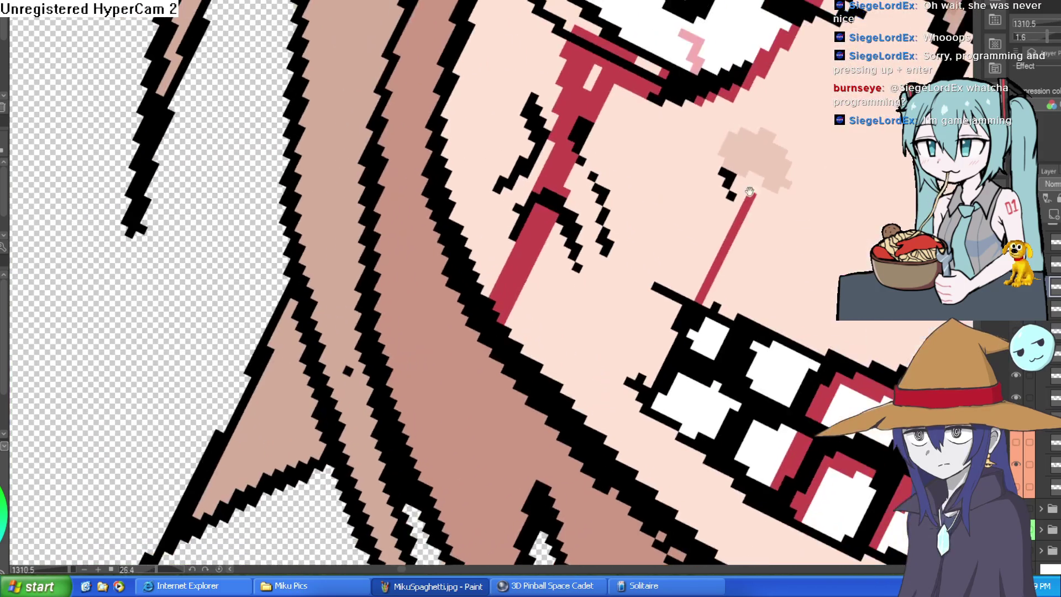
{"action": "left_click_drag", "start_coordinate": [622, 131], "coordinate": [570, 206]}
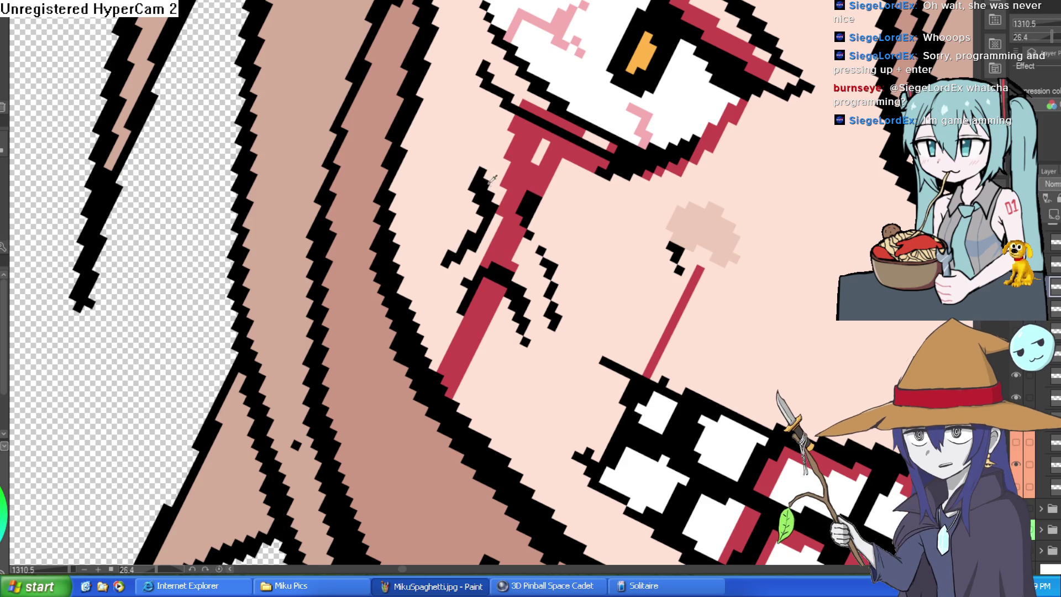
{"action": "mouse_move", "coordinate": [469, 178]}
{"action": "left_mouse_down"}
{"action": "mouse_move", "coordinate": [430, 110]}
{"action": "mouse_move", "coordinate": [636, 207]}
{"action": "left_mouse_up"}
{"action": "mouse_move", "coordinate": [528, 234]}
{"action": "left_mouse_down"}
{"action": "mouse_move", "coordinate": [602, 229]}
{"action": "mouse_move", "coordinate": [550, 224]}
{"action": "mouse_move", "coordinate": [542, 194]}
{"action": "left_mouse_up"}
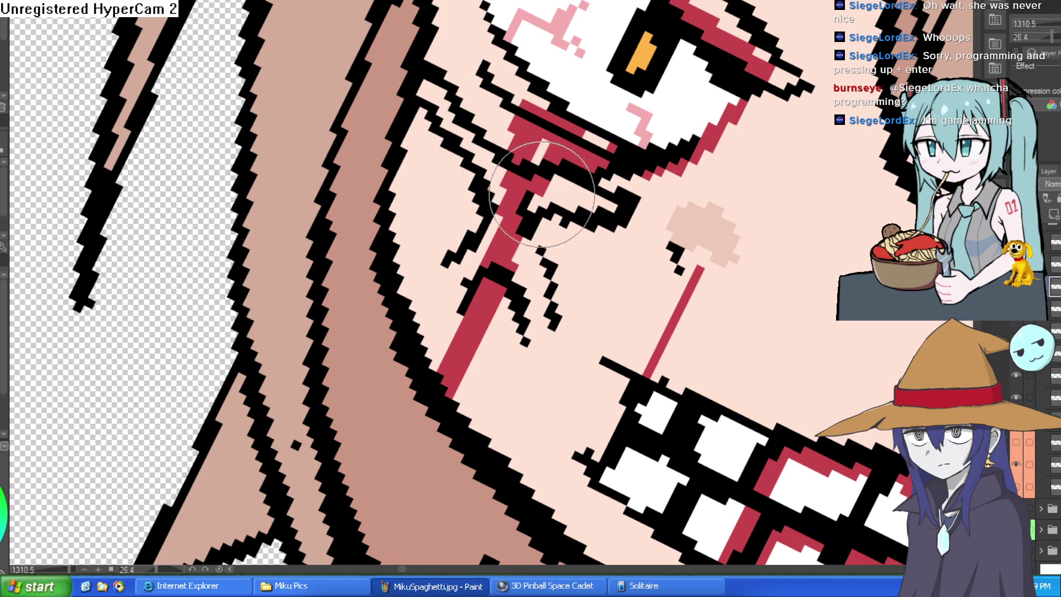
{"action": "scroll", "coordinate": [599, 154], "scroll_direction": "down", "scroll_amount": 5}
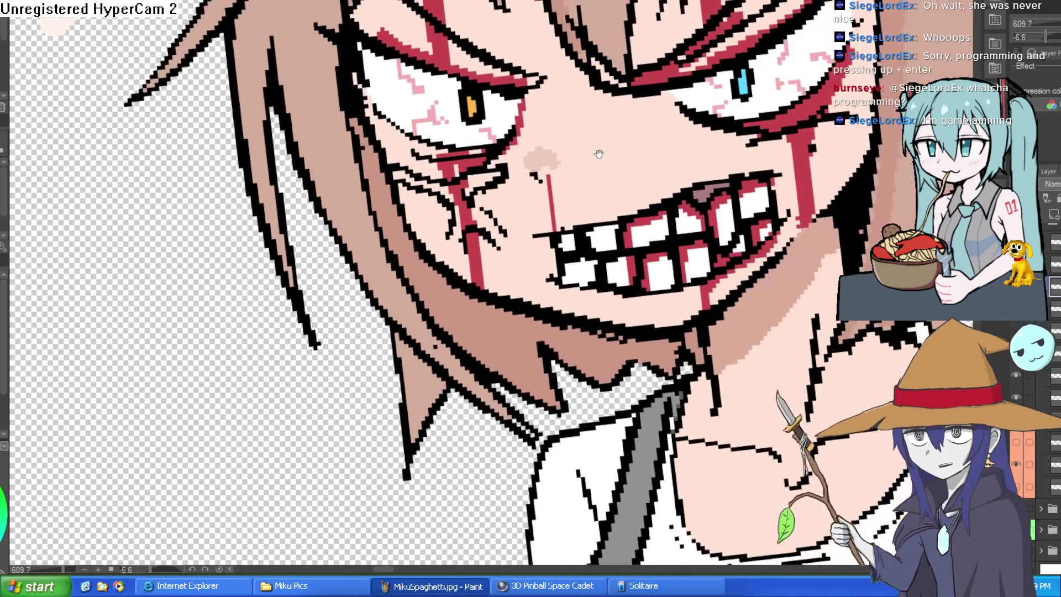
{"action": "left_click_drag", "start_coordinate": [598, 155], "coordinate": [651, 114]}
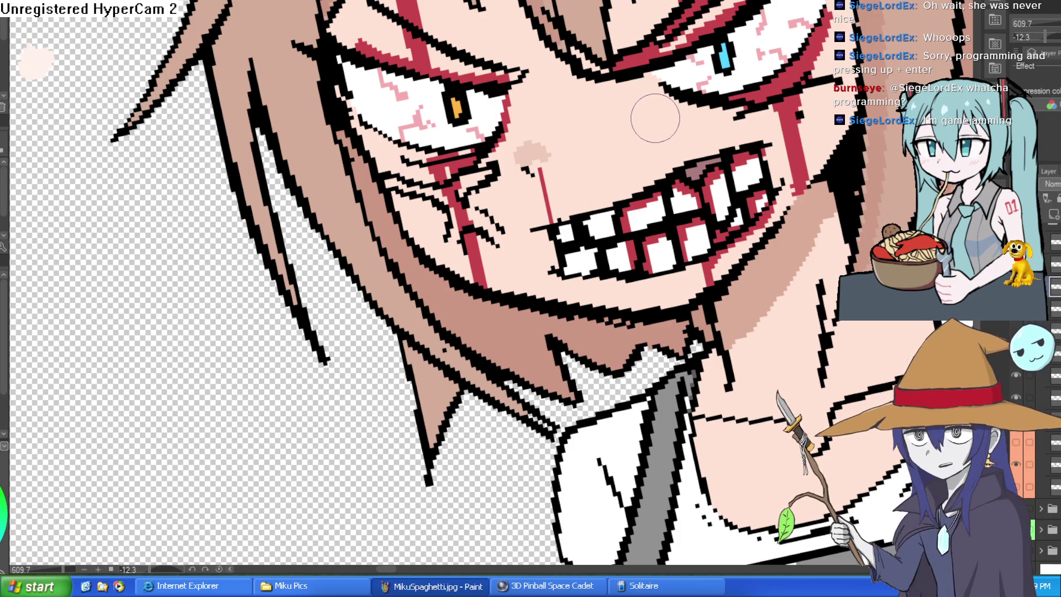
{"action": "scroll", "coordinate": [655, 118], "scroll_direction": "down", "scroll_amount": 5}
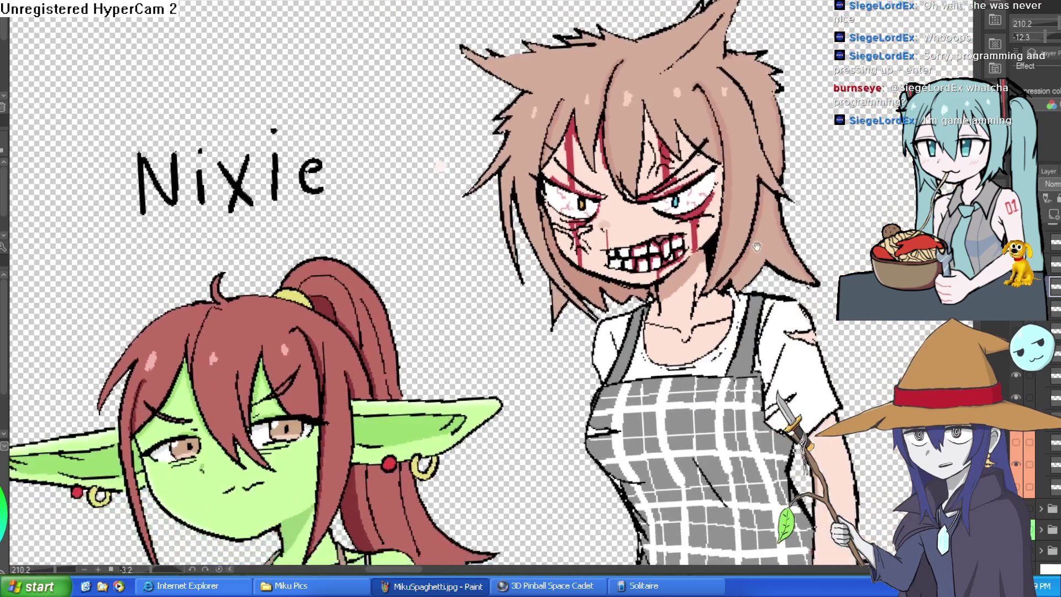
{"action": "scroll", "coordinate": [777, 195], "scroll_direction": "up", "scroll_amount": 8}
{"action": "scroll", "coordinate": [778, 194], "scroll_direction": "down", "scroll_amount": 3}
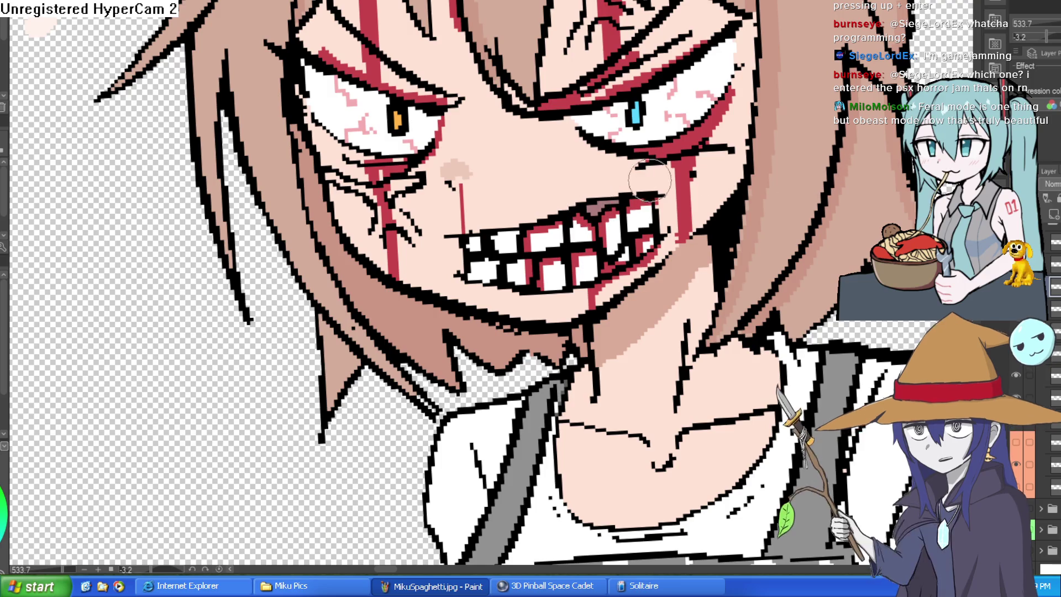
{"action": "scroll", "coordinate": [752, 176], "scroll_direction": "down", "scroll_amount": 5}
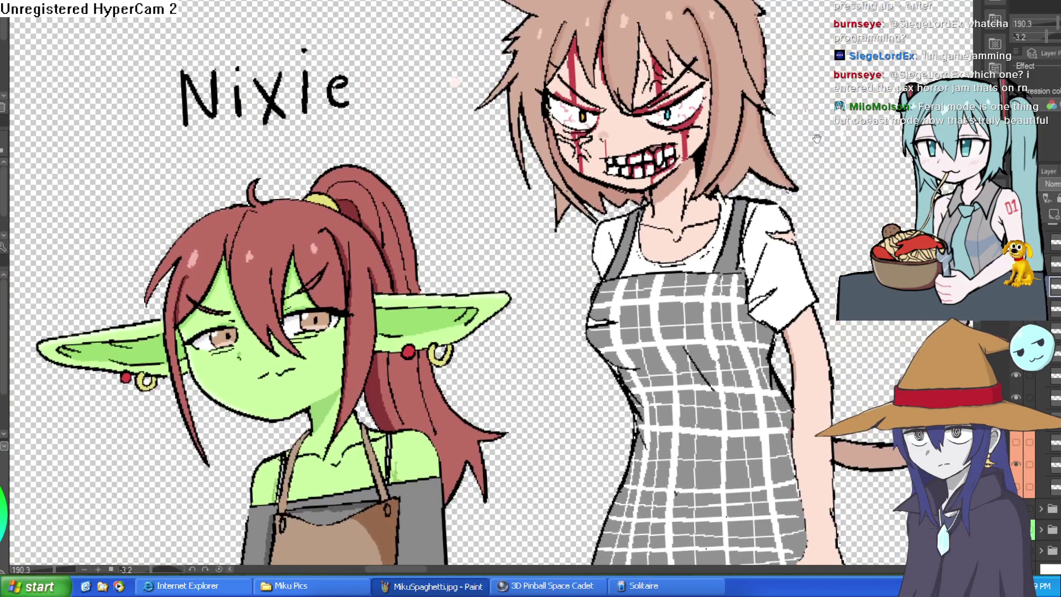
{"action": "scroll", "coordinate": [658, 204], "scroll_direction": "up", "scroll_amount": 5}
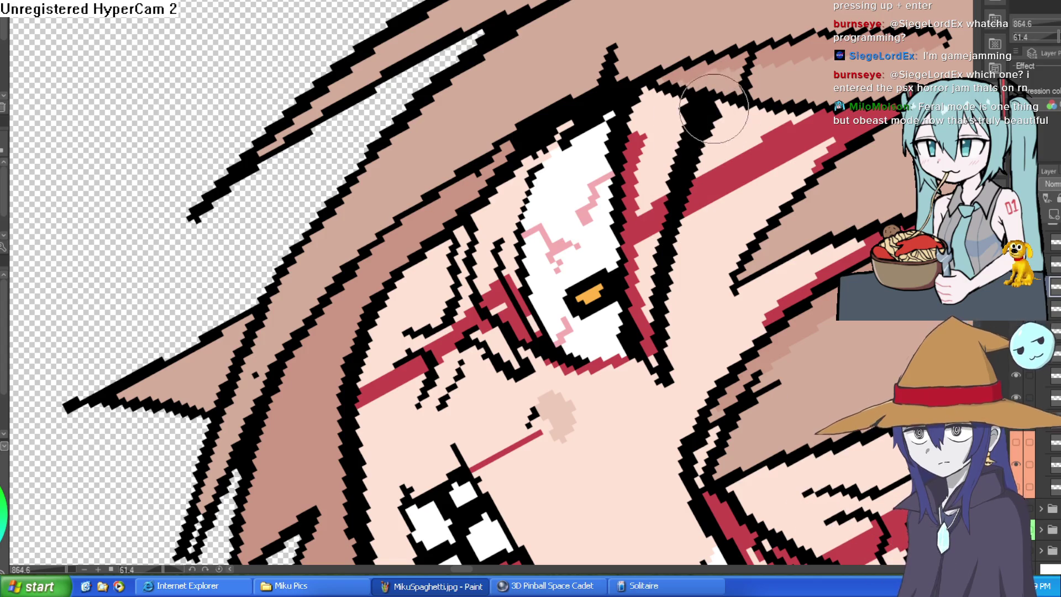
{"action": "scroll", "coordinate": [711, 115], "scroll_direction": "down", "scroll_amount": 5}
{"action": "mouse_move", "coordinate": [710, 115]}
{"action": "left_mouse_down"}
{"action": "mouse_move", "coordinate": [732, 128]}
{"action": "mouse_move", "coordinate": [674, 166]}
{"action": "left_mouse_up"}
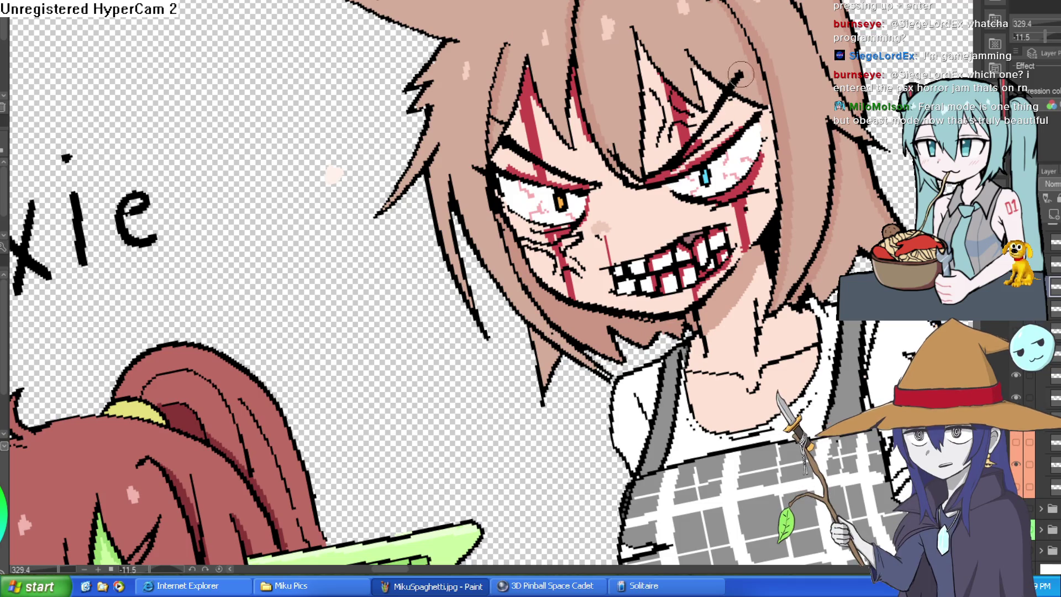
{"action": "scroll", "coordinate": [735, 79], "scroll_direction": "down", "scroll_amount": 3}
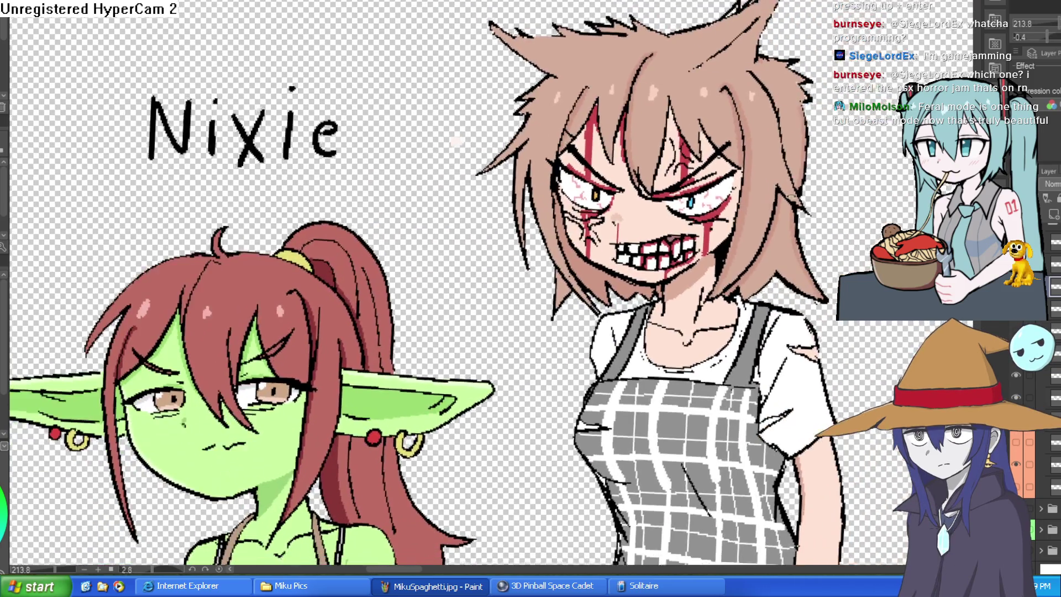
{"action": "left_click_drag", "start_coordinate": [793, 196], "coordinate": [808, 156]}
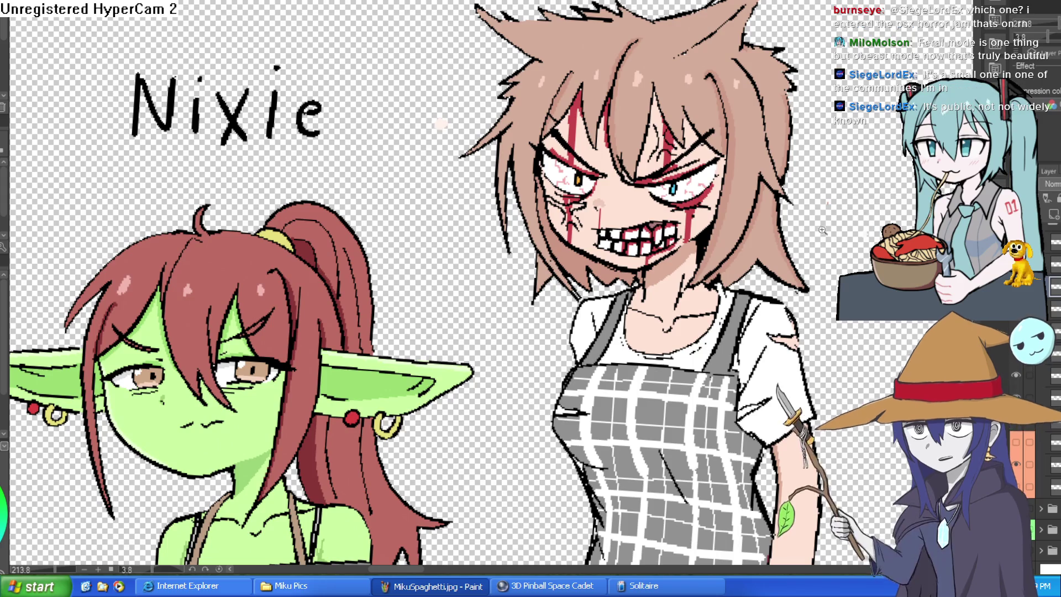
Redraw the blue pupil's upper-left outline in black and touch up its edge pixel.
{"action": "scroll", "coordinate": [822, 230], "scroll_direction": "up", "scroll_amount": 4}
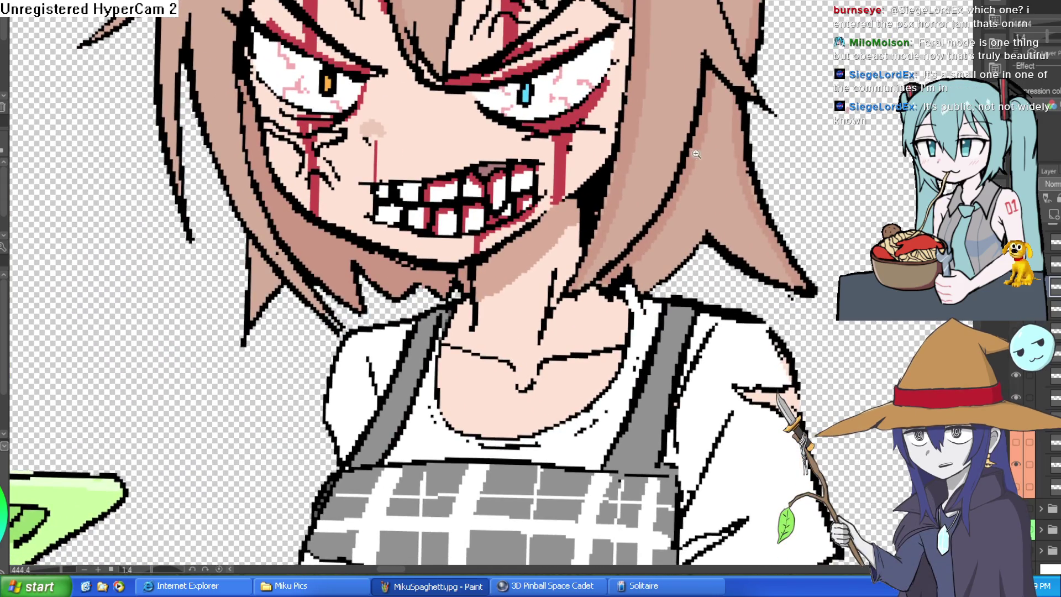
{"action": "scroll", "coordinate": [696, 154], "scroll_direction": "up", "scroll_amount": 5}
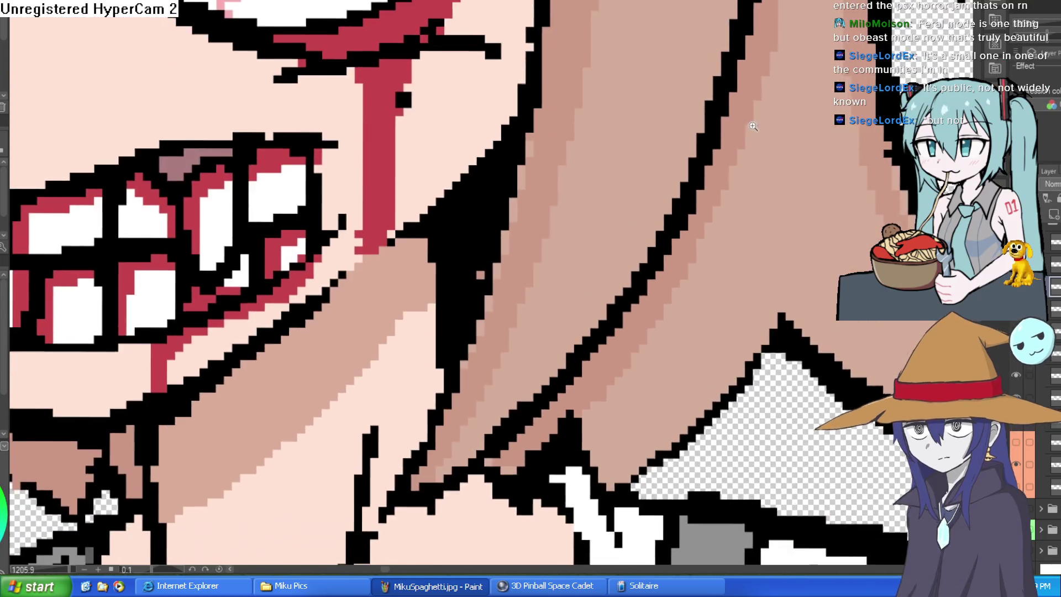
{"action": "scroll", "coordinate": [753, 126], "scroll_direction": "down", "scroll_amount": 5}
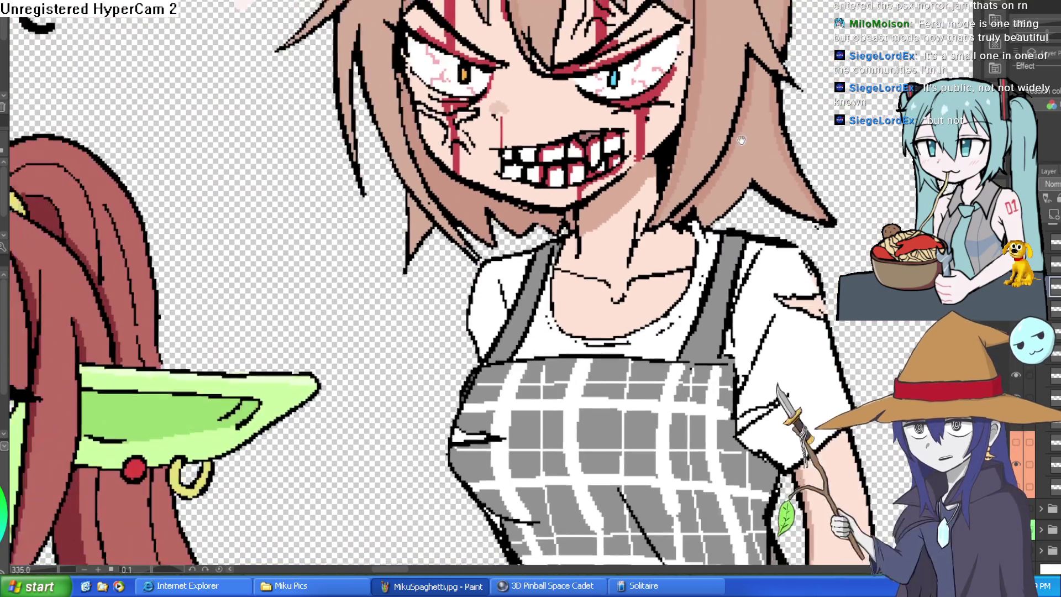
{"action": "scroll", "coordinate": [613, 83], "scroll_direction": "up", "scroll_amount": 5}
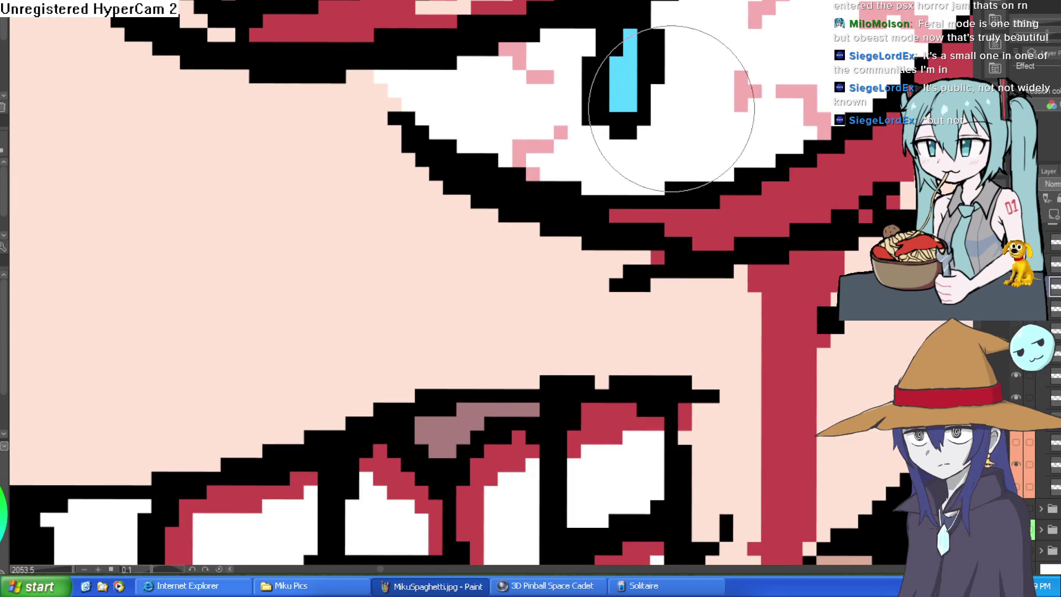
{"action": "mouse_move", "coordinate": [621, 85]}
{"action": "left_mouse_down"}
{"action": "mouse_move", "coordinate": [616, 100]}
{"action": "mouse_move", "coordinate": [649, 83]}
{"action": "left_mouse_up"}
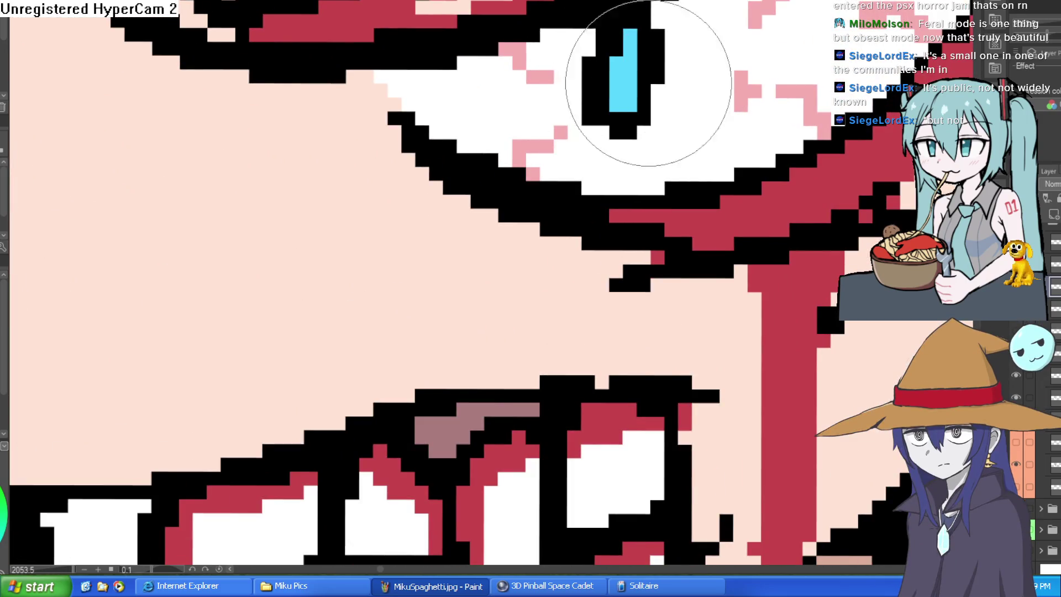
{"action": "left_click", "coordinate": [616, 50]}
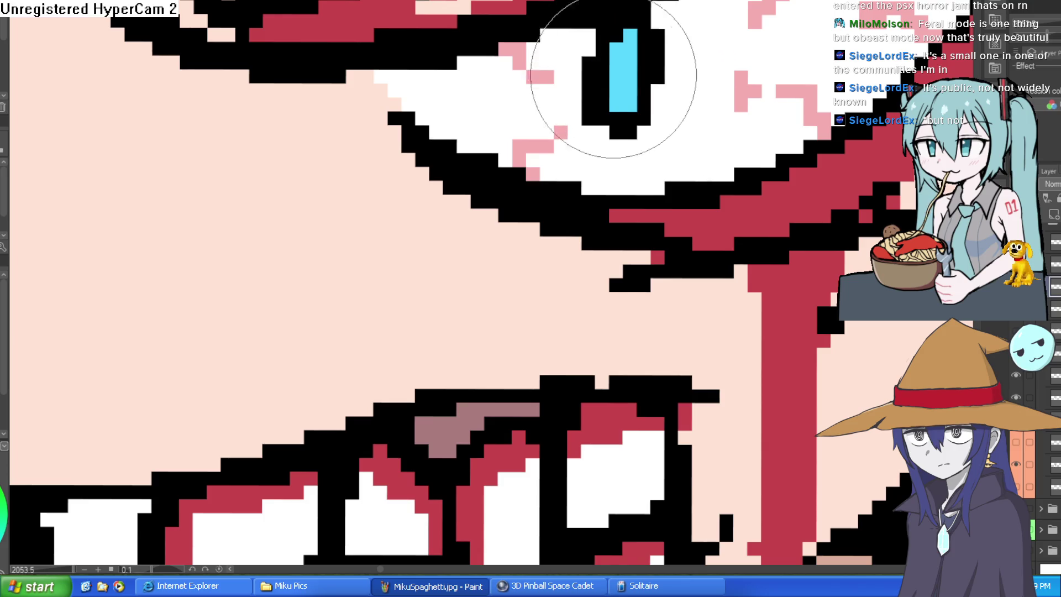
Narrow the orange pupil into a slit with dark strokes, adding orange pixels at its top.
{"action": "scroll", "coordinate": [652, 55], "scroll_direction": "down", "scroll_amount": 3}
{"action": "left_click_drag", "start_coordinate": [711, 112], "coordinate": [746, 109]}
{"action": "mouse_move", "coordinate": [608, 123]}
{"action": "left_mouse_down"}
{"action": "mouse_move", "coordinate": [630, 143]}
{"action": "mouse_move", "coordinate": [657, 141]}
{"action": "left_mouse_up"}
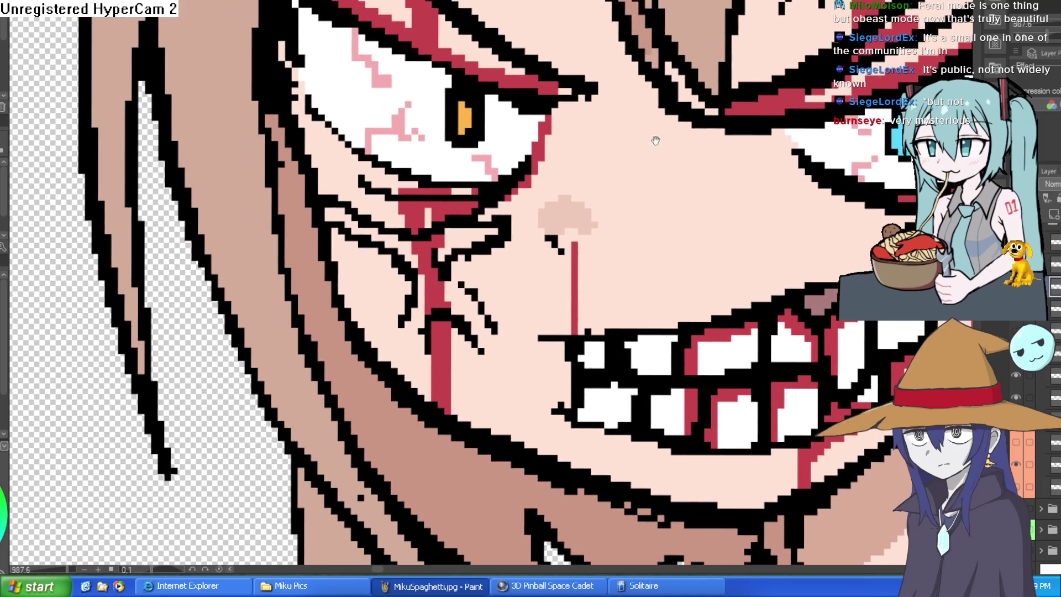
{"action": "left_click", "coordinate": [470, 110]}
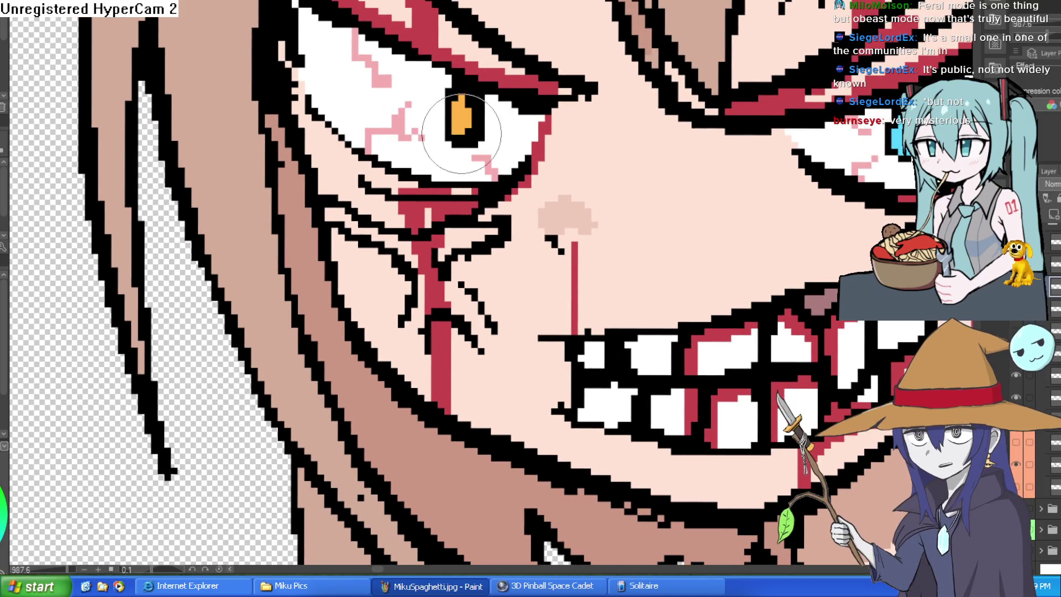
{"action": "scroll", "coordinate": [763, 154], "scroll_direction": "down", "scroll_amount": 5}
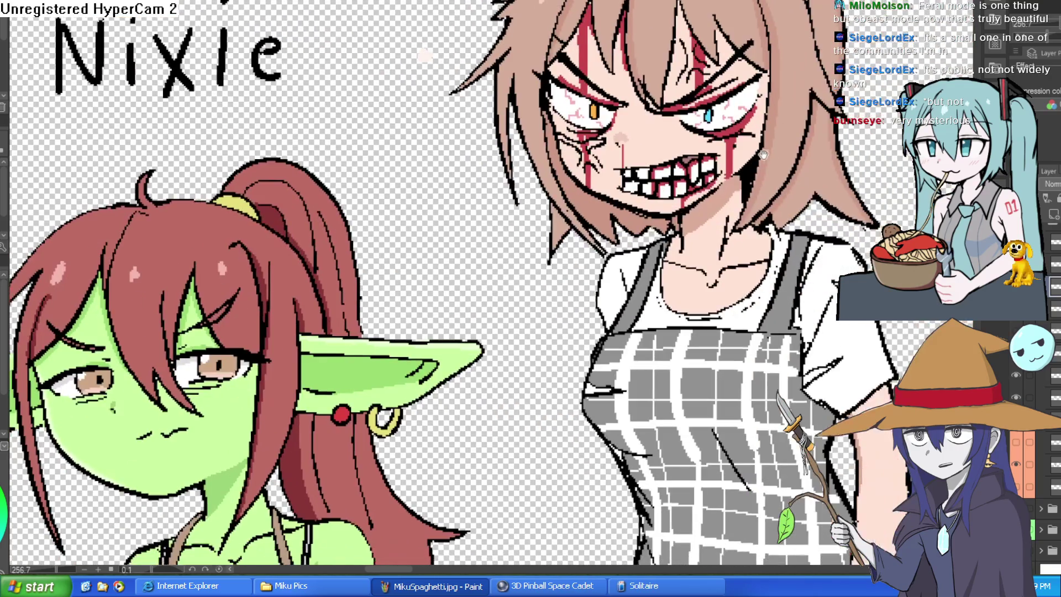
{"action": "scroll", "coordinate": [764, 154], "scroll_direction": "down", "scroll_amount": 3}
{"action": "scroll", "coordinate": [764, 154], "scroll_direction": "up", "scroll_amount": 6}
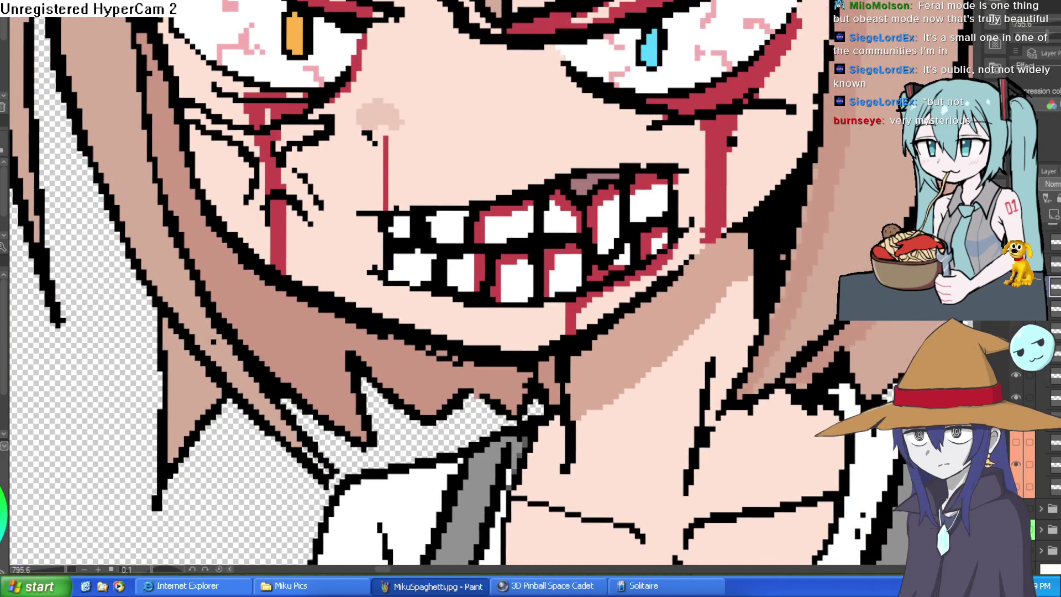
{"action": "scroll", "coordinate": [613, 28], "scroll_direction": "up", "scroll_amount": 4}
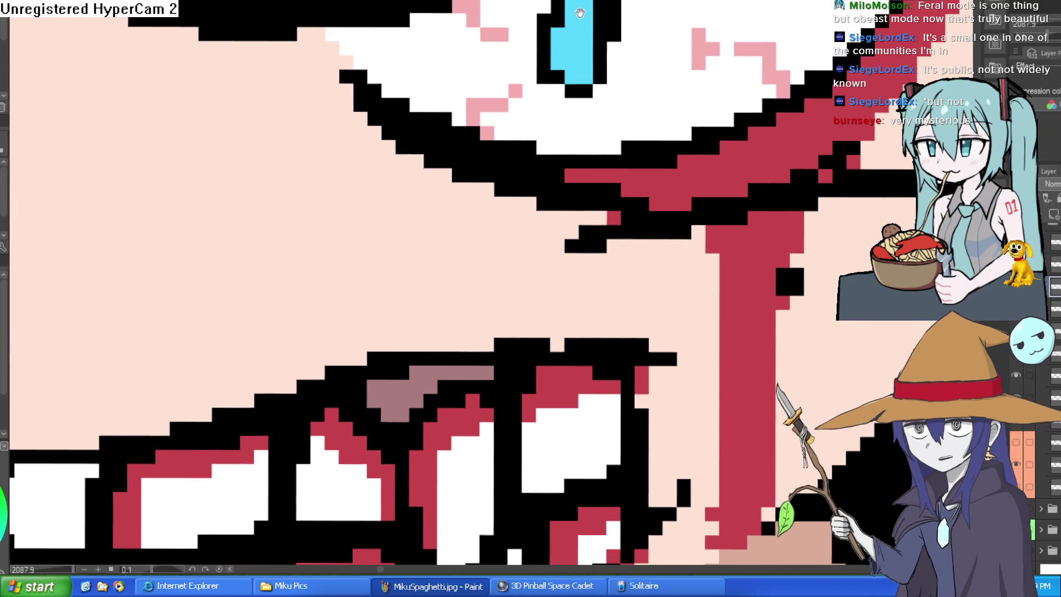
{"action": "scroll", "coordinate": [613, 28], "scroll_direction": "down", "scroll_amount": 2}
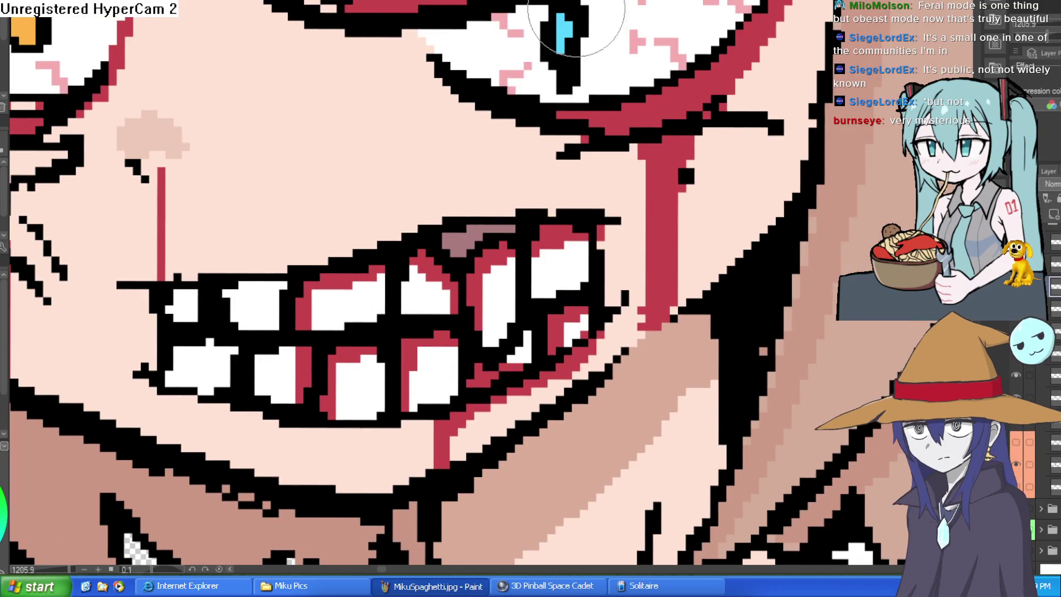
{"action": "mouse_move", "coordinate": [89, 54]}
{"action": "left_mouse_down"}
{"action": "mouse_move", "coordinate": [291, 33]}
{"action": "mouse_move", "coordinate": [425, 111]}
{"action": "left_mouse_up"}
{"action": "mouse_move", "coordinate": [362, 39]}
{"action": "left_mouse_down"}
{"action": "mouse_move", "coordinate": [372, 83]}
{"action": "mouse_move", "coordinate": [369, 55]}
{"action": "mouse_move", "coordinate": [379, 58]}
{"action": "left_mouse_up"}
Slim the blue pupil into a slit by painting white over its edge.
{"action": "mouse_move", "coordinate": [674, 153]}
{"action": "left_mouse_down"}
{"action": "mouse_move", "coordinate": [646, 142]}
{"action": "mouse_move", "coordinate": [667, 107]}
{"action": "left_mouse_up"}
{"action": "left_click_drag", "start_coordinate": [699, 72], "coordinate": [688, 116]}
{"action": "scroll", "coordinate": [713, 61], "scroll_direction": "down", "scroll_amount": 4}
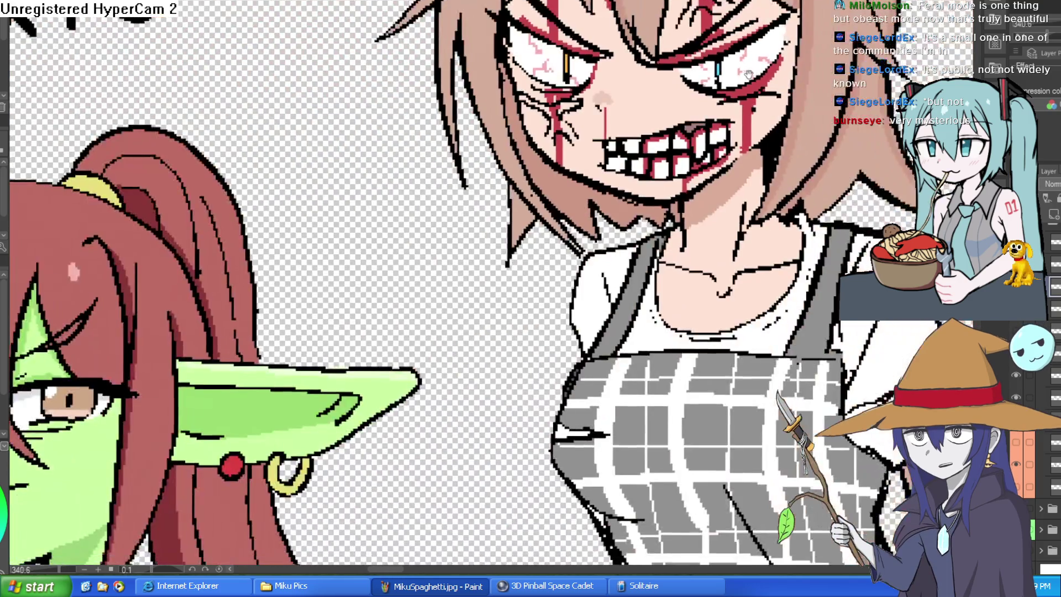
{"action": "scroll", "coordinate": [713, 59], "scroll_direction": "up", "scroll_amount": 4}
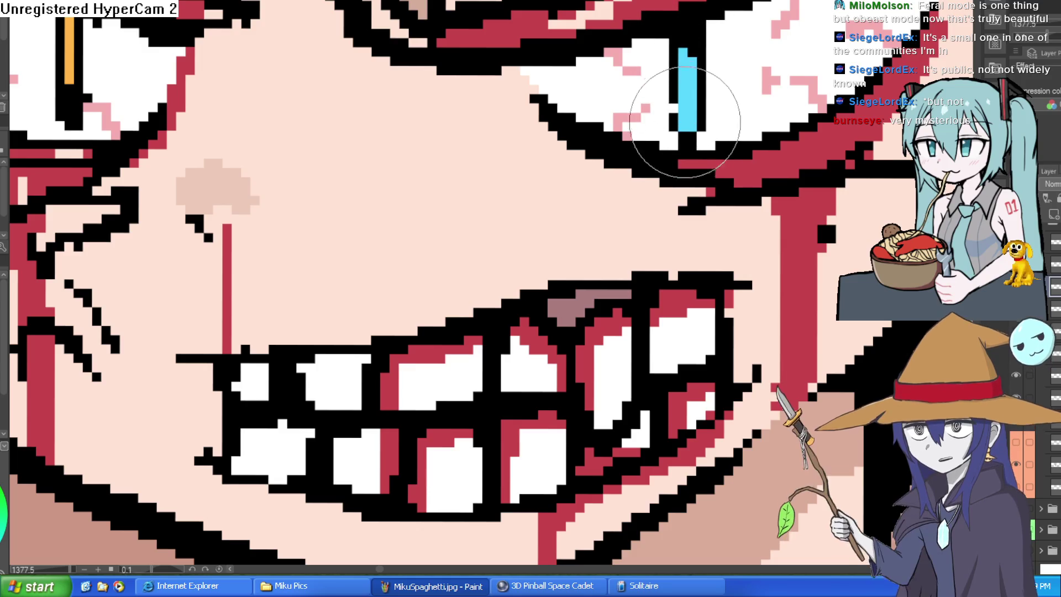
{"action": "scroll", "coordinate": [689, 42], "scroll_direction": "down", "scroll_amount": 4}
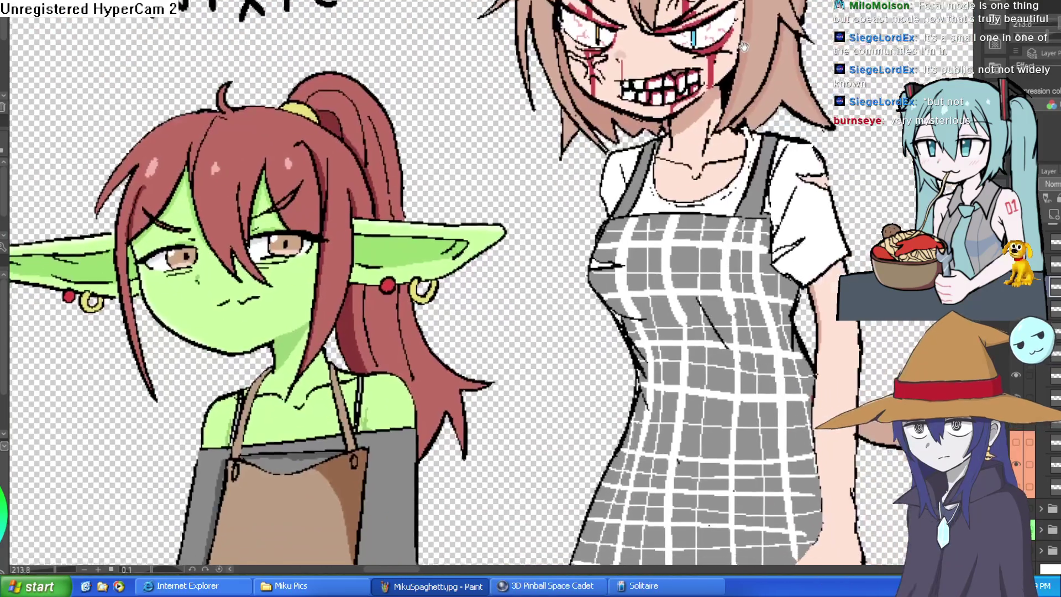
{"action": "scroll", "coordinate": [719, 34], "scroll_direction": "up", "scroll_amount": 3}
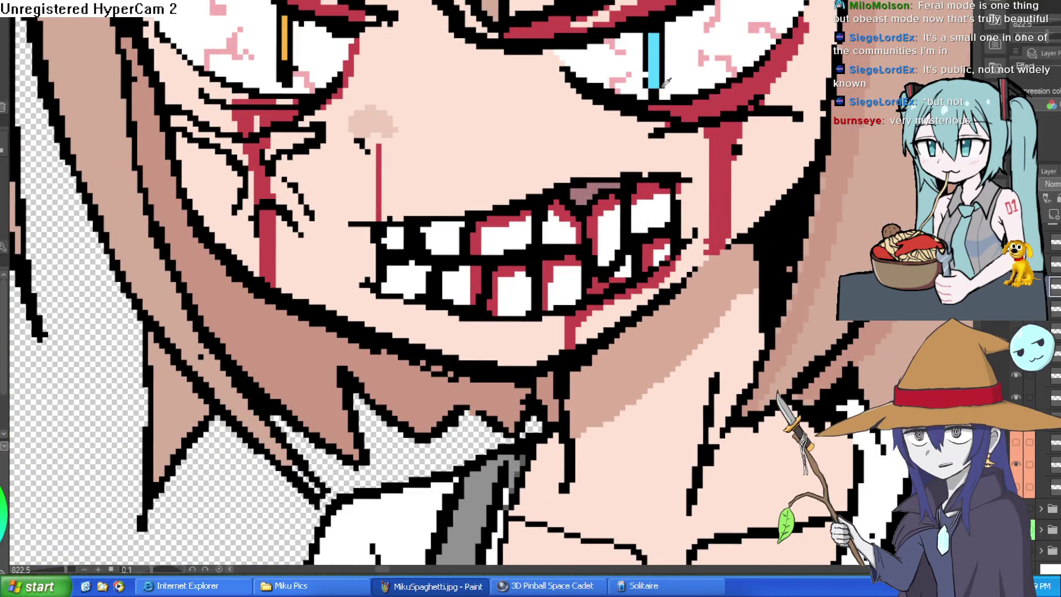
{"action": "scroll", "coordinate": [655, 56], "scroll_direction": "up", "scroll_amount": 3}
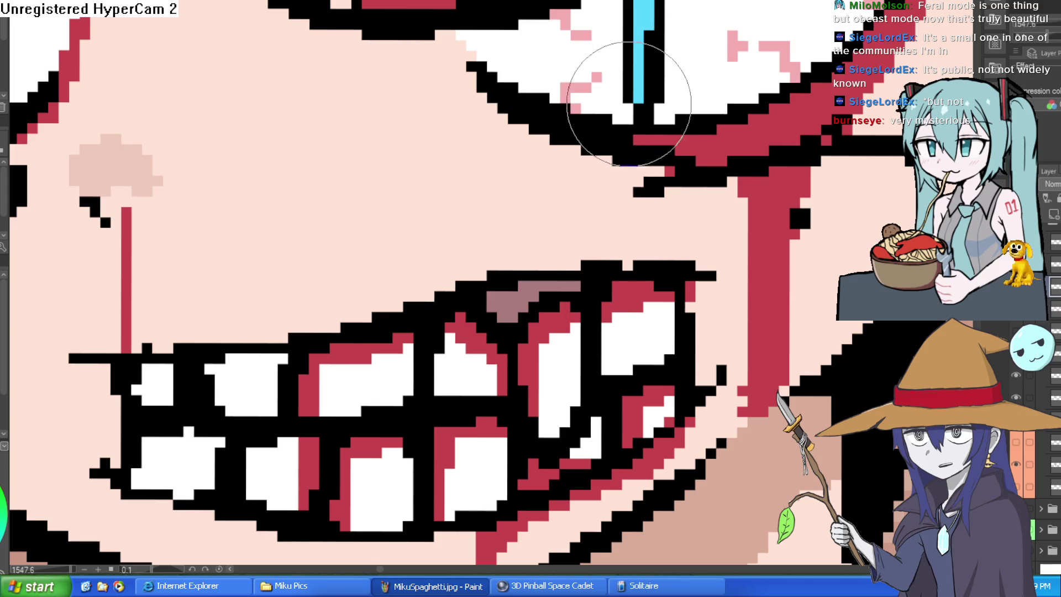
{"action": "scroll", "coordinate": [672, 62], "scroll_direction": "down", "scroll_amount": 5}
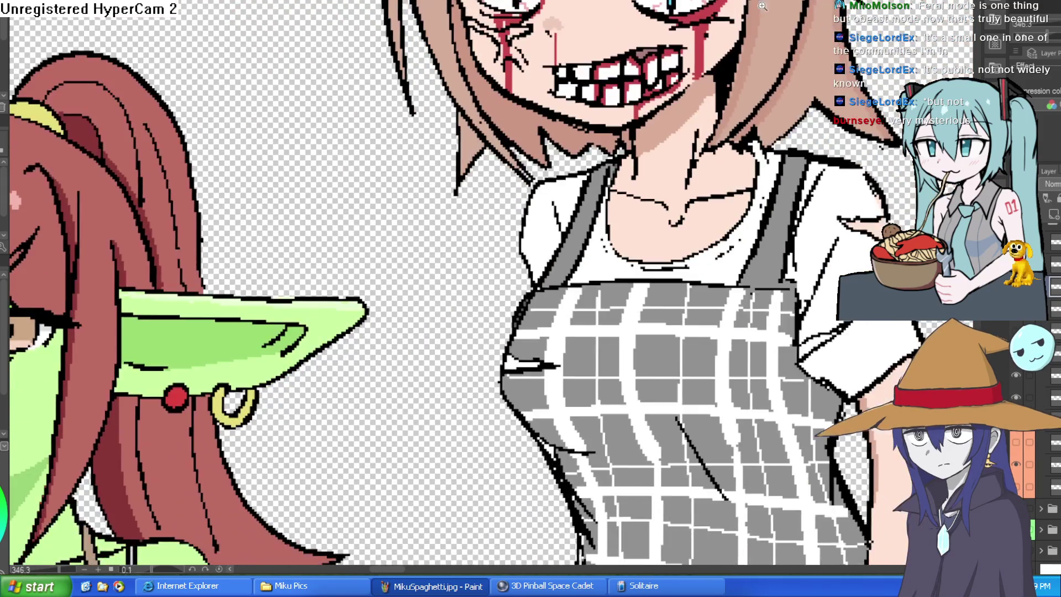
{"action": "scroll", "coordinate": [620, 29], "scroll_direction": "up", "scroll_amount": 2}
{"action": "scroll", "coordinate": [620, 29], "scroll_direction": "up", "scroll_amount": 4}
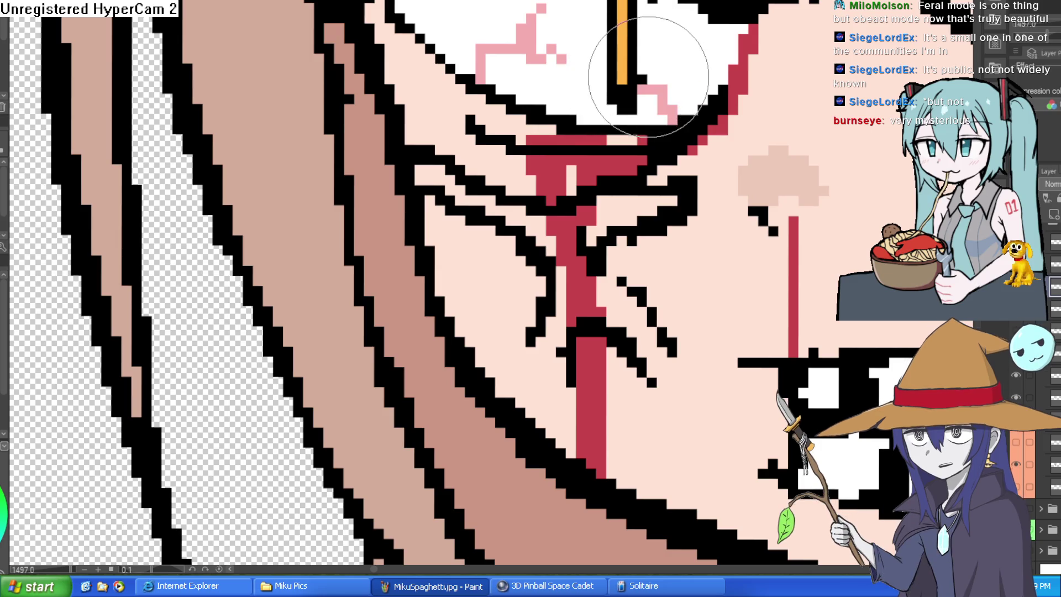
{"action": "scroll", "coordinate": [645, 66], "scroll_direction": "down", "scroll_amount": 5}
{"action": "scroll", "coordinate": [813, 101], "scroll_direction": "down", "scroll_amount": 3}
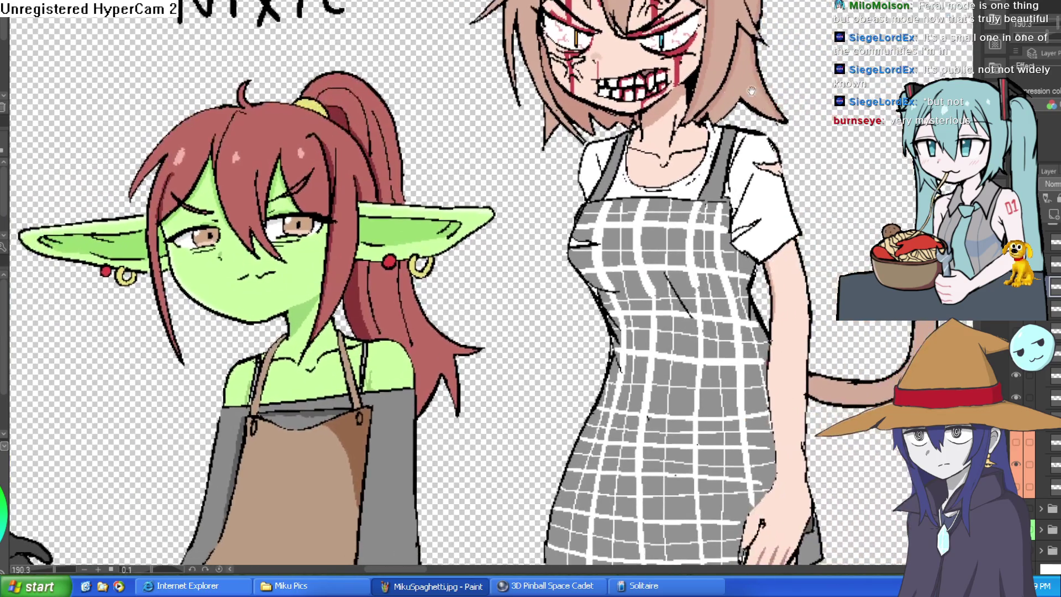
{"action": "scroll", "coordinate": [751, 75], "scroll_direction": "up", "scroll_amount": 4}
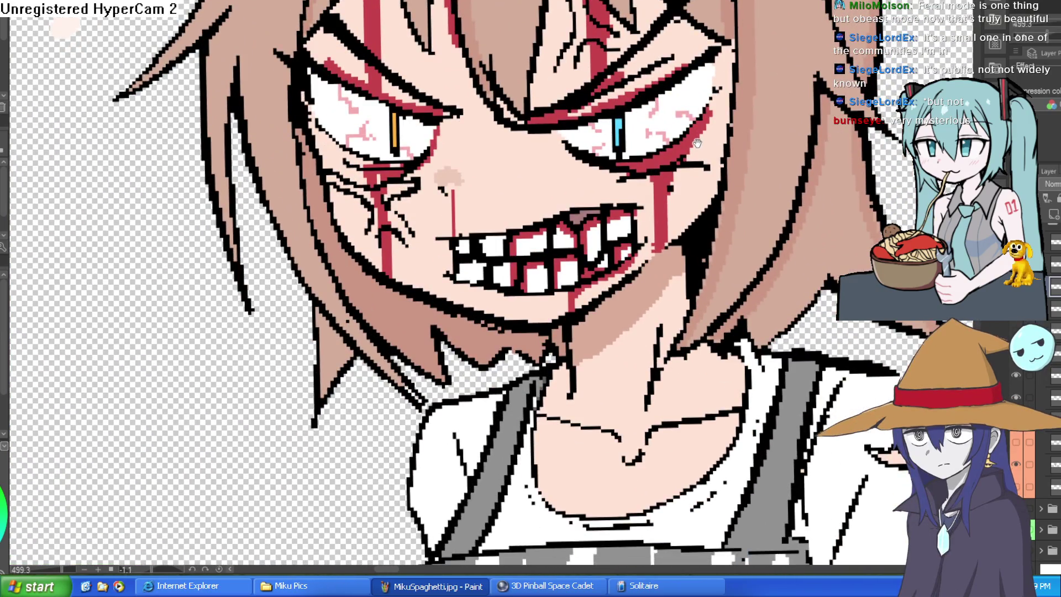
{"action": "left_click_drag", "start_coordinate": [698, 144], "coordinate": [699, 178]}
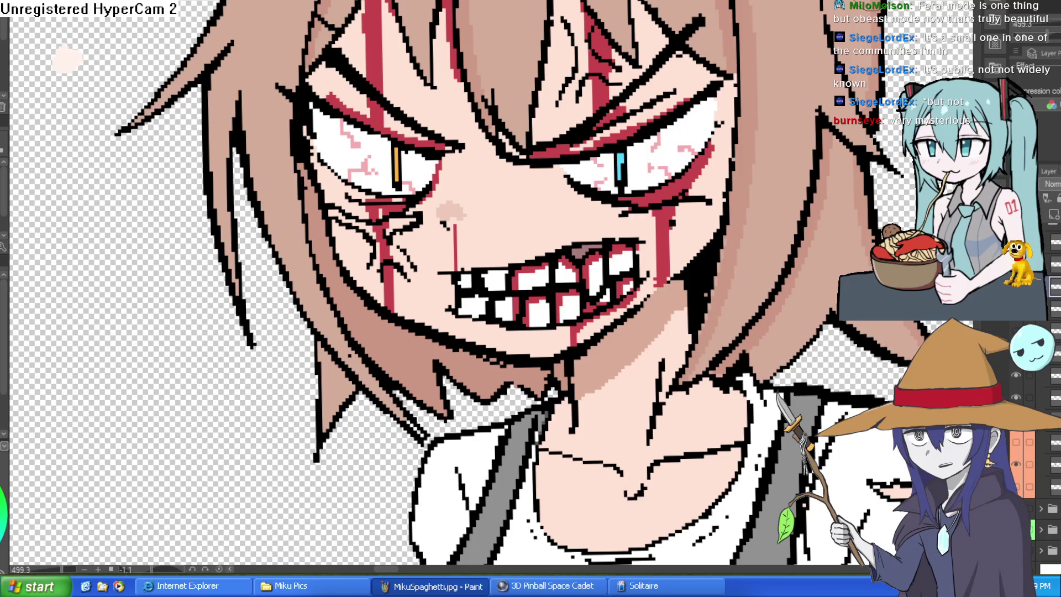
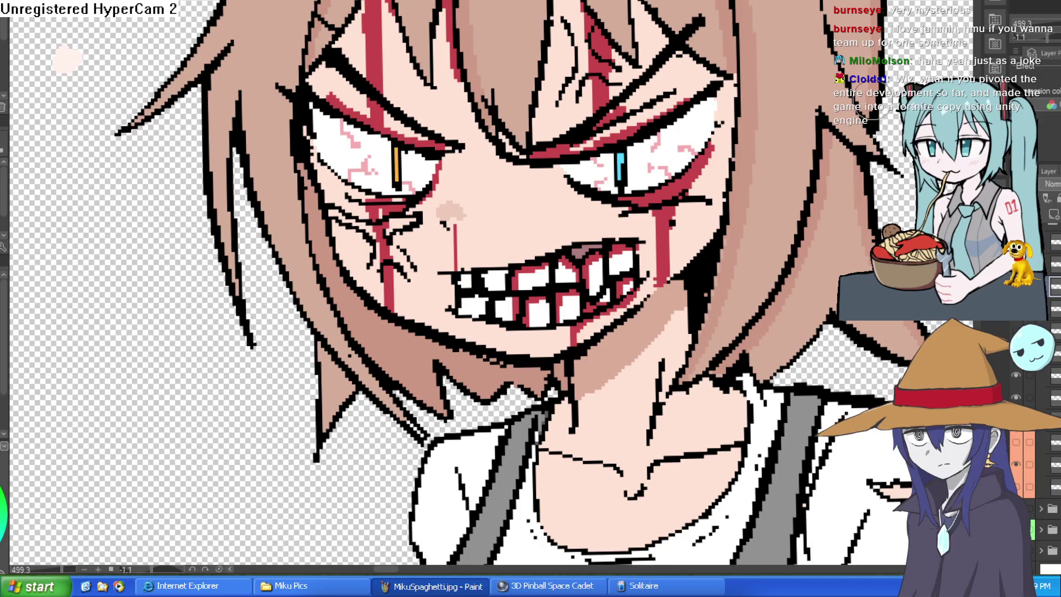
Zoom in on the girl's snarling mouth and tilt the canvas for close detail work.
{"action": "scroll", "coordinate": [589, 329], "scroll_direction": "up", "scroll_amount": 3}
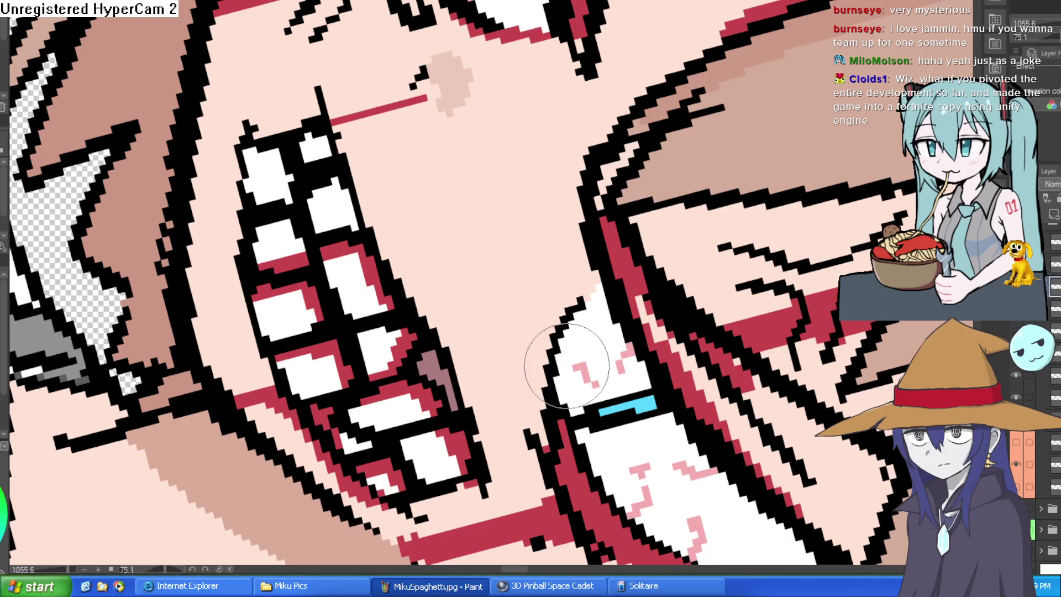
{"action": "mouse_move", "coordinate": [660, 313]}
{"action": "left_mouse_down"}
{"action": "mouse_move", "coordinate": [579, 172]}
{"action": "mouse_move", "coordinate": [695, 144]}
{"action": "mouse_move", "coordinate": [693, 127]}
{"action": "left_mouse_up"}
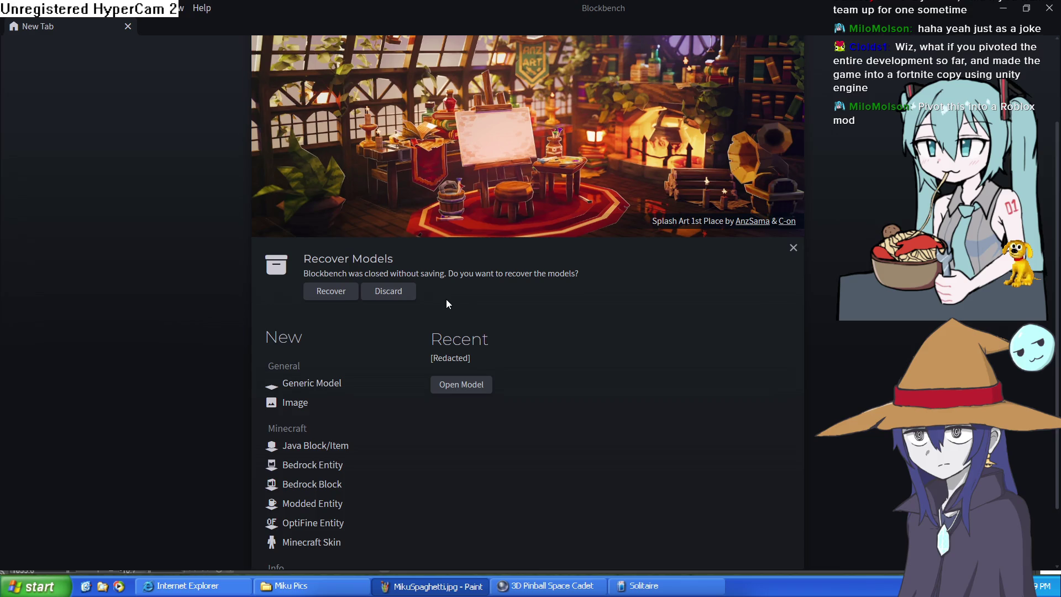
Create a new Generic Model project in Blockbench.
{"action": "left_click", "coordinate": [319, 384]}
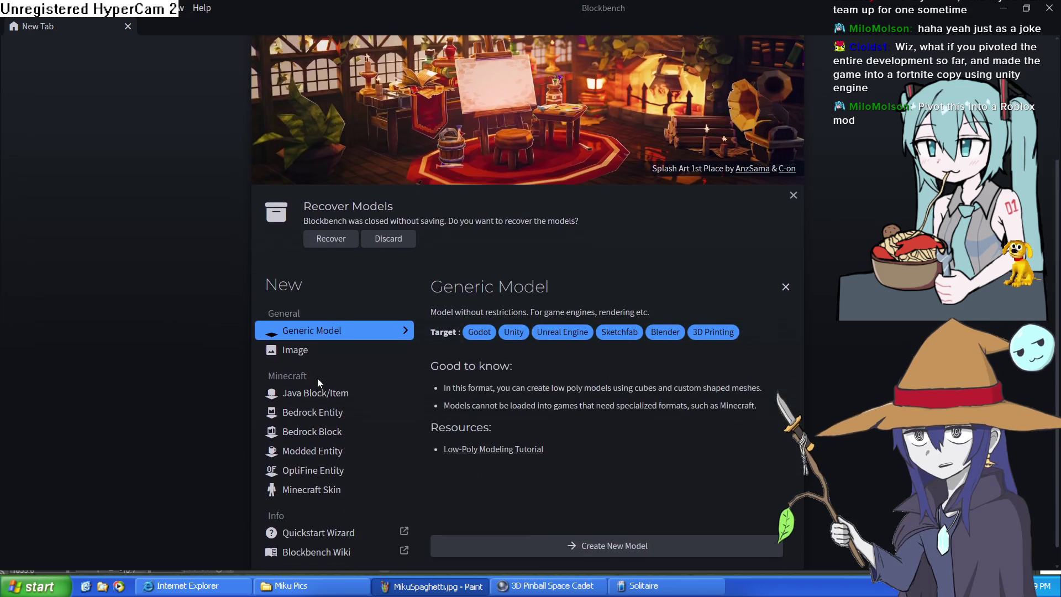
{"action": "left_click", "coordinate": [560, 544]}
{"action": "left_click", "coordinate": [564, 199]}
Add a cuboid mesh of diameter 16 and height 8, raising it above the grid.
{"action": "left_click", "coordinate": [896, 220]}
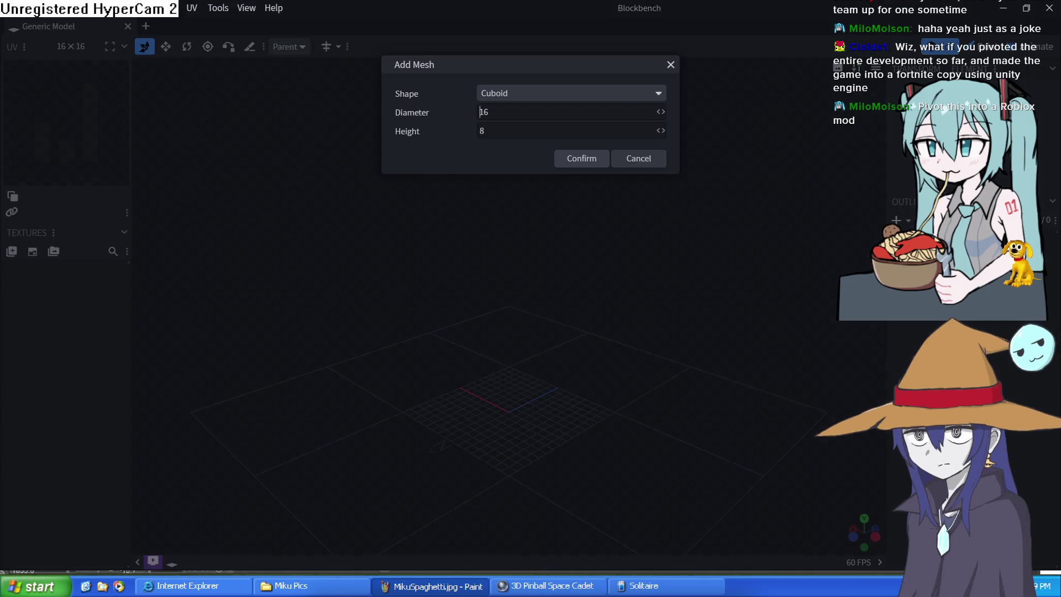
{"action": "left_click", "coordinate": [602, 159]}
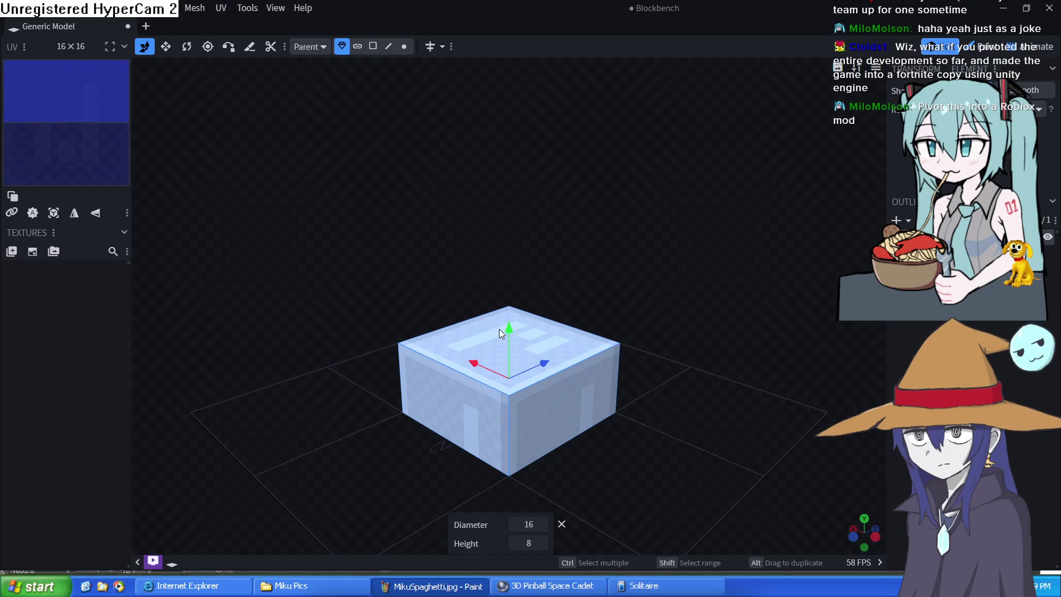
{"action": "left_click_drag", "start_coordinate": [513, 312], "coordinate": [519, 260]}
{"action": "mouse_move", "coordinate": [469, 316]}
{"action": "left_mouse_down"}
{"action": "mouse_move", "coordinate": [420, 332]}
{"action": "mouse_move", "coordinate": [399, 296]}
{"action": "mouse_move", "coordinate": [509, 290]}
{"action": "mouse_move", "coordinate": [478, 265]}
{"action": "left_mouse_up"}
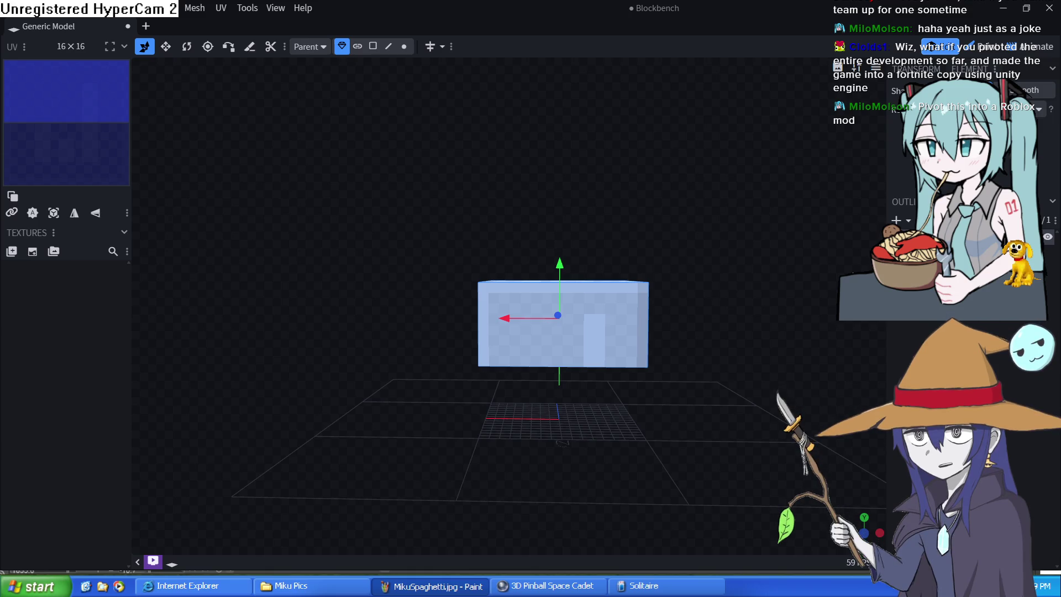
Minimize Blockbench to return to the Clip Studio Paint drawing.
{"action": "left_click", "coordinate": [1004, 8]}
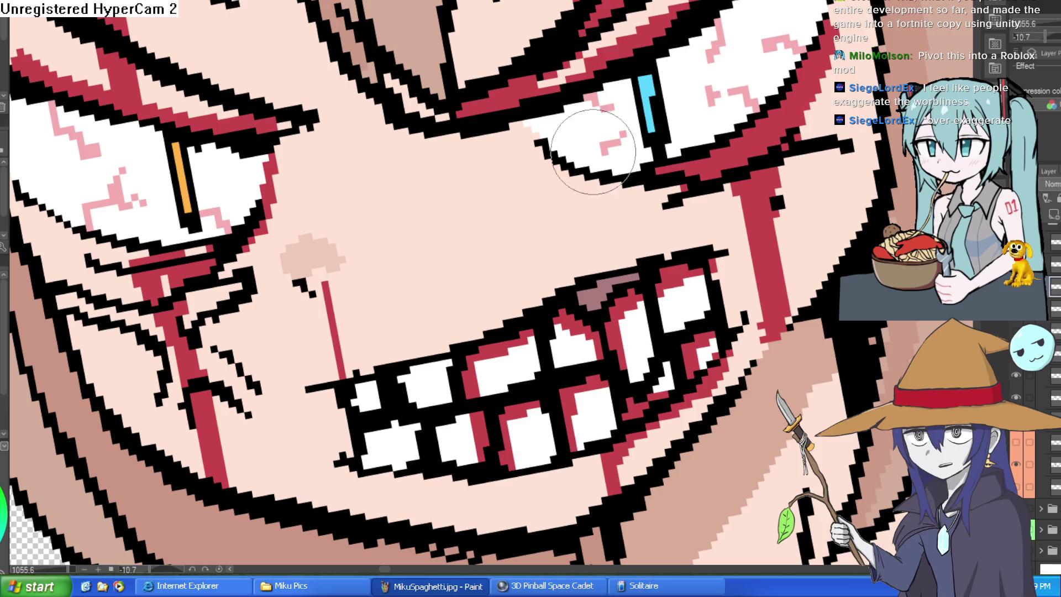
Level the canvas and paint a red blood streak down the cheek beside the mouth.
{"action": "scroll", "coordinate": [569, 177], "scroll_direction": "down", "scroll_amount": 2}
{"action": "scroll", "coordinate": [579, 144], "scroll_direction": "down", "scroll_amount": 5}
{"action": "scroll", "coordinate": [579, 144], "scroll_direction": "up", "scroll_amount": 2}
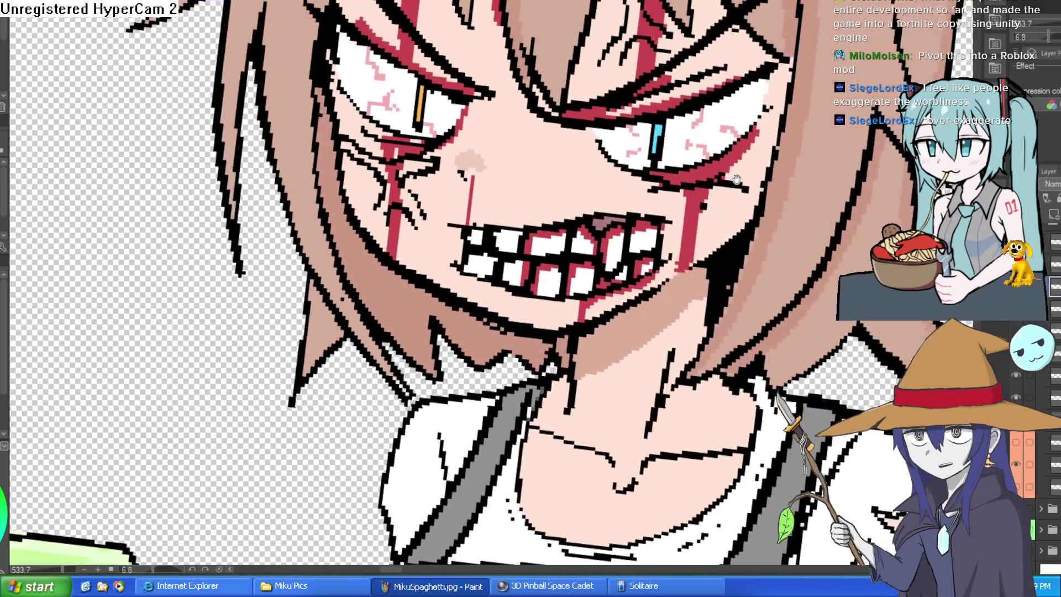
{"action": "scroll", "coordinate": [783, 104], "scroll_direction": "down", "scroll_amount": 2}
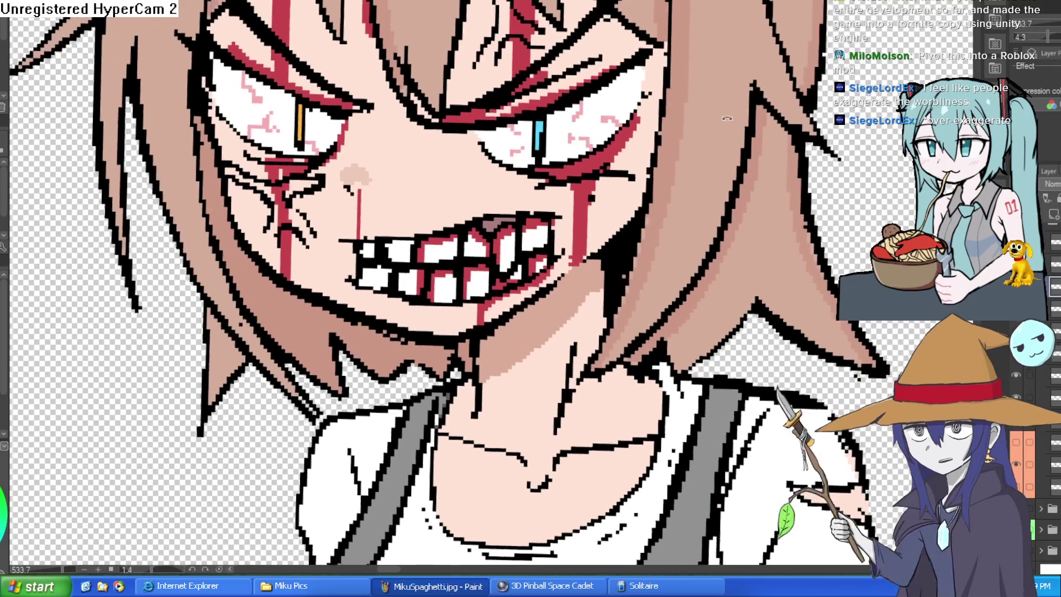
{"action": "scroll", "coordinate": [711, 137], "scroll_direction": "up", "scroll_amount": 4}
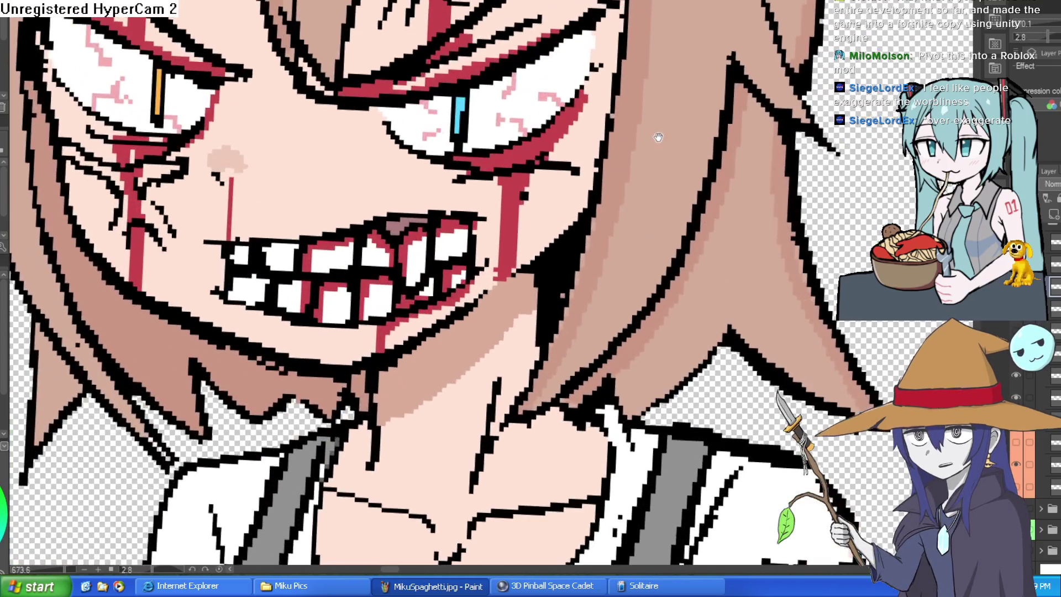
{"action": "left_click_drag", "start_coordinate": [657, 137], "coordinate": [675, 90]}
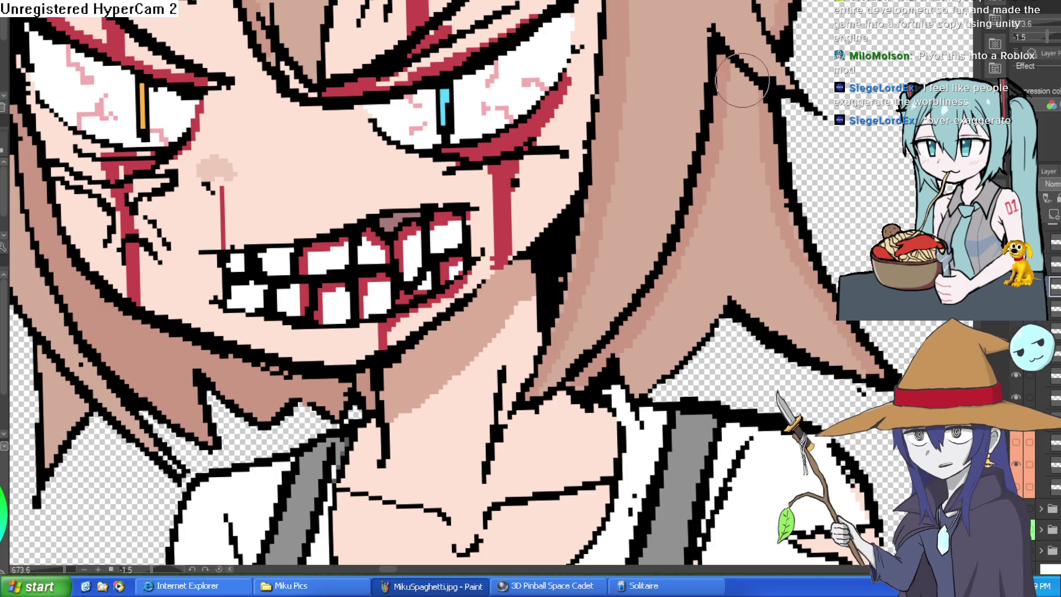
{"action": "scroll", "coordinate": [730, 75], "scroll_direction": "down", "scroll_amount": 4}
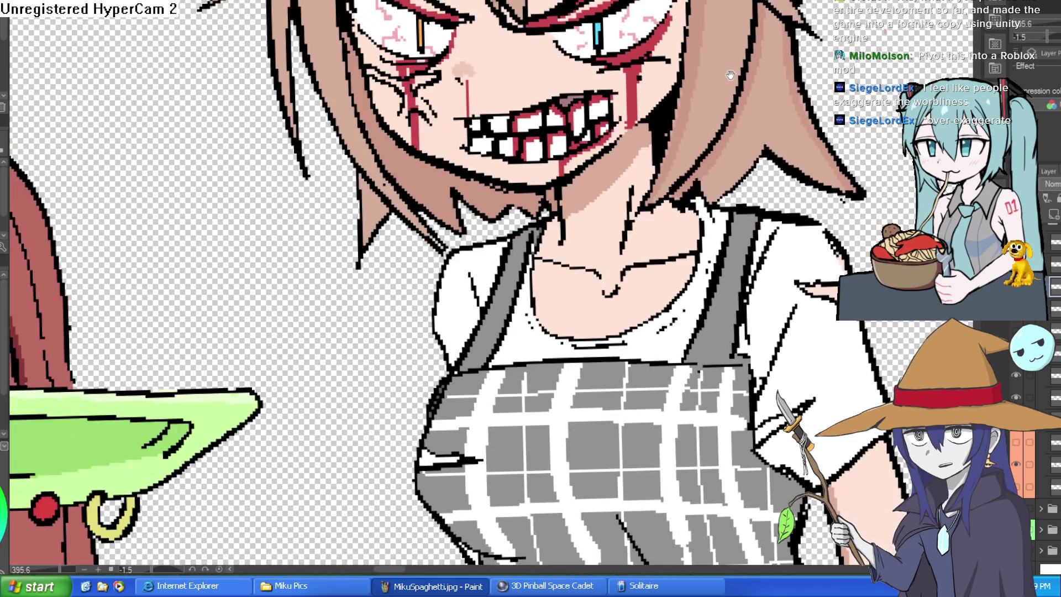
{"action": "scroll", "coordinate": [731, 75], "scroll_direction": "up", "scroll_amount": 6}
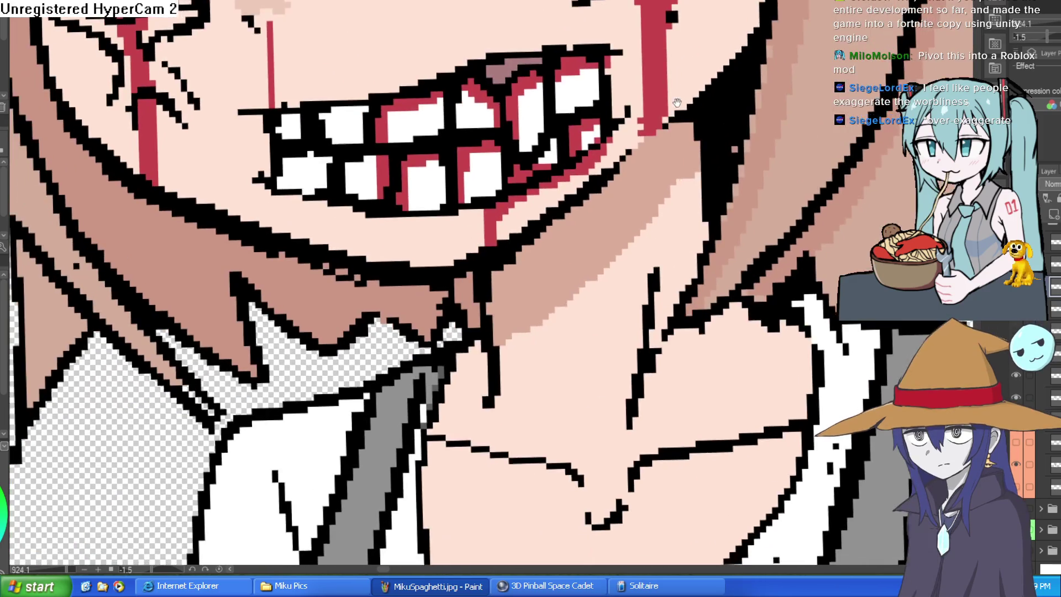
{"action": "left_click_drag", "start_coordinate": [676, 103], "coordinate": [677, 59]}
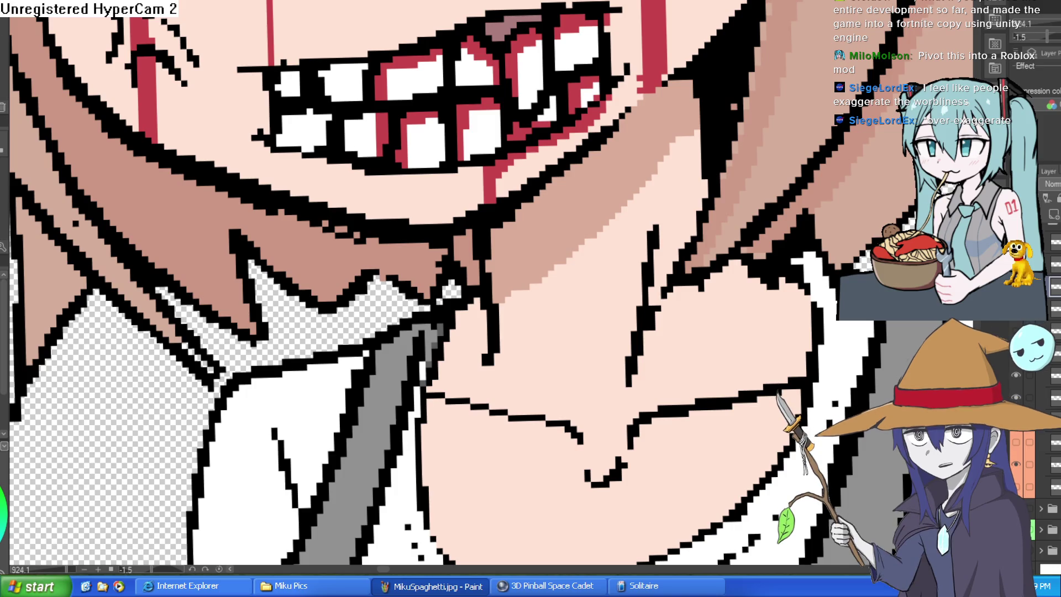
{"action": "left_click", "coordinate": [636, 53]}
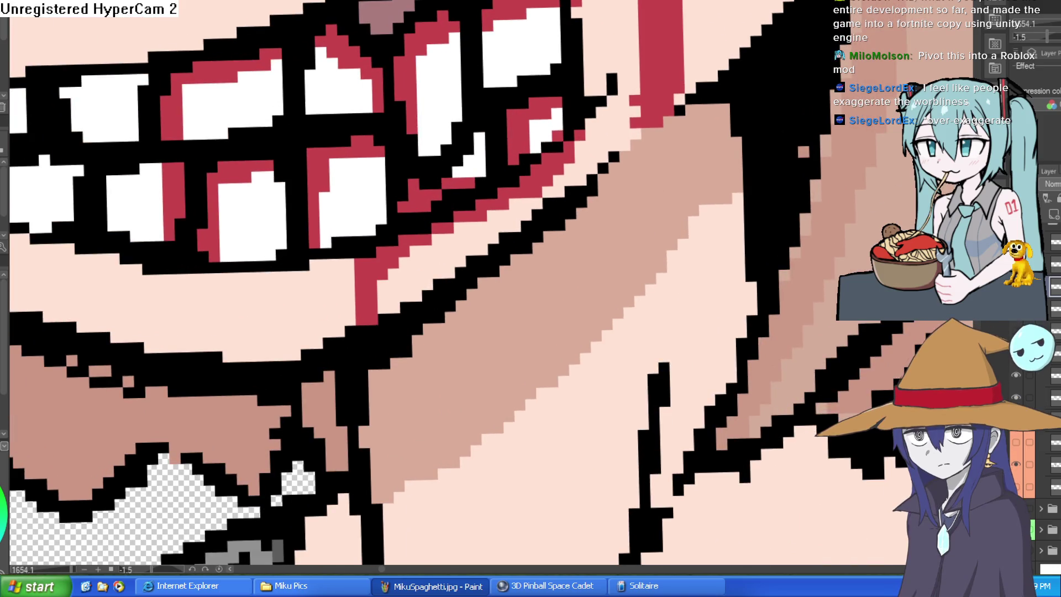
{"action": "left_click_drag", "start_coordinate": [669, 104], "coordinate": [624, 94]}
{"action": "left_click_drag", "start_coordinate": [592, 130], "coordinate": [568, 260]}
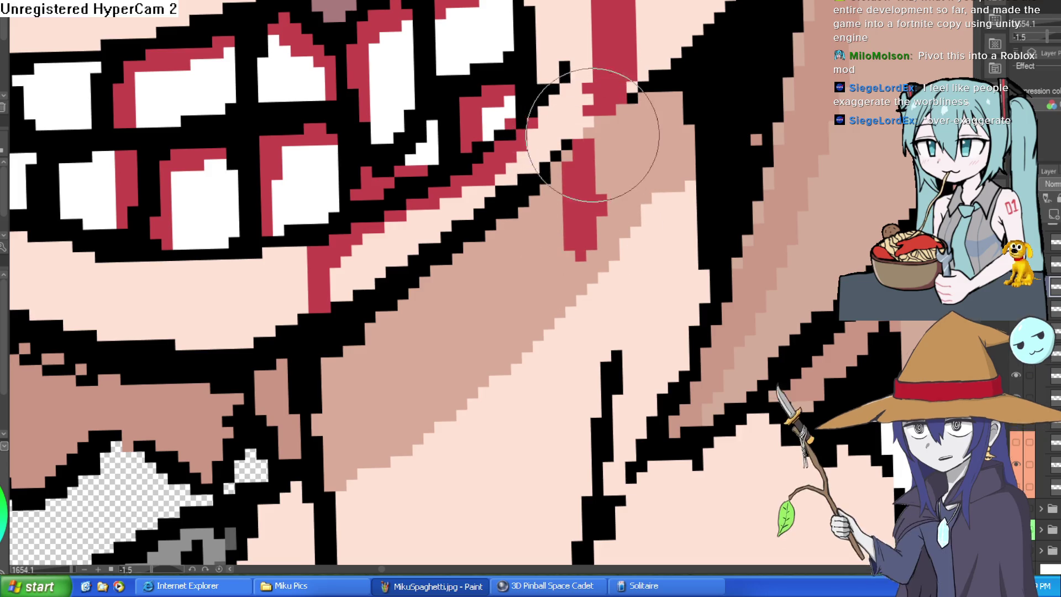
Select the face's skin area and brush skin colour over the blue eye's white inner corner.
{"action": "scroll", "coordinate": [617, 106], "scroll_direction": "down", "scroll_amount": 5}
{"action": "scroll", "coordinate": [676, 107], "scroll_direction": "up", "scroll_amount": 4}
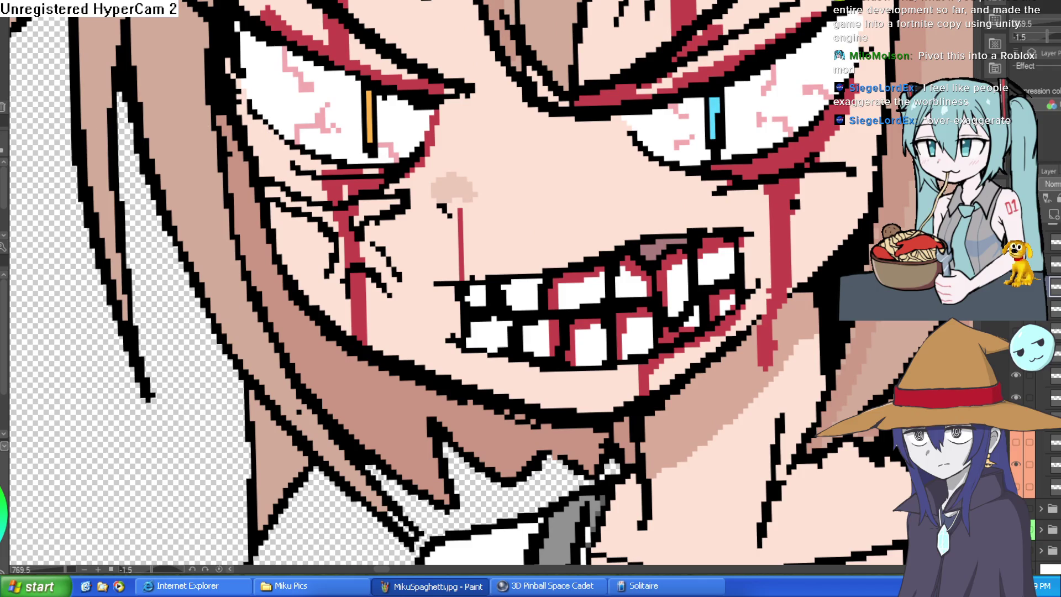
{"action": "left_click", "coordinate": [583, 211]}
{"action": "left_click_drag", "start_coordinate": [655, 122], "coordinate": [624, 129]}
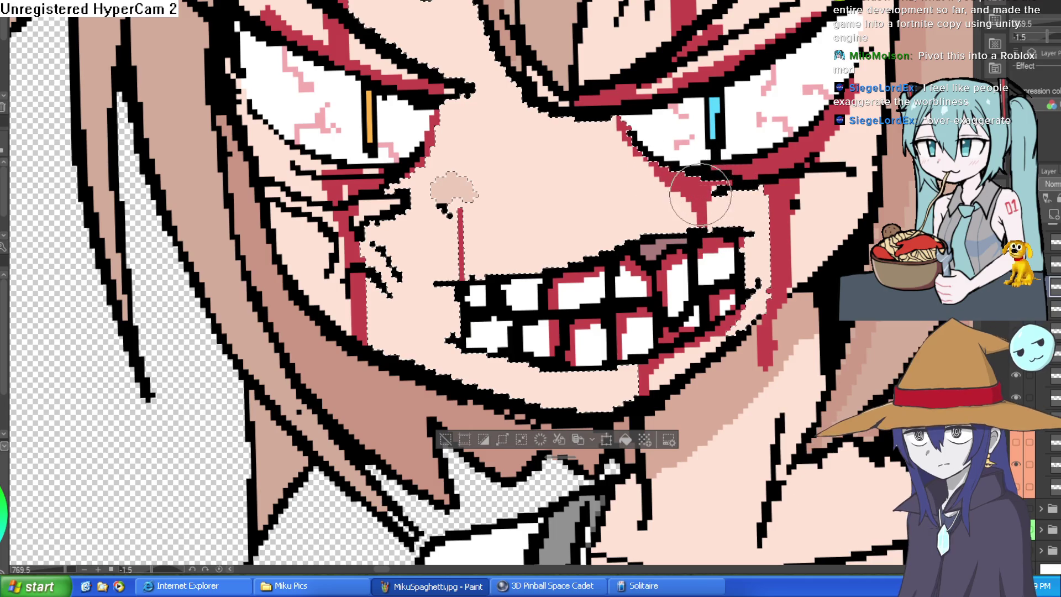
{"action": "scroll", "coordinate": [800, 213], "scroll_direction": "down", "scroll_amount": 3}
{"action": "left_click_drag", "start_coordinate": [867, 226], "coordinate": [808, 209]}
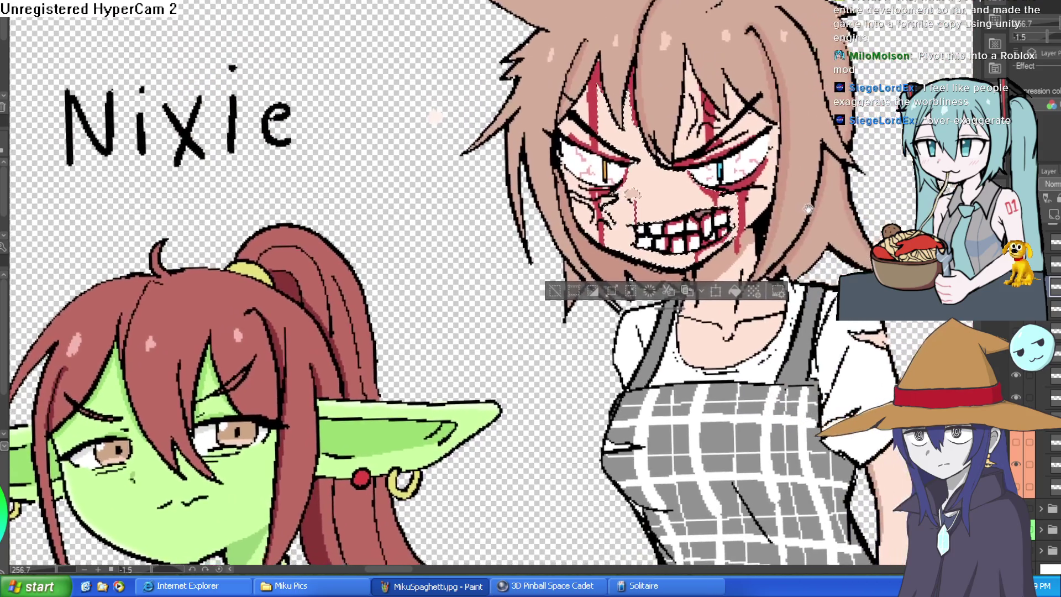
{"action": "mouse_move", "coordinate": [730, 192]}
{"action": "left_mouse_down"}
{"action": "mouse_move", "coordinate": [719, 177]}
{"action": "mouse_move", "coordinate": [725, 139]}
{"action": "left_mouse_up"}
{"action": "scroll", "coordinate": [601, 134], "scroll_direction": "up", "scroll_amount": 2}
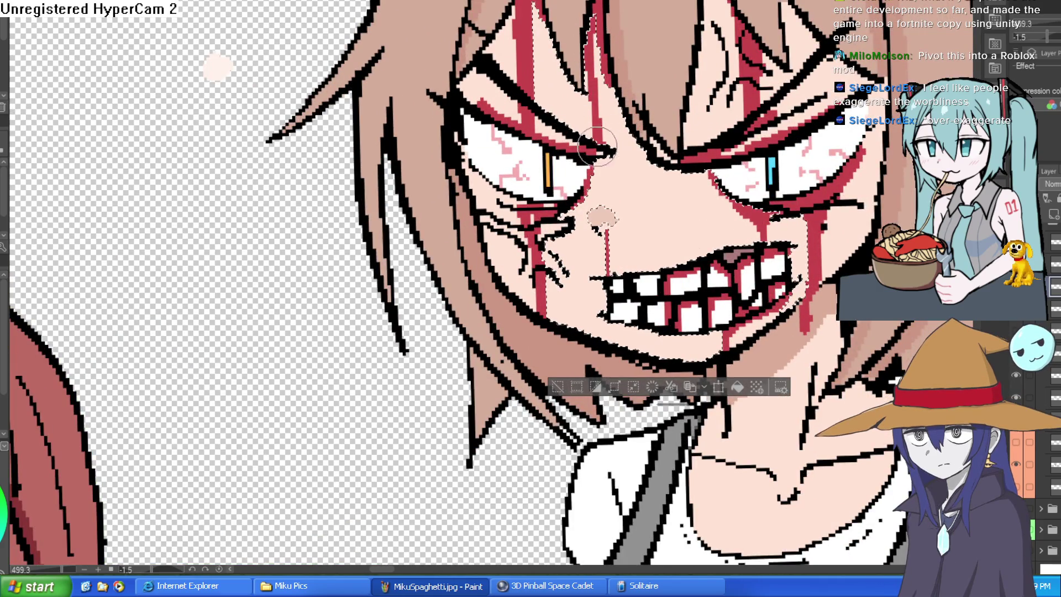
{"action": "scroll", "coordinate": [596, 146], "scroll_direction": "down", "scroll_amount": 2}
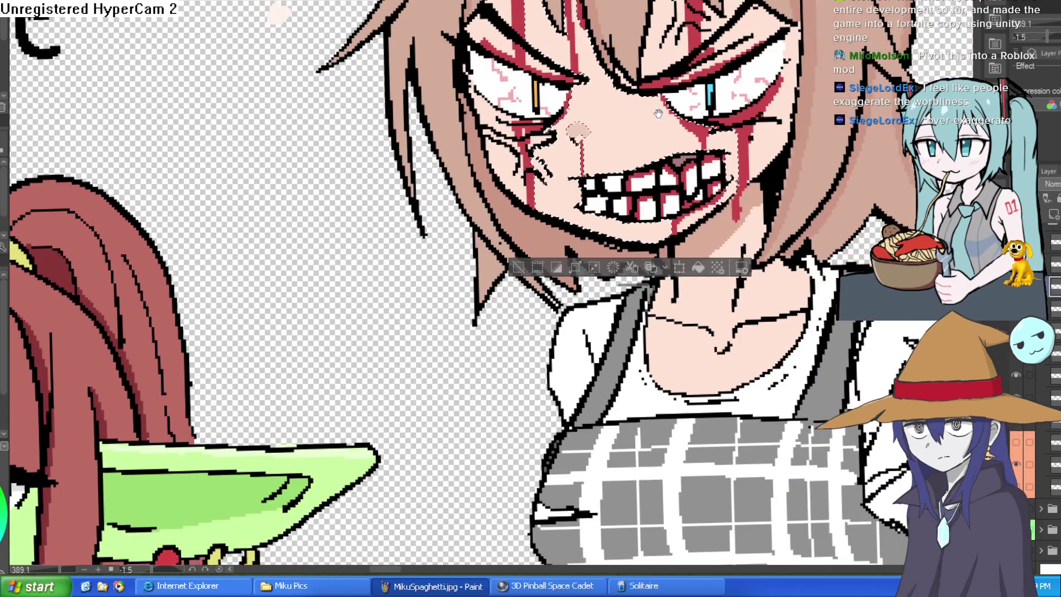
{"action": "scroll", "coordinate": [610, 127], "scroll_direction": "up", "scroll_amount": 2}
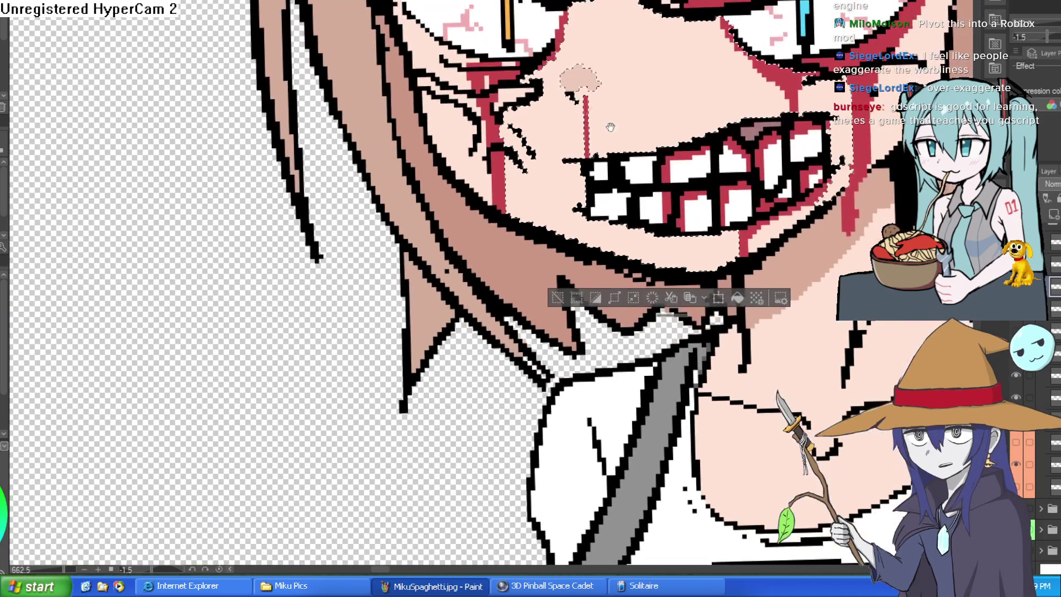
{"action": "left_click_drag", "start_coordinate": [610, 127], "coordinate": [586, 94]}
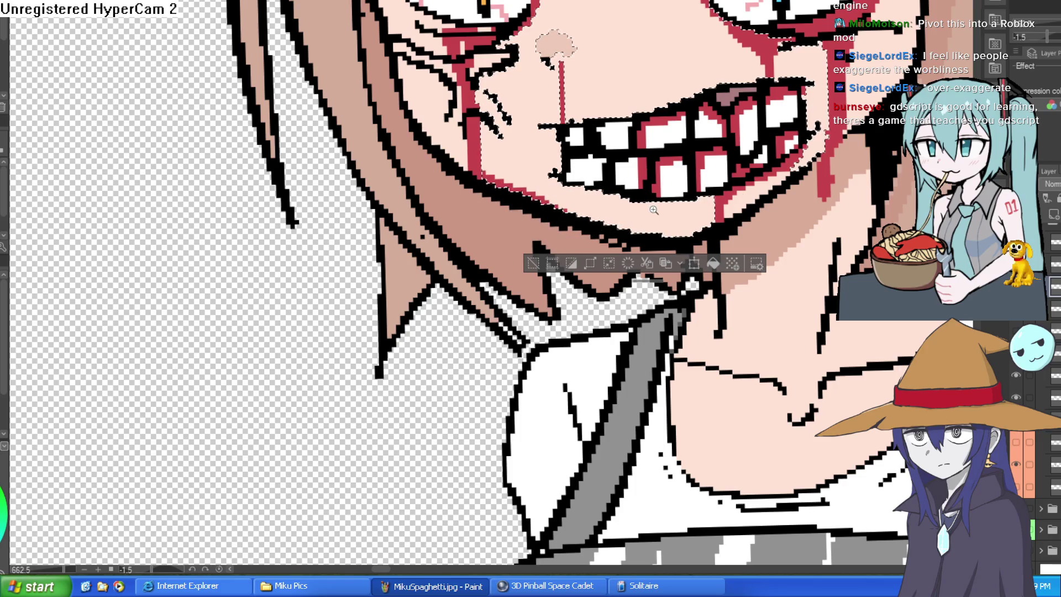
{"action": "scroll", "coordinate": [663, 210], "scroll_direction": "down", "scroll_amount": 3}
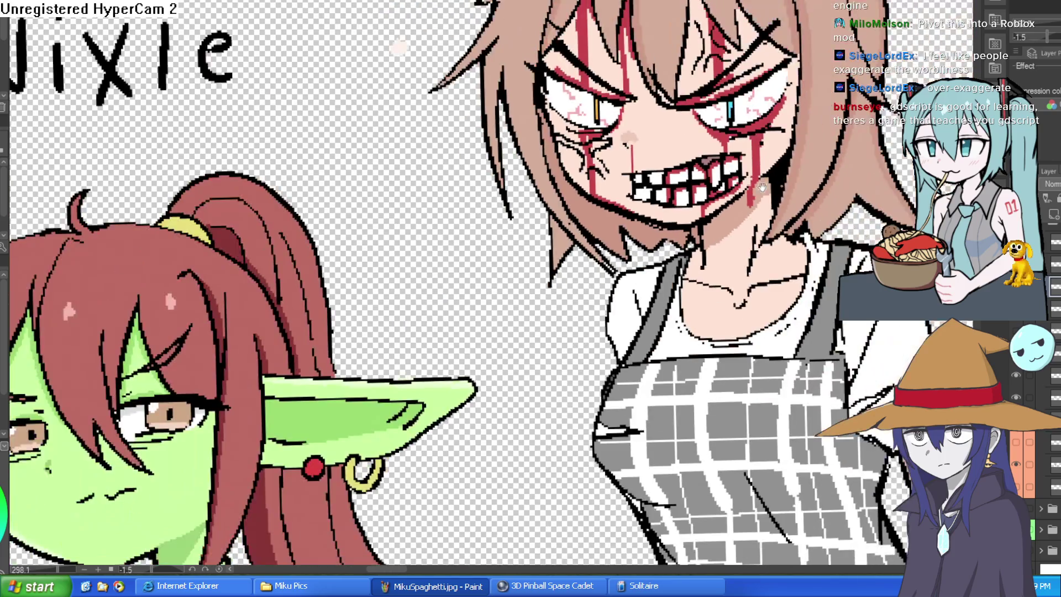
{"action": "scroll", "coordinate": [762, 188], "scroll_direction": "down", "scroll_amount": 5}
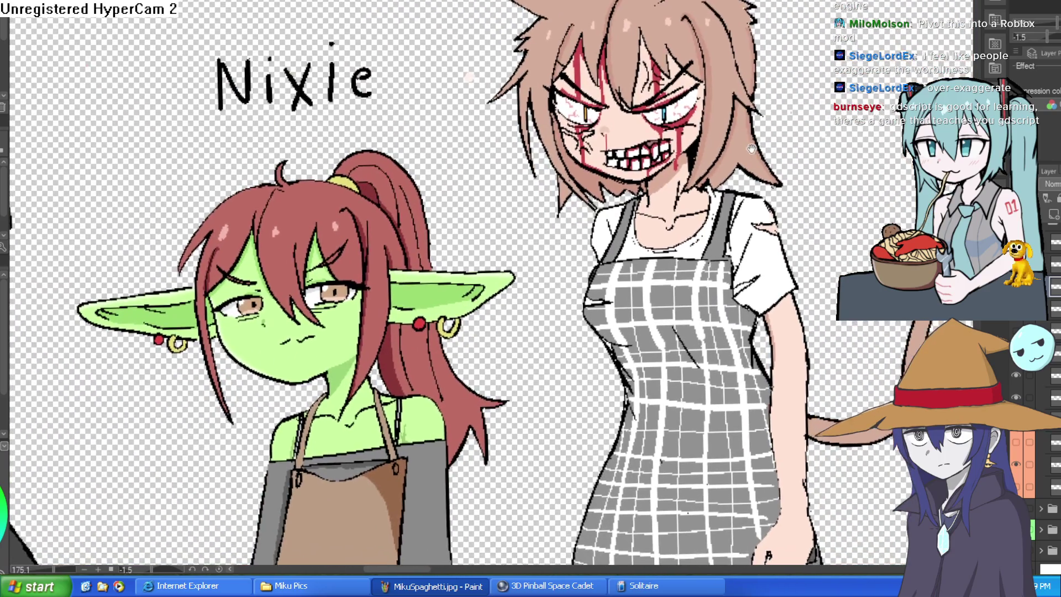
{"action": "left_click_drag", "start_coordinate": [752, 149], "coordinate": [756, 124]}
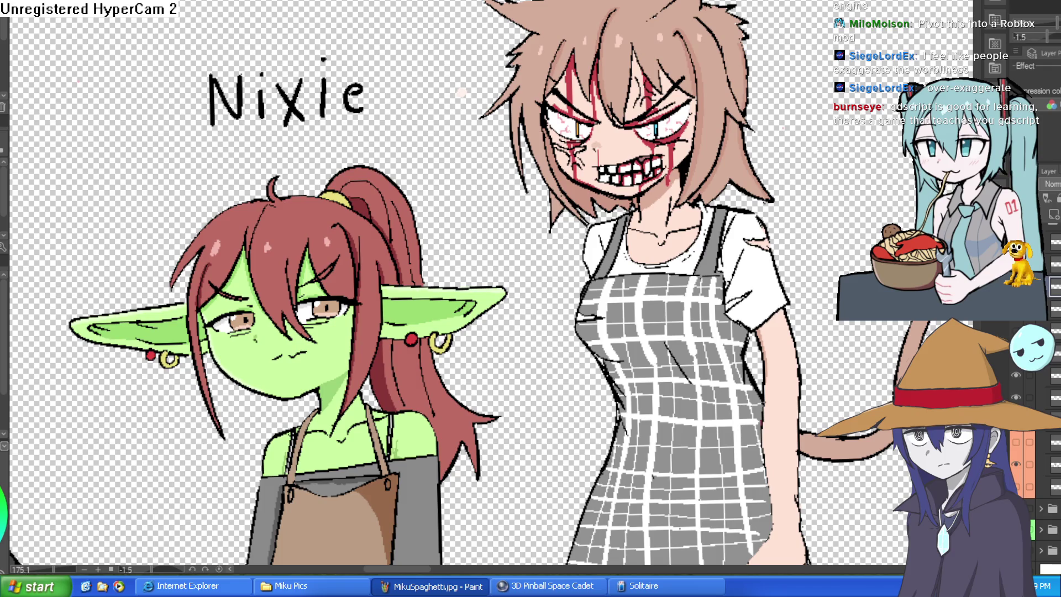
{"action": "scroll", "coordinate": [675, 117], "scroll_direction": "up", "scroll_amount": 5}
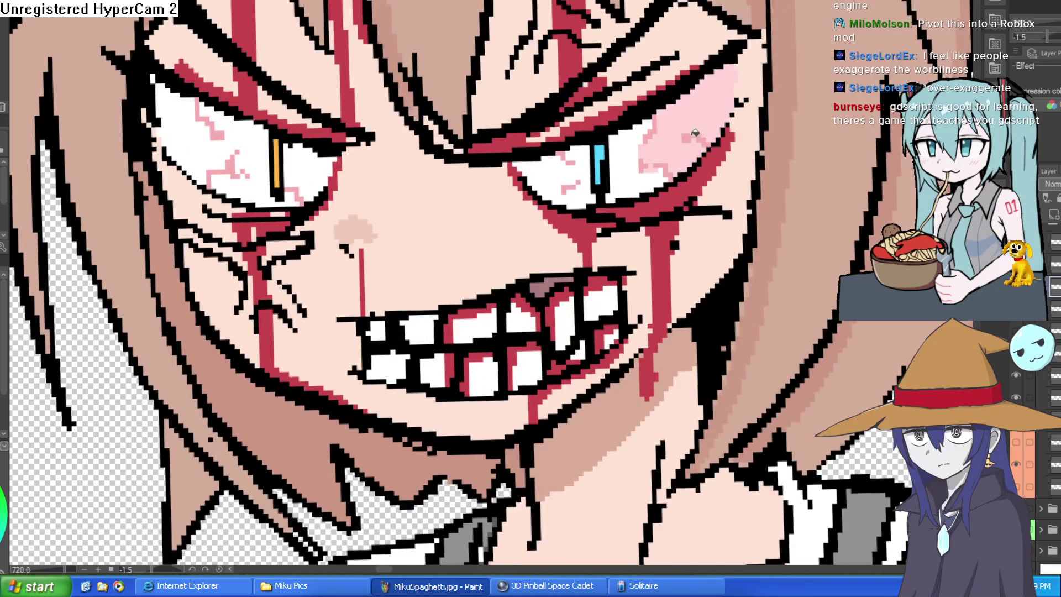
Fill both eye whites with pink.
{"action": "left_click", "coordinate": [582, 167]}
{"action": "left_click", "coordinate": [307, 166]}
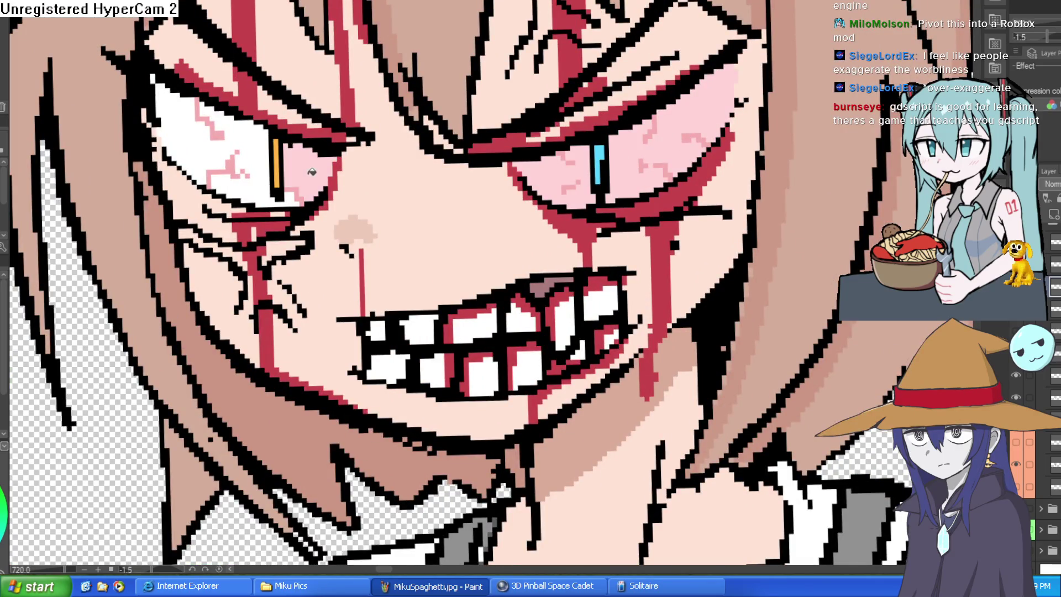
{"action": "left_click", "coordinate": [236, 150]}
{"action": "scroll", "coordinate": [483, 158], "scroll_direction": "down", "scroll_amount": 5}
{"action": "scroll", "coordinate": [684, 125], "scroll_direction": "up", "scroll_amount": 7}
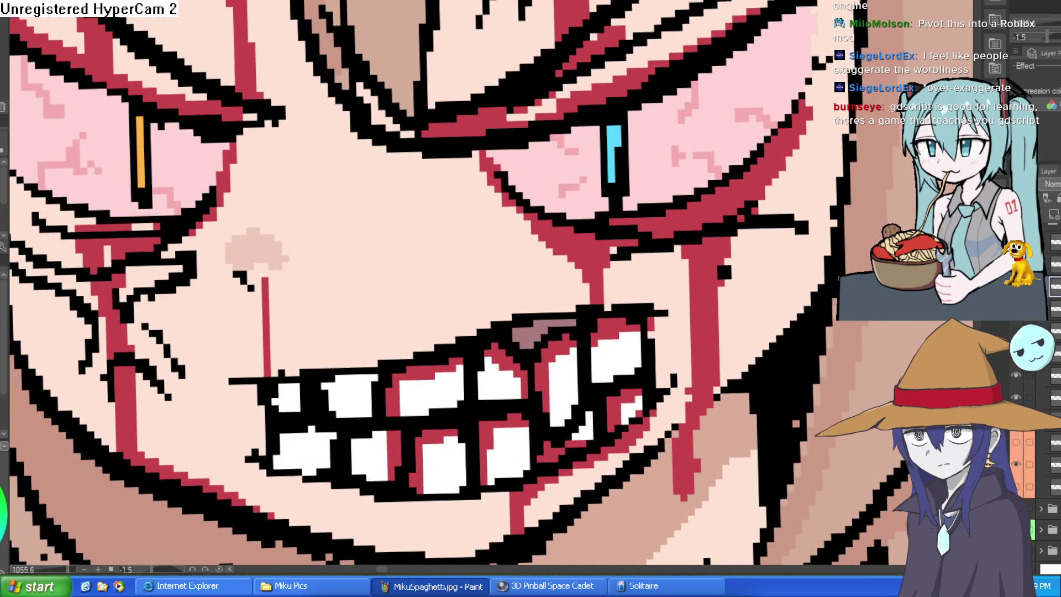
Refill the pink areas of both eye whites with a lighter pale pink.
{"action": "left_click", "coordinate": [198, 156]}
{"action": "left_click", "coordinate": [119, 182]}
{"action": "left_click_drag", "start_coordinate": [218, 198], "coordinate": [457, 247]}
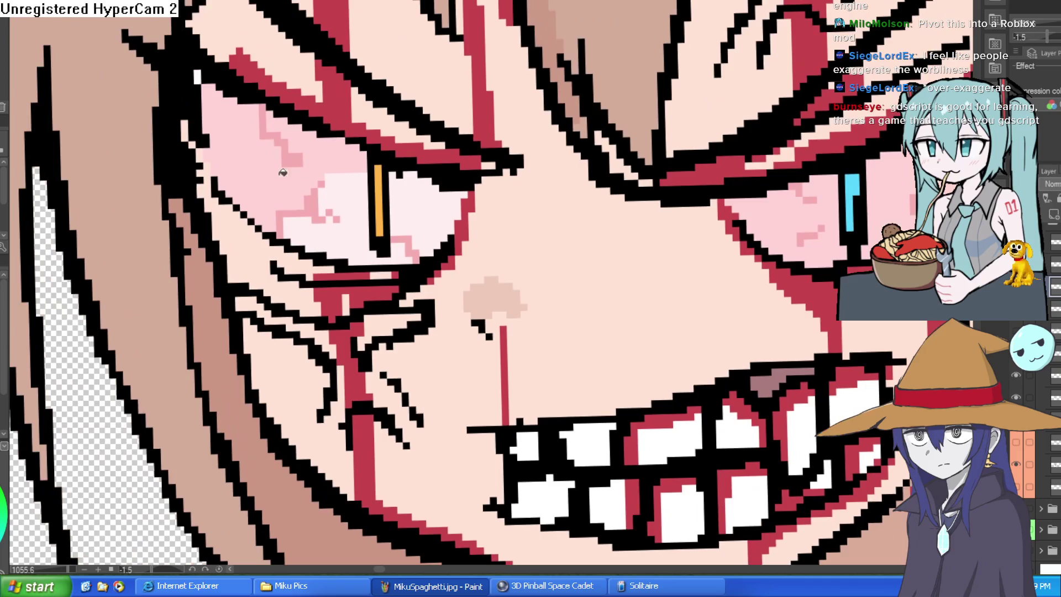
{"action": "left_click", "coordinate": [283, 172]}
{"action": "left_click_drag", "start_coordinate": [640, 226], "coordinate": [472, 218]}
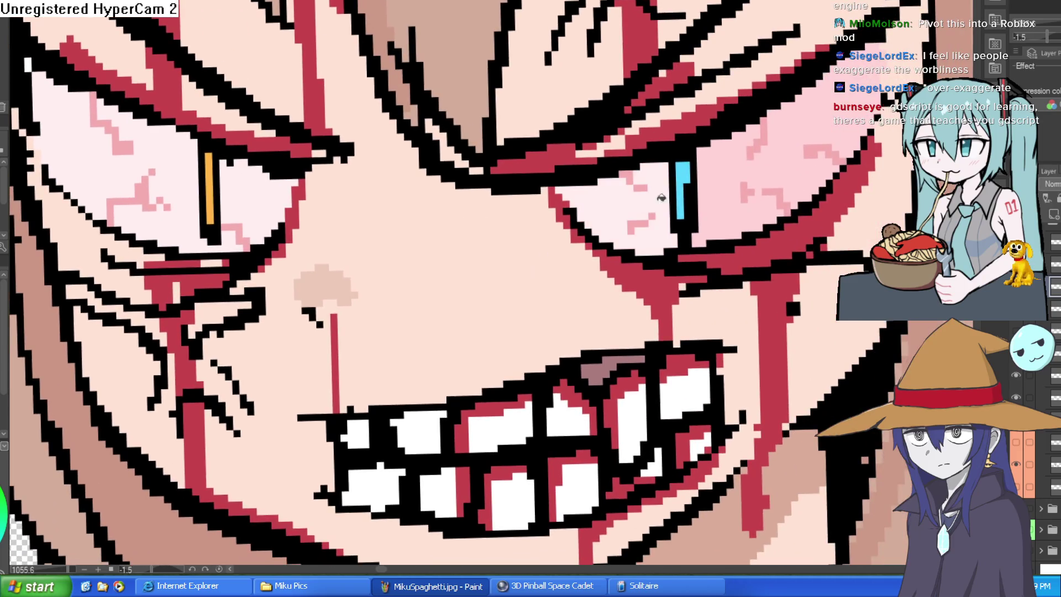
{"action": "left_click", "coordinate": [748, 168]}
{"action": "left_click", "coordinate": [830, 116]}
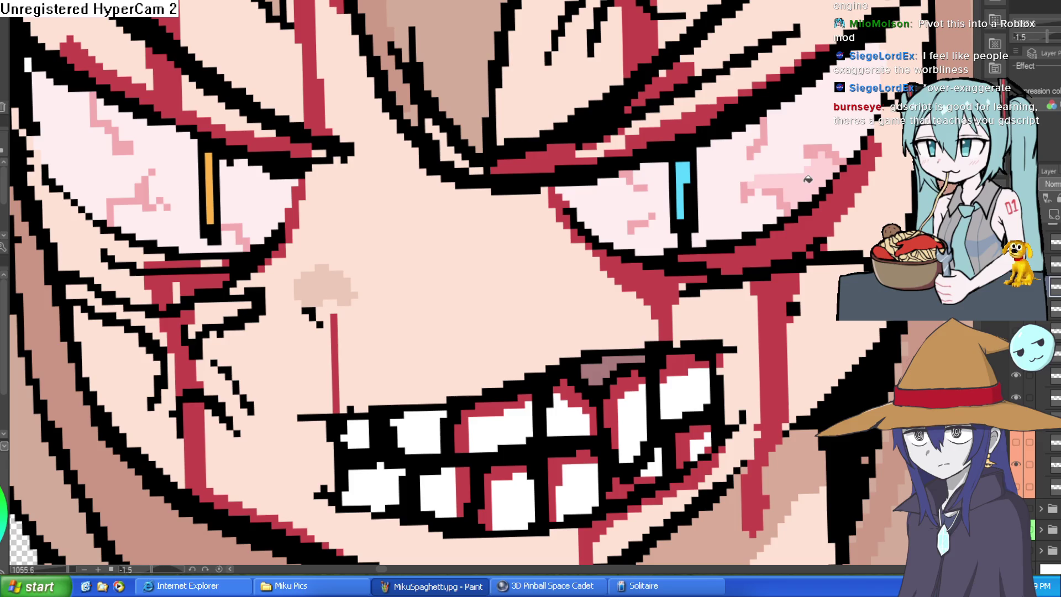
{"action": "left_click", "coordinate": [808, 179]}
Select both eye whites and brush darker mauve shading along their upper edges.
{"action": "left_click", "coordinate": [257, 186]}
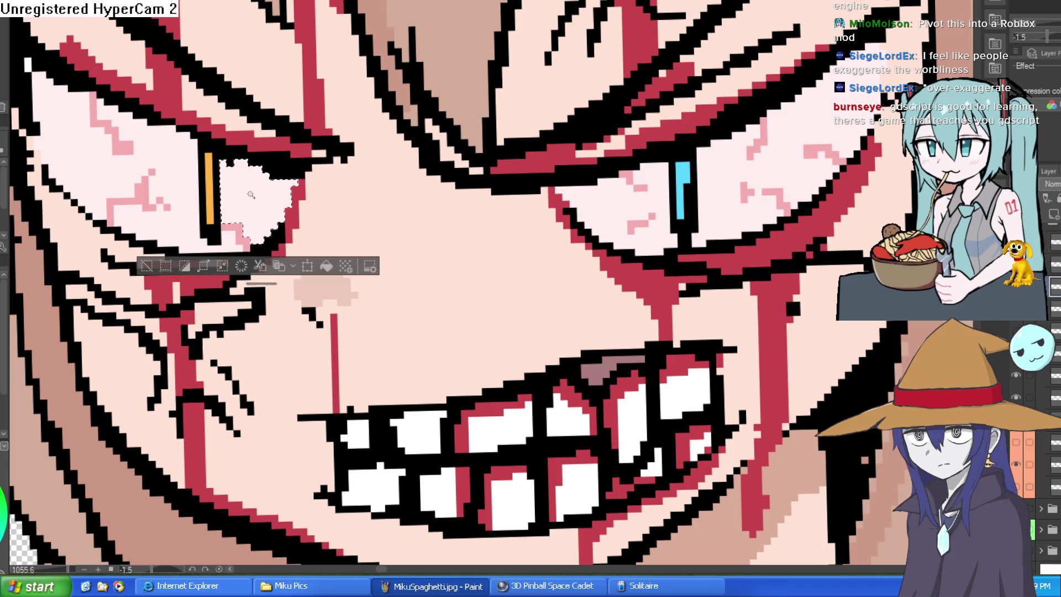
{"action": "left_click", "coordinate": [807, 135], "text": "shift"}
{"action": "left_click", "coordinate": [669, 188], "text": "shift"}
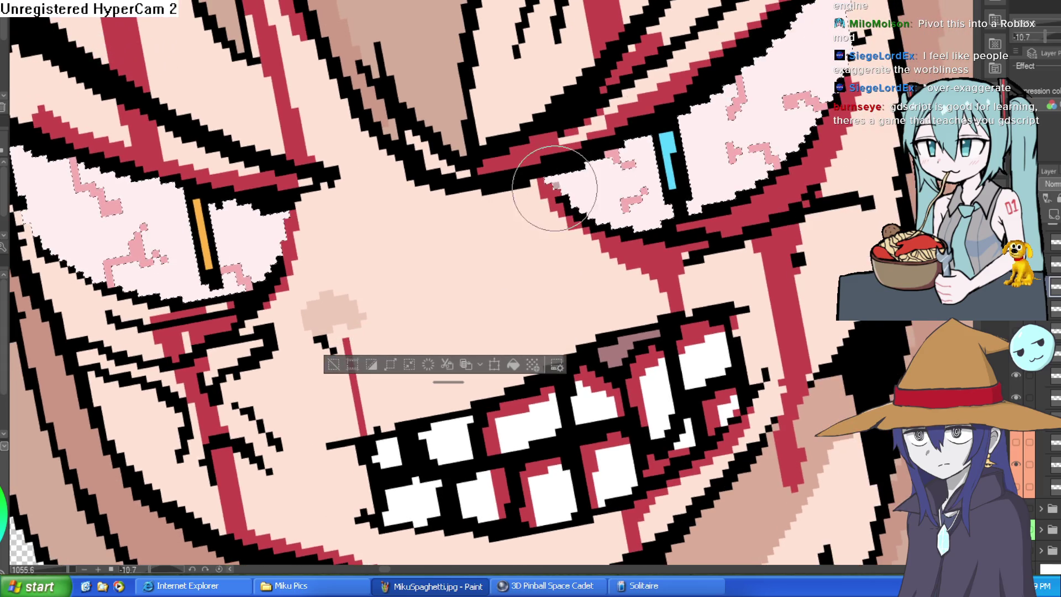
{"action": "mouse_move", "coordinate": [546, 185]}
{"action": "left_mouse_down"}
{"action": "mouse_move", "coordinate": [675, 123]}
{"action": "mouse_move", "coordinate": [802, 22]}
{"action": "mouse_move", "coordinate": [846, 3]}
{"action": "mouse_move", "coordinate": [492, 6]}
{"action": "mouse_move", "coordinate": [470, 83]}
{"action": "mouse_move", "coordinate": [467, 33]}
{"action": "mouse_move", "coordinate": [471, 230]}
{"action": "mouse_move", "coordinate": [531, 56]}
{"action": "mouse_move", "coordinate": [563, 32]}
{"action": "left_mouse_up"}
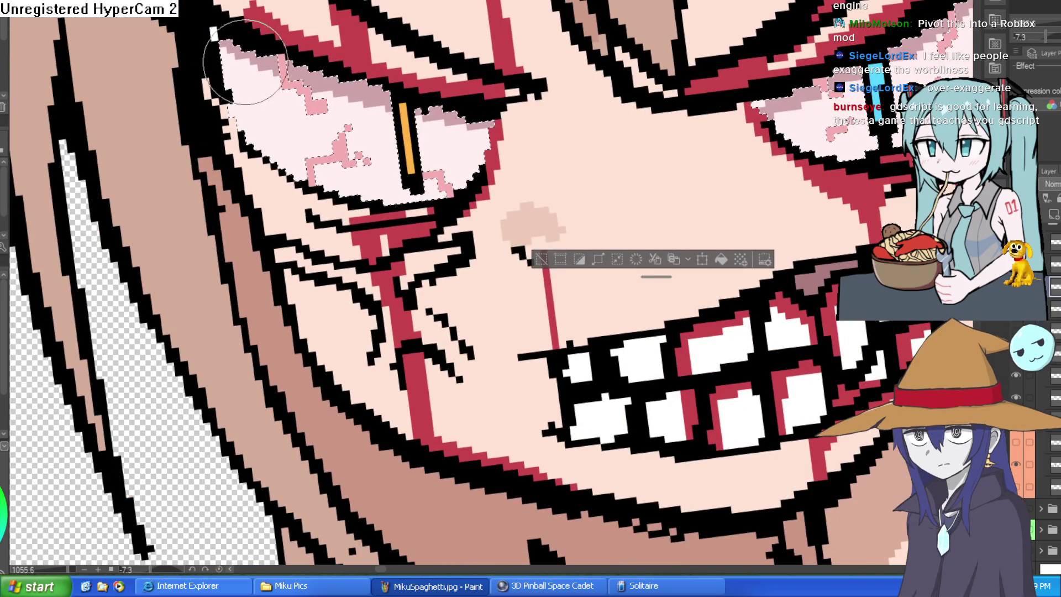
{"action": "scroll", "coordinate": [581, 225], "scroll_direction": "down", "scroll_amount": 5}
{"action": "scroll", "coordinate": [741, 234], "scroll_direction": "down", "scroll_amount": 2}
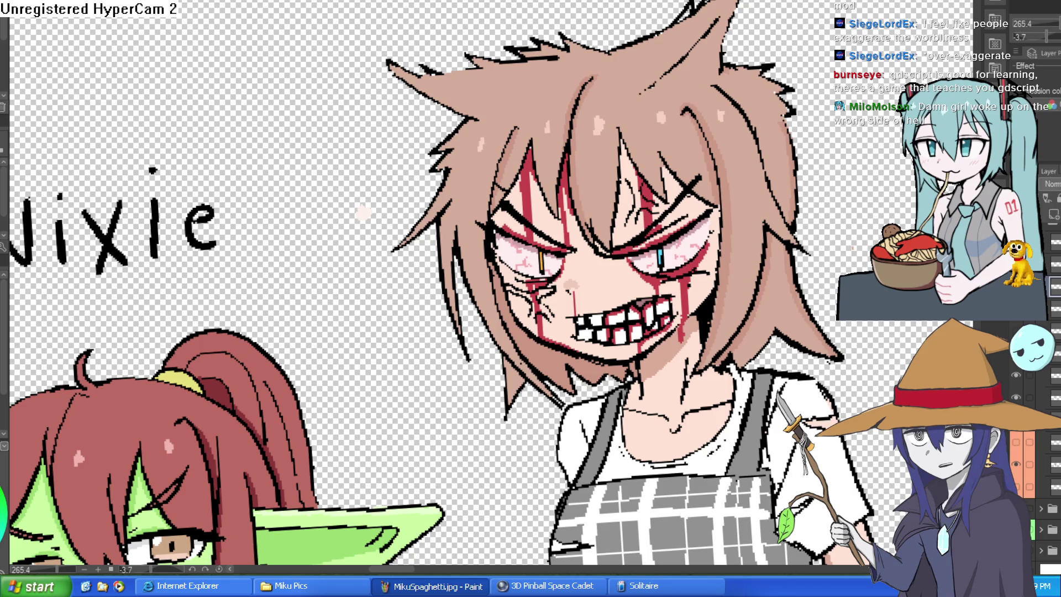
{"action": "key", "text": "alt+Tab"}
{"action": "left_click", "coordinate": [541, 31]}
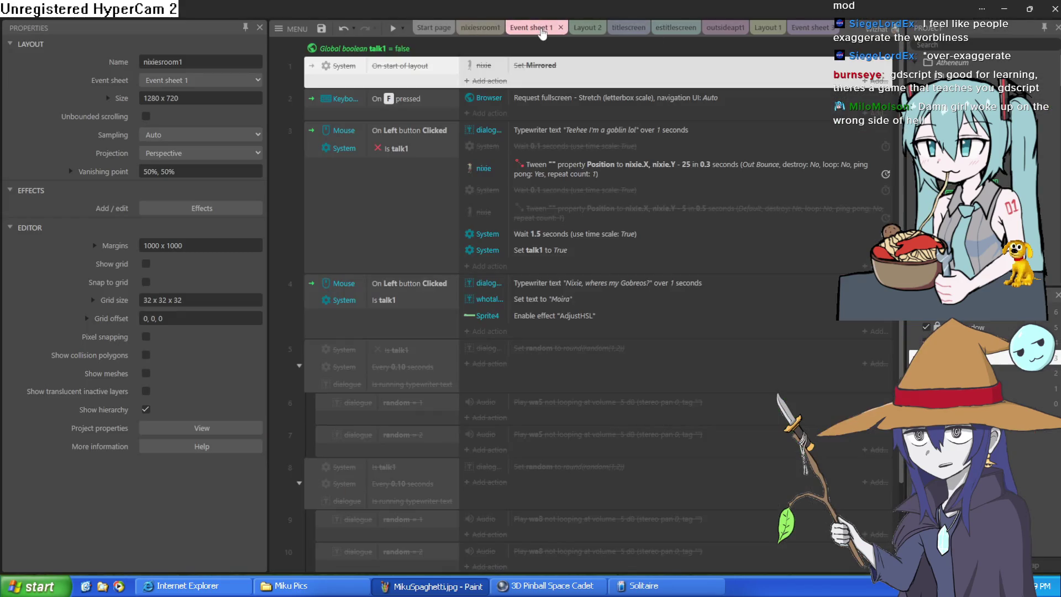
{"action": "left_click", "coordinate": [480, 27]}
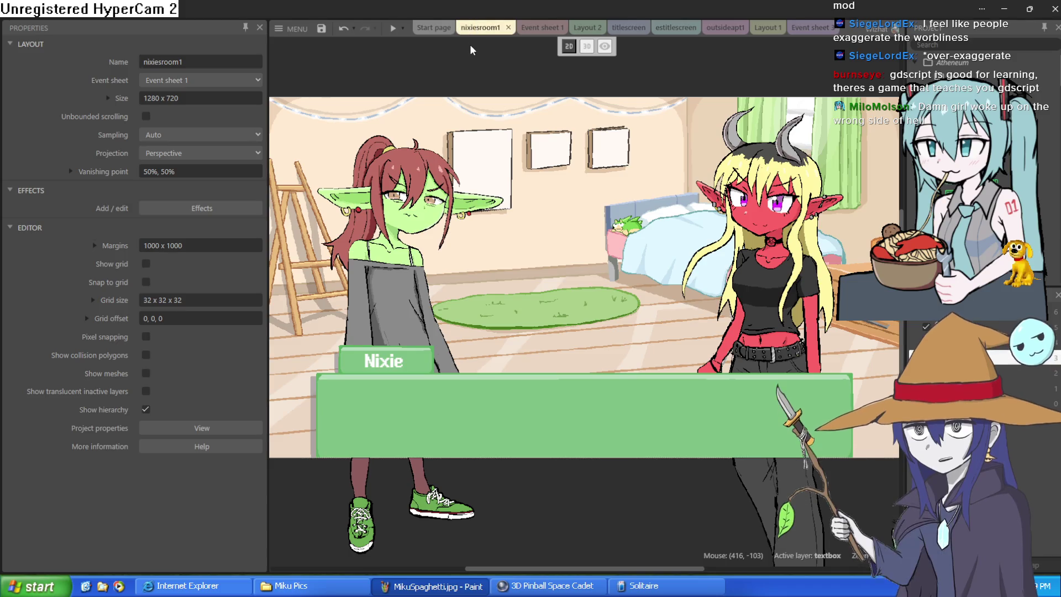
{"action": "left_click_drag", "start_coordinate": [520, 74], "coordinate": [505, 55]}
{"action": "scroll", "coordinate": [552, 77], "scroll_direction": "down", "scroll_amount": 3}
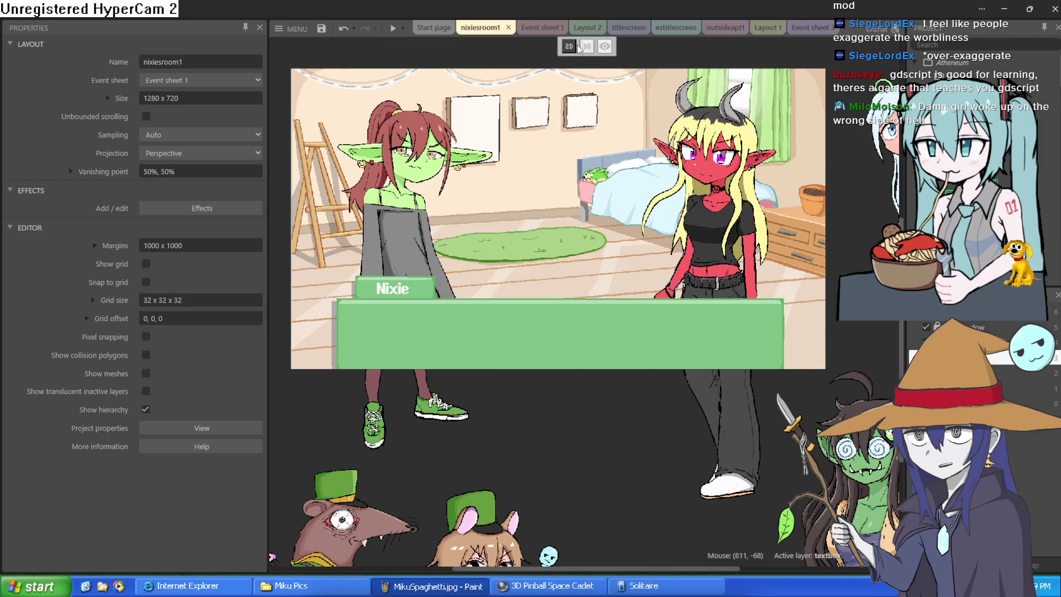
{"action": "left_click", "coordinate": [541, 27]}
{"action": "left_click", "coordinate": [475, 29]}
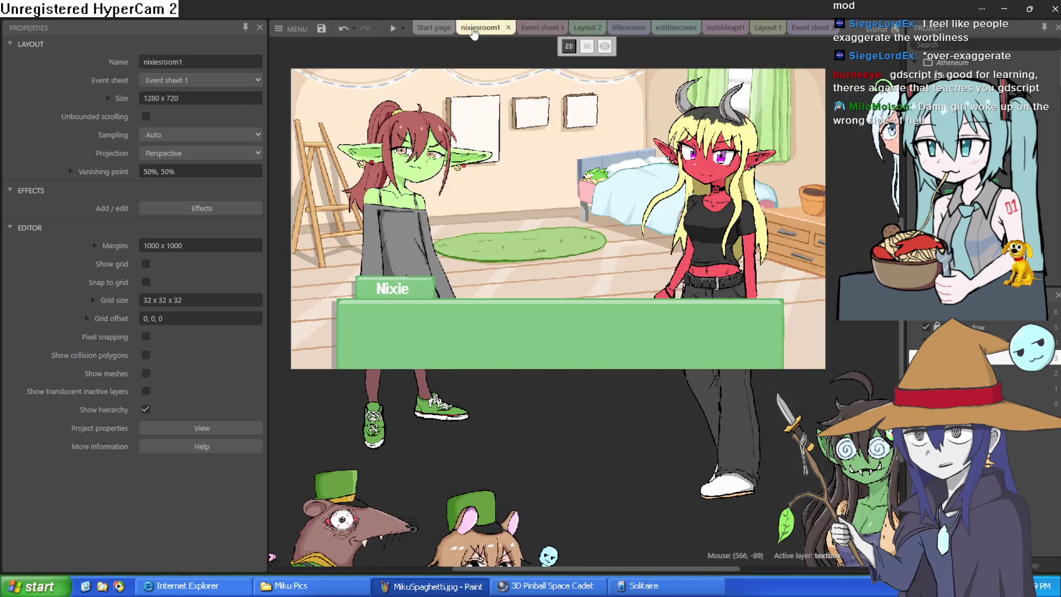
{"action": "left_click", "coordinate": [551, 29]}
{"action": "left_click", "coordinate": [478, 29]}
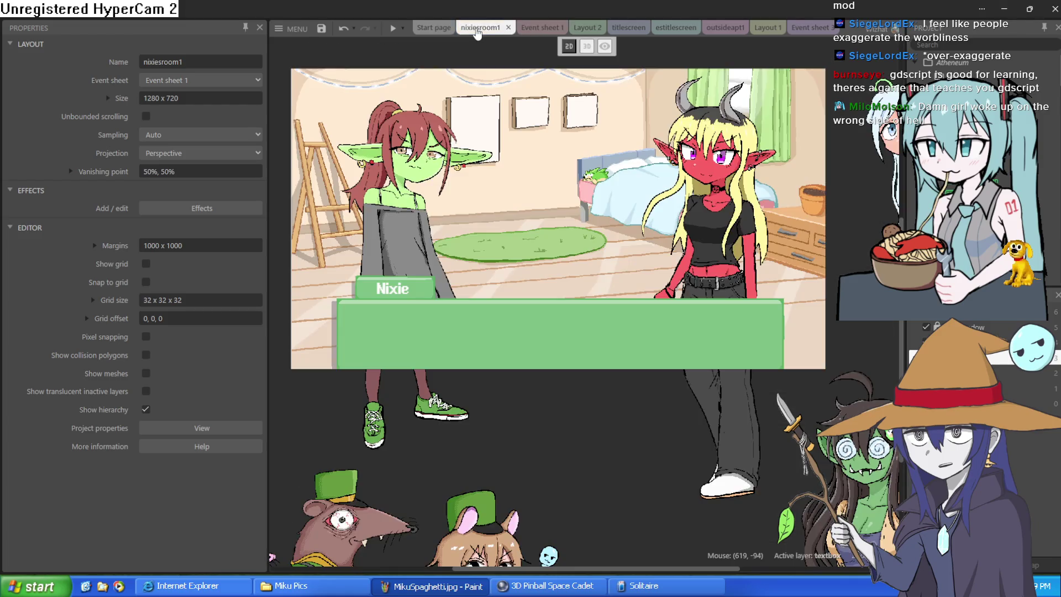
{"action": "left_click", "coordinate": [1005, 9]}
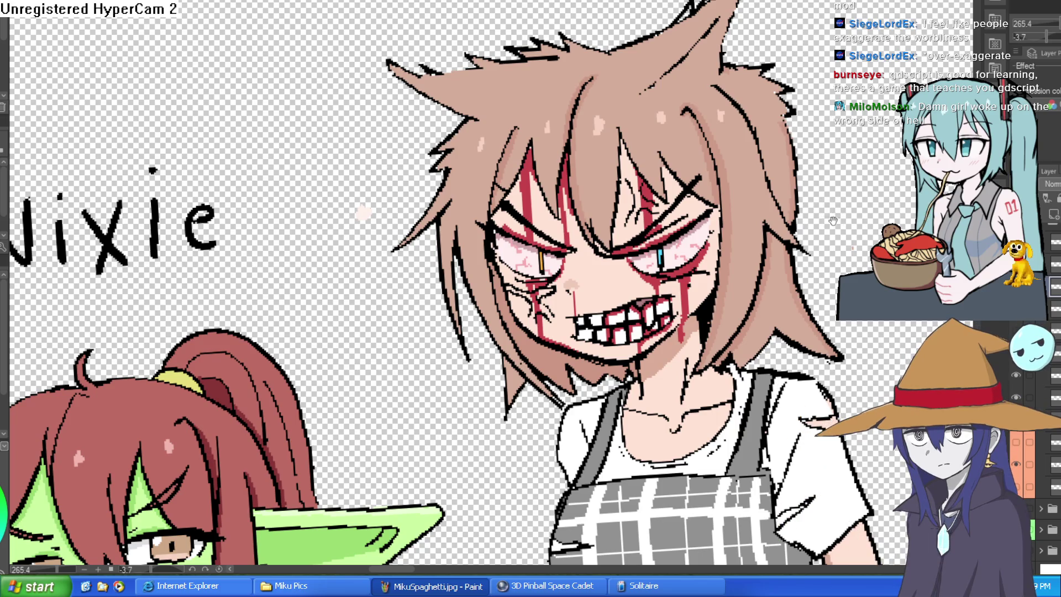
{"action": "scroll", "coordinate": [826, 205], "scroll_direction": "down", "scroll_amount": 5}
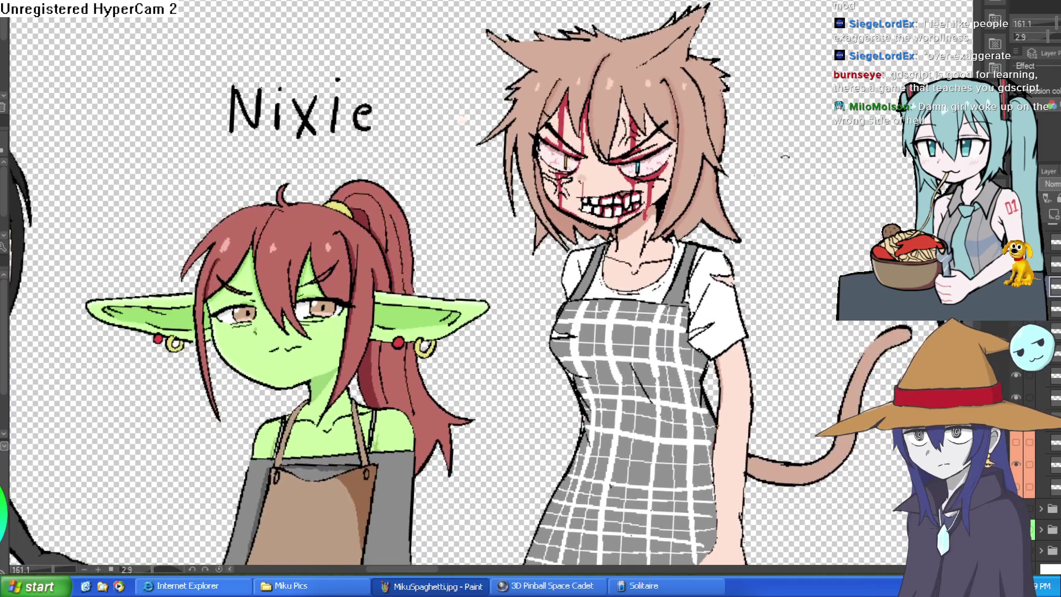
{"action": "left_click_drag", "start_coordinate": [785, 157], "coordinate": [763, 105]}
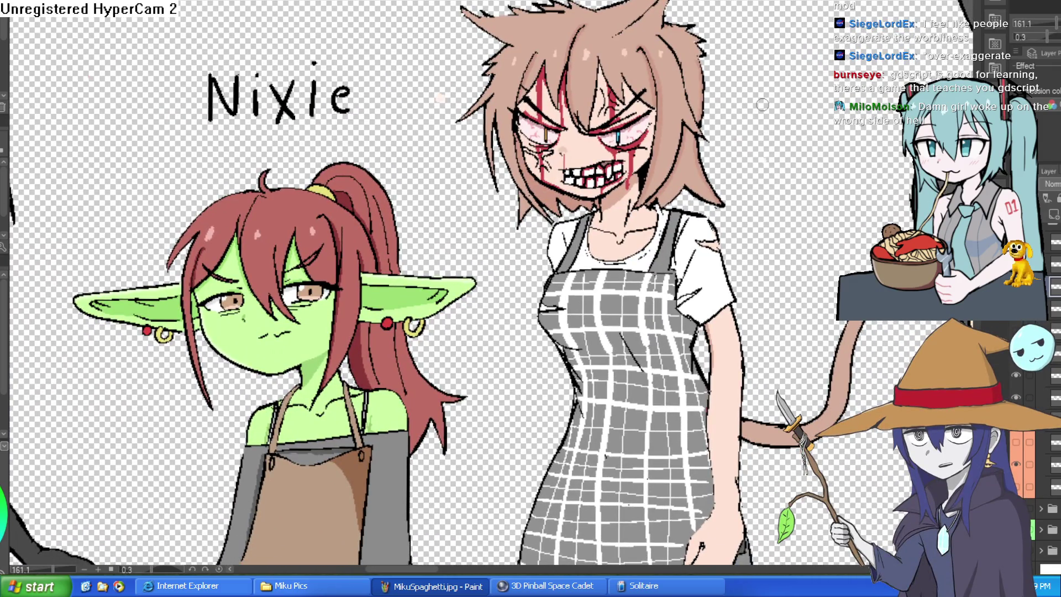
{"action": "scroll", "coordinate": [763, 105], "scroll_direction": "up", "scroll_amount": 5}
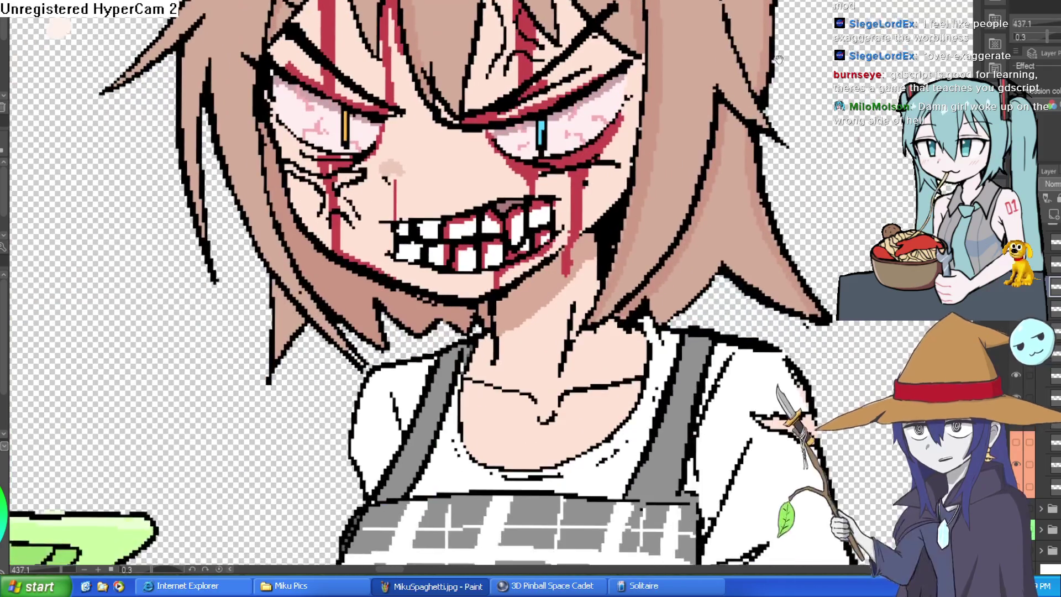
{"action": "scroll", "coordinate": [778, 55], "scroll_direction": "down", "scroll_amount": 3}
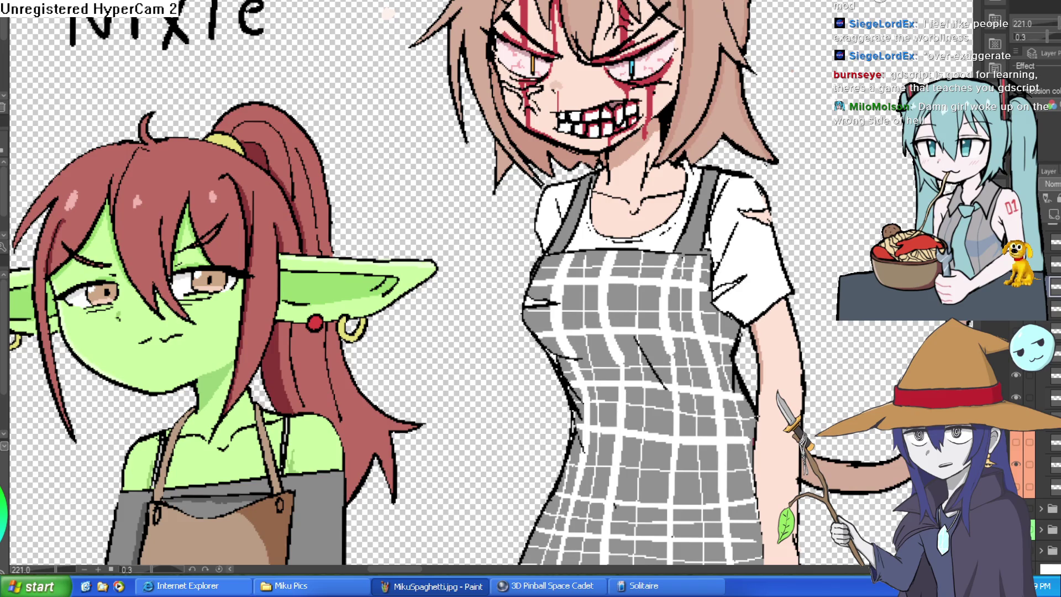
{"action": "left_click_drag", "start_coordinate": [783, 87], "coordinate": [784, 135]}
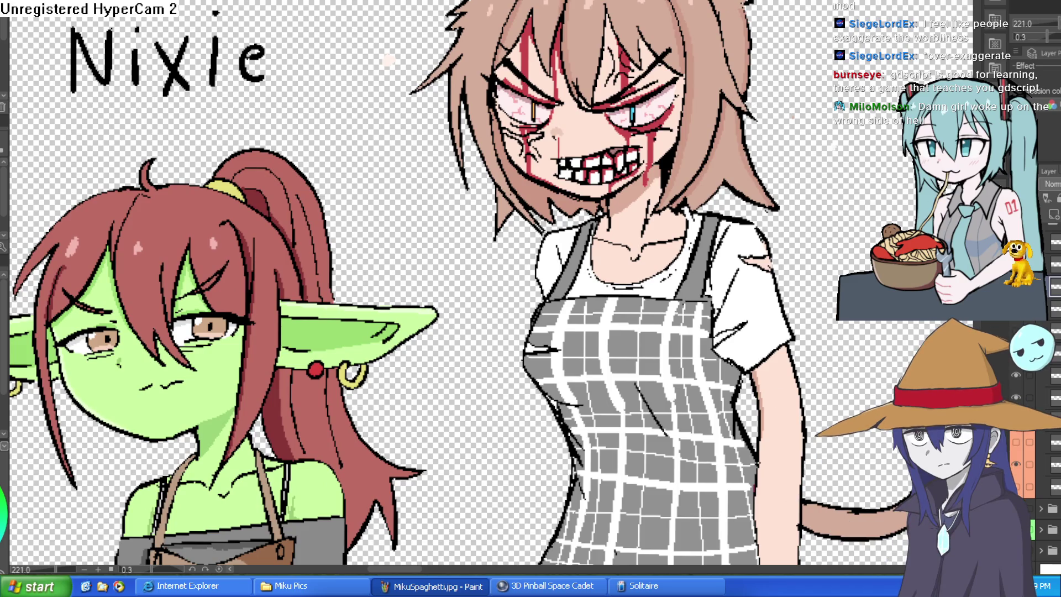
{"action": "scroll", "coordinate": [580, 137], "scroll_direction": "up", "scroll_amount": 8}
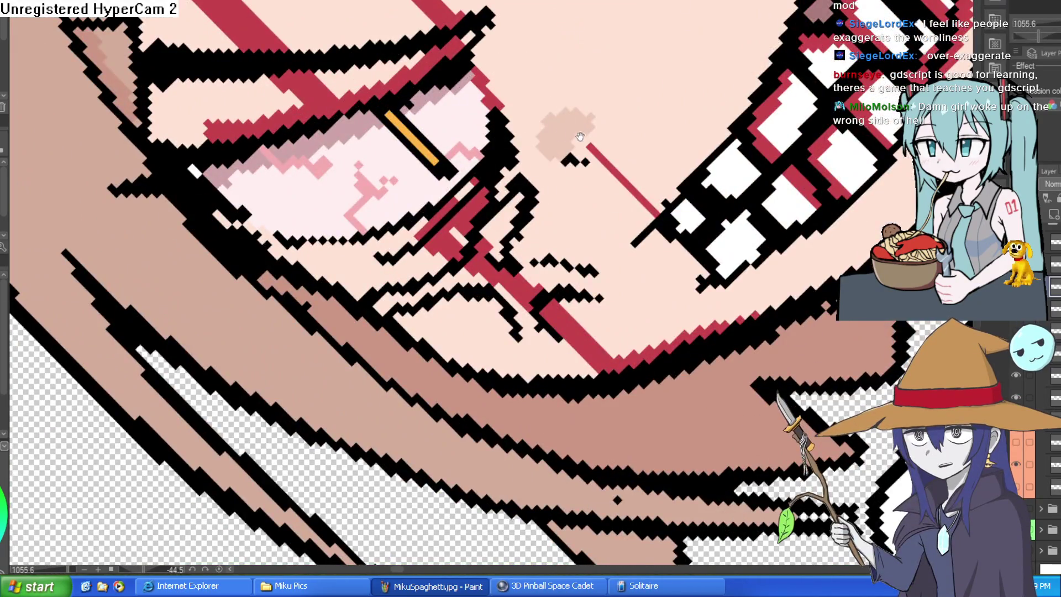
{"action": "left_click_drag", "start_coordinate": [580, 137], "coordinate": [491, 338]}
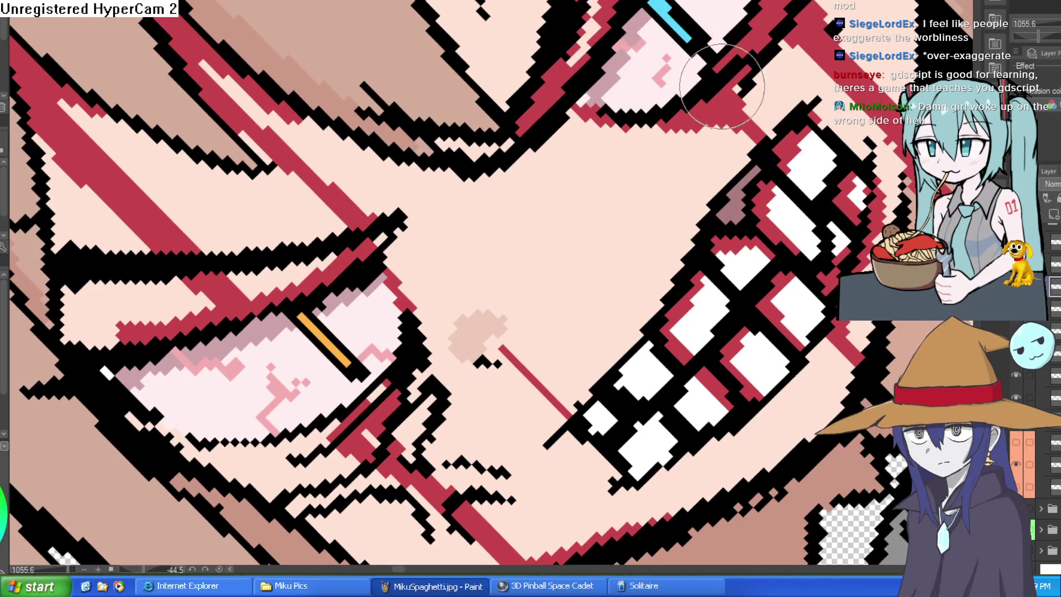
{"action": "scroll", "coordinate": [749, 102], "scroll_direction": "down", "scroll_amount": 6}
{"action": "mouse_move", "coordinate": [749, 101]}
{"action": "left_mouse_down"}
{"action": "mouse_move", "coordinate": [479, 190]}
{"action": "mouse_move", "coordinate": [544, 151]}
{"action": "mouse_move", "coordinate": [491, 139]}
{"action": "mouse_move", "coordinate": [484, 94]}
{"action": "left_mouse_up"}
{"action": "scroll", "coordinate": [479, 190], "scroll_direction": "up", "scroll_amount": 3}
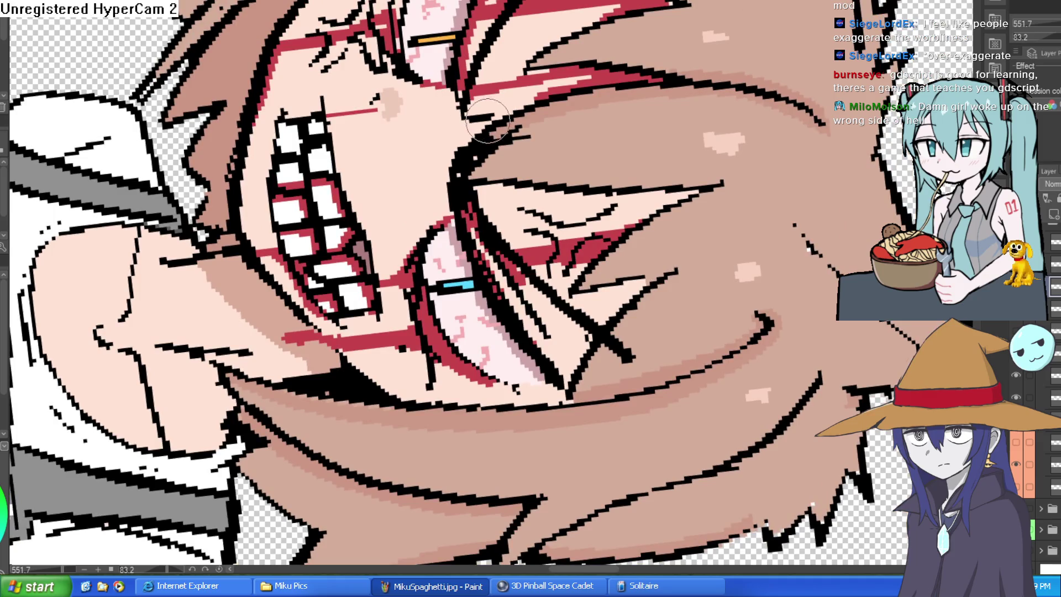
{"action": "scroll", "coordinate": [514, 19], "scroll_direction": "down", "scroll_amount": 3}
{"action": "mouse_move", "coordinate": [514, 19]}
{"action": "left_mouse_down"}
{"action": "mouse_move", "coordinate": [636, 89]}
{"action": "mouse_move", "coordinate": [611, 53]}
{"action": "mouse_move", "coordinate": [622, 38]}
{"action": "left_mouse_up"}
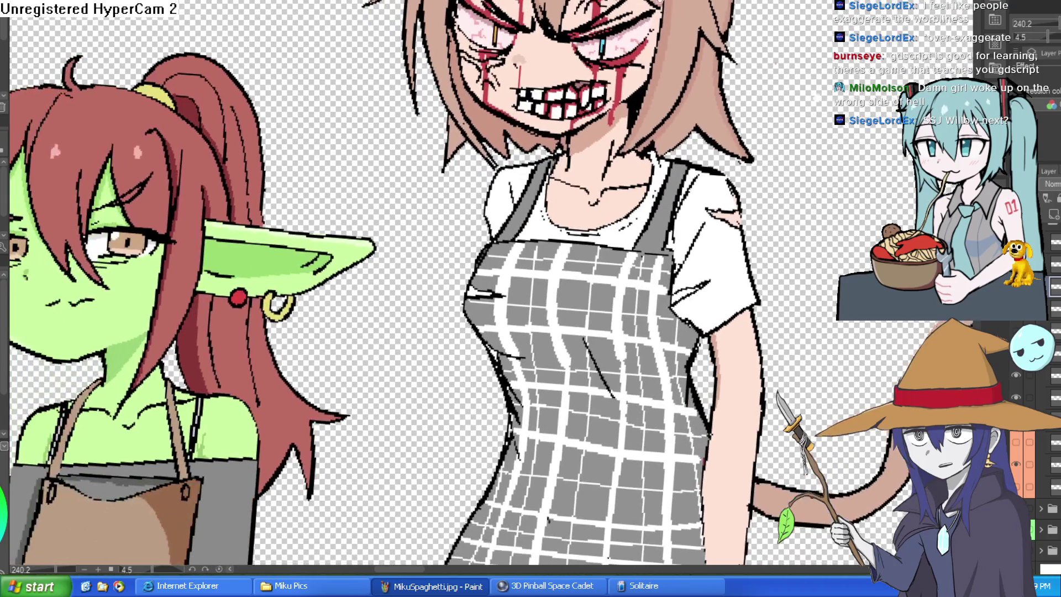
{"action": "scroll", "coordinate": [620, 6], "scroll_direction": "up", "scroll_amount": 3}
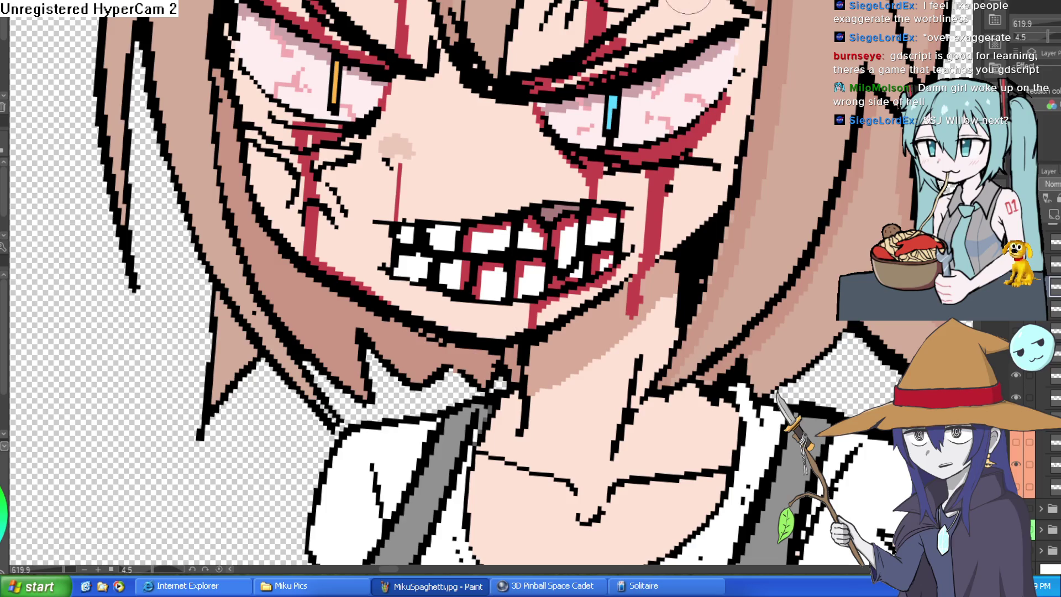
{"action": "mouse_move", "coordinate": [689, 6]}
{"action": "left_mouse_down"}
{"action": "mouse_move", "coordinate": [658, 94]}
{"action": "mouse_move", "coordinate": [589, 199]}
{"action": "left_mouse_up"}
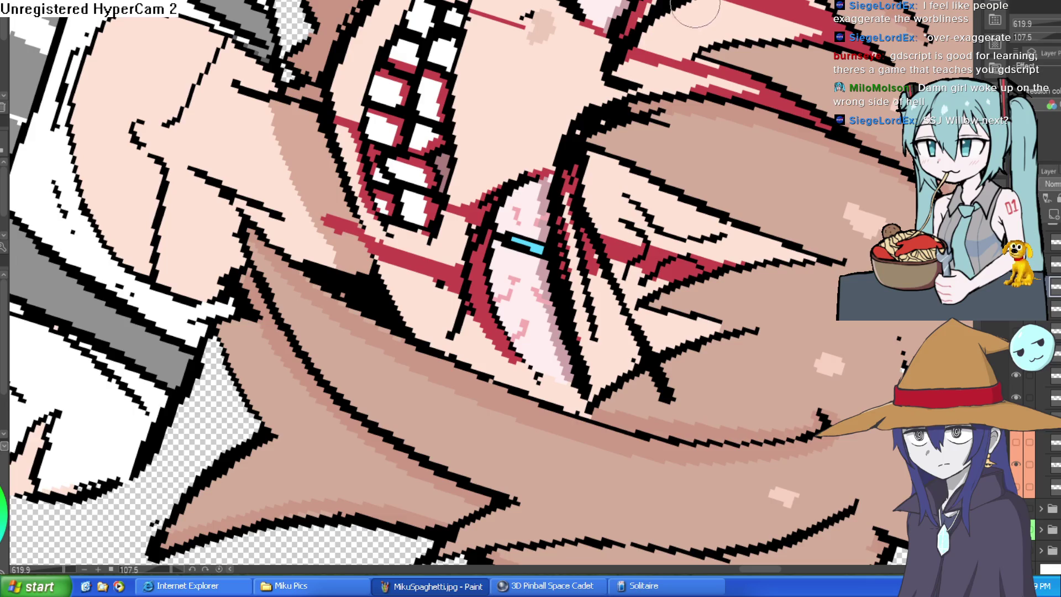
{"action": "scroll", "coordinate": [695, 10], "scroll_direction": "up", "scroll_amount": 2}
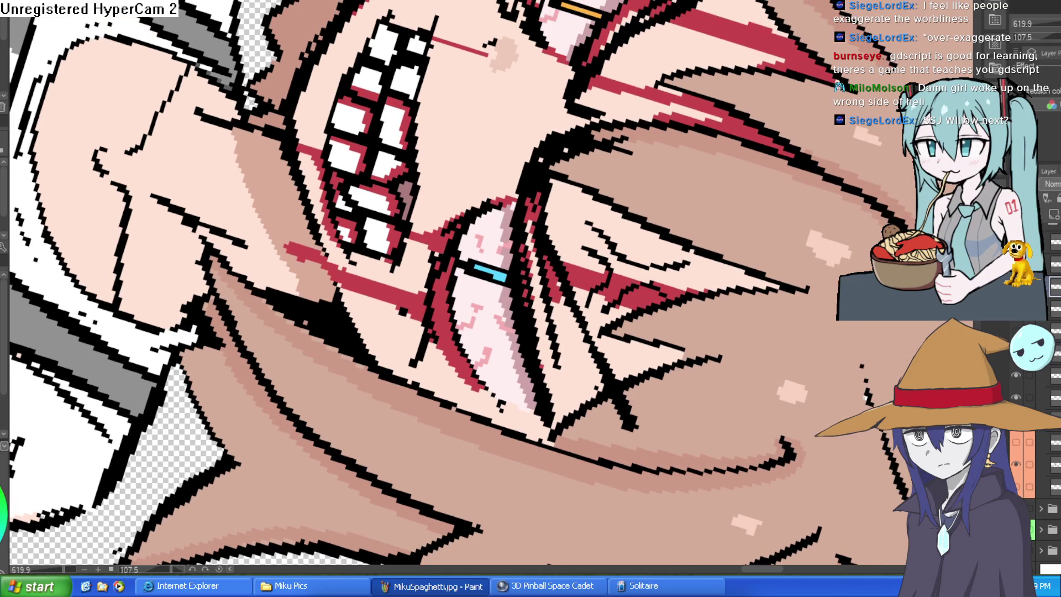
{"action": "left_click_drag", "start_coordinate": [631, 114], "coordinate": [561, 66]}
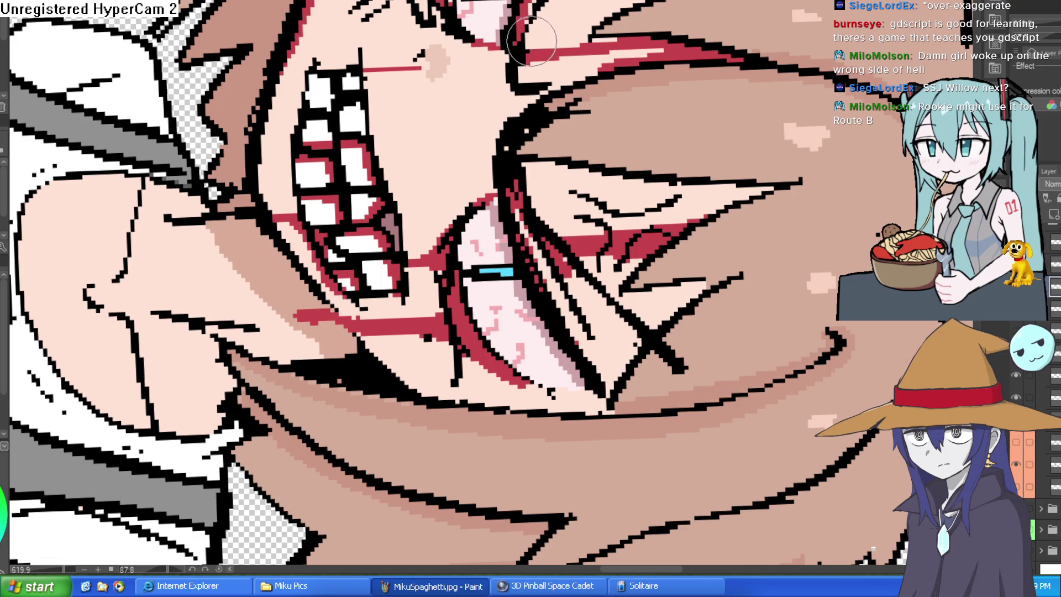
{"action": "scroll", "coordinate": [531, 41], "scroll_direction": "down", "scroll_amount": 6}
{"action": "mouse_move", "coordinate": [530, 41]}
{"action": "left_mouse_down"}
{"action": "mouse_move", "coordinate": [288, 96]}
{"action": "mouse_move", "coordinate": [263, 121]}
{"action": "left_mouse_up"}
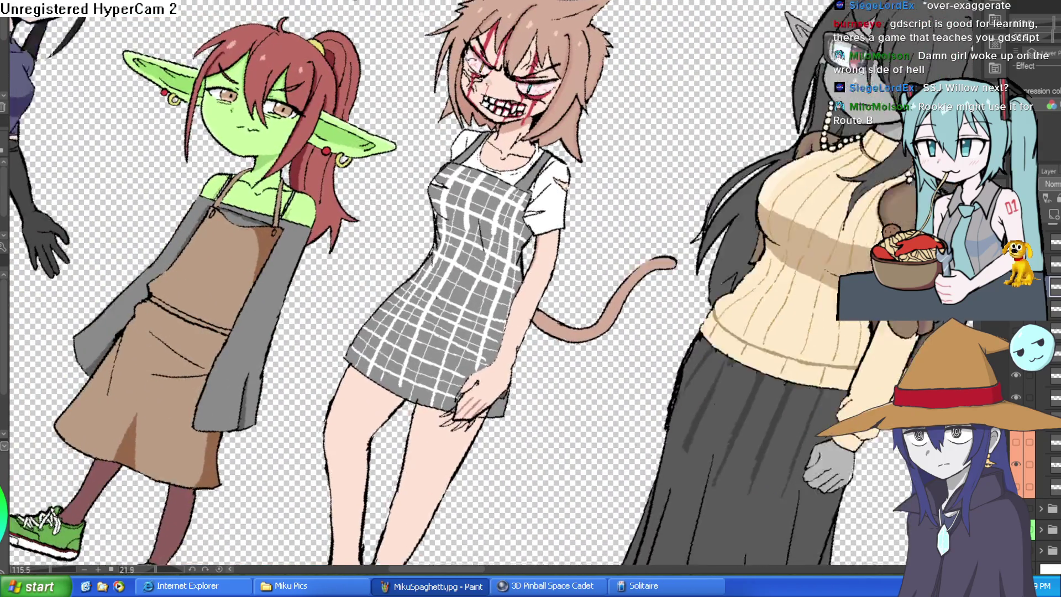
{"action": "scroll", "coordinate": [508, 83], "scroll_direction": "up", "scroll_amount": 8}
{"action": "left_click_drag", "start_coordinate": [508, 83], "coordinate": [653, 91]}
With the Pen, recolour the pupil's lower-left pixels blue to extend it.
{"action": "key", "text": "p"}
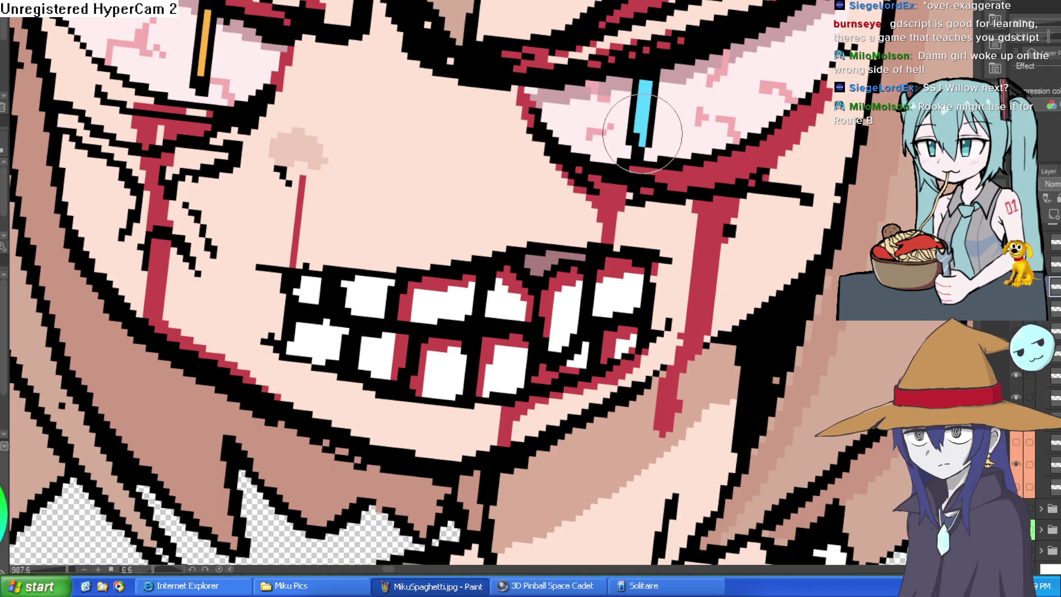
{"action": "left_click_drag", "start_coordinate": [636, 138], "coordinate": [636, 145]}
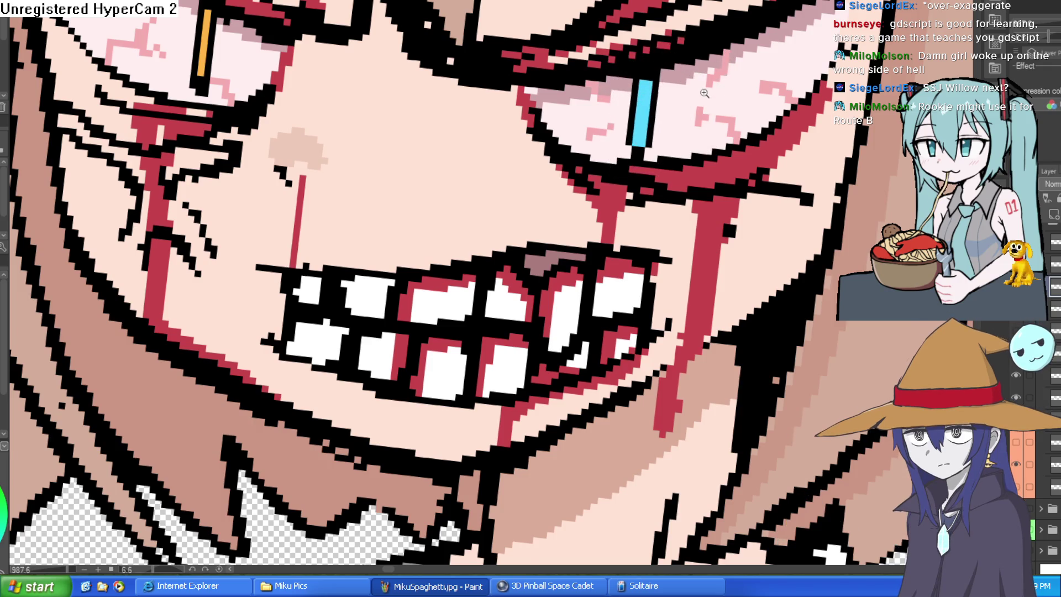
{"action": "scroll", "coordinate": [704, 92], "scroll_direction": "down", "scroll_amount": 8}
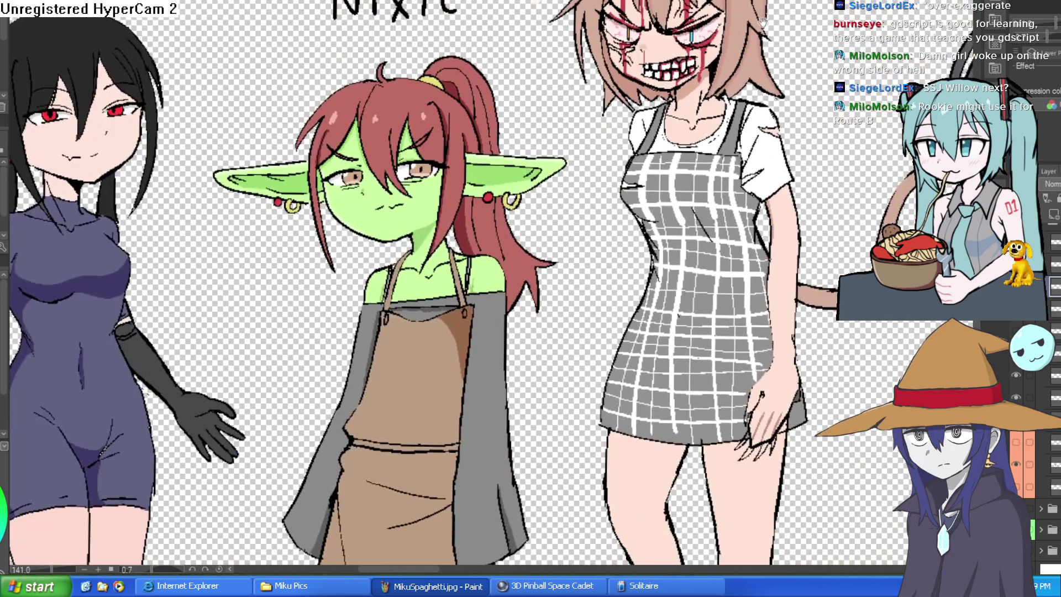
{"action": "scroll", "coordinate": [750, 37], "scroll_direction": "up", "scroll_amount": 8}
Thicken the black jawline toward the mouth corner, then return the view upright.
{"action": "mouse_move", "coordinate": [749, 37]}
{"action": "left_mouse_down"}
{"action": "mouse_move", "coordinate": [822, 70]}
{"action": "mouse_move", "coordinate": [805, 57]}
{"action": "left_mouse_up"}
{"action": "scroll", "coordinate": [816, 139], "scroll_direction": "down", "scroll_amount": 6}
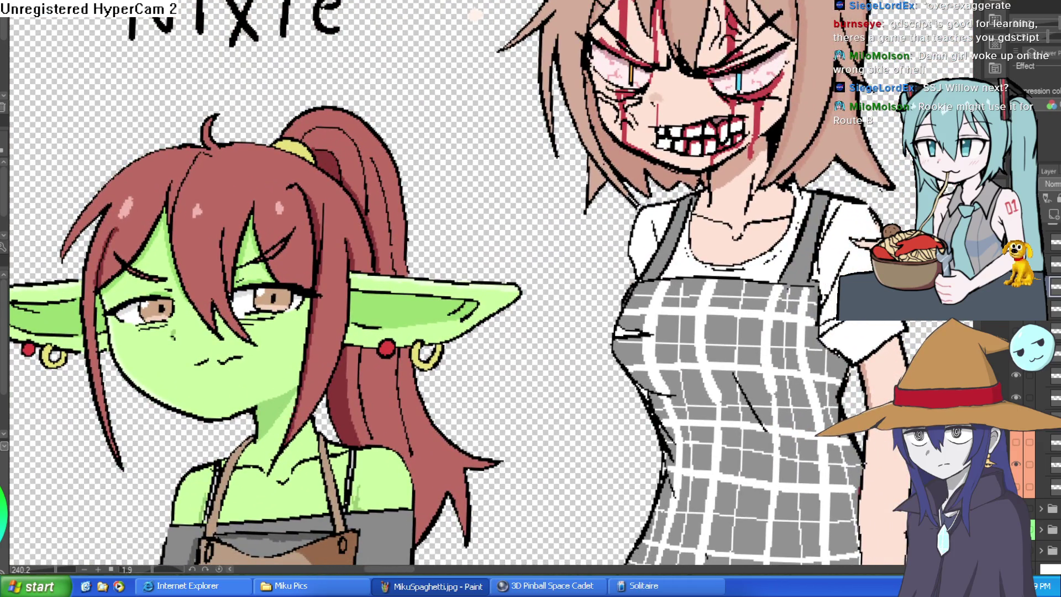
{"action": "scroll", "coordinate": [788, 104], "scroll_direction": "up", "scroll_amount": 5}
{"action": "scroll", "coordinate": [788, 103], "scroll_direction": "down", "scroll_amount": 4}
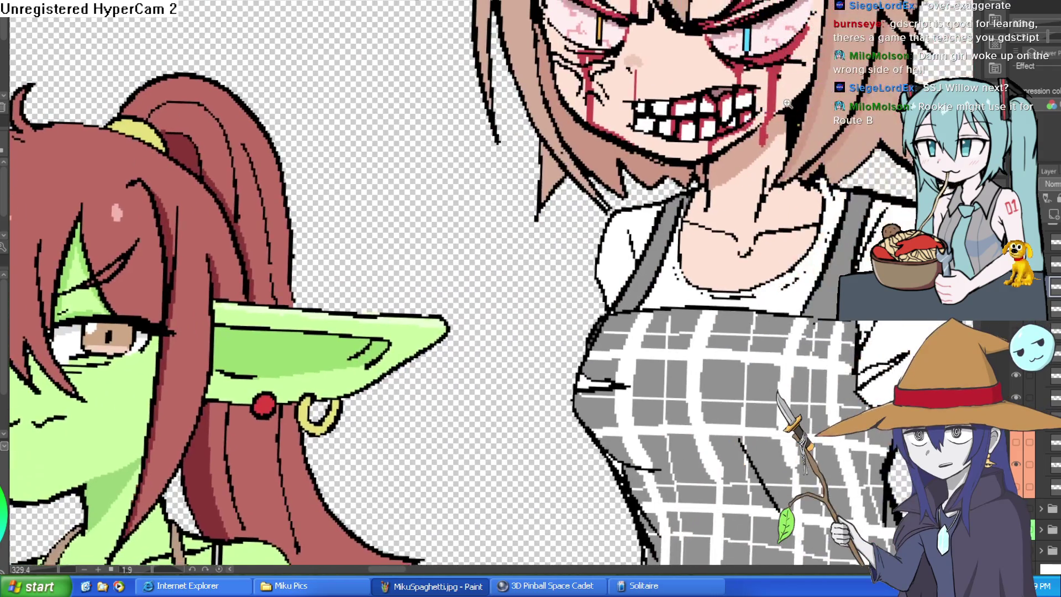
{"action": "scroll", "coordinate": [787, 104], "scroll_direction": "up", "scroll_amount": 2}
{"action": "mouse_move", "coordinate": [809, 103]}
{"action": "left_mouse_down"}
{"action": "mouse_move", "coordinate": [677, 180]}
{"action": "mouse_move", "coordinate": [671, 204]}
{"action": "mouse_move", "coordinate": [562, 231]}
{"action": "mouse_move", "coordinate": [594, 188]}
{"action": "left_mouse_up"}
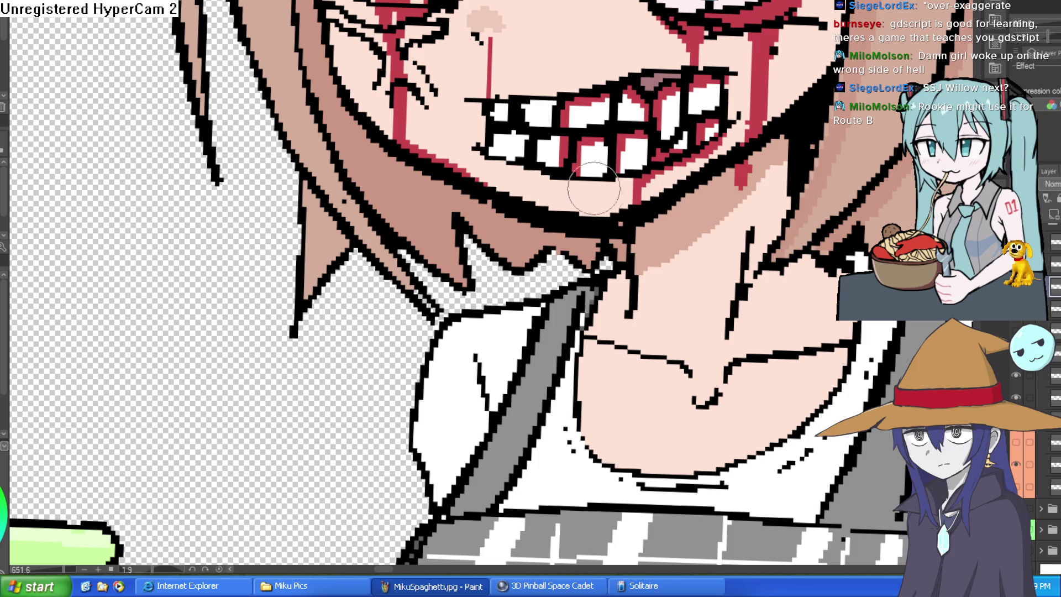
{"action": "scroll", "coordinate": [594, 188], "scroll_direction": "down", "scroll_amount": 4}
{"action": "scroll", "coordinate": [712, 162], "scroll_direction": "up", "scroll_amount": 2}
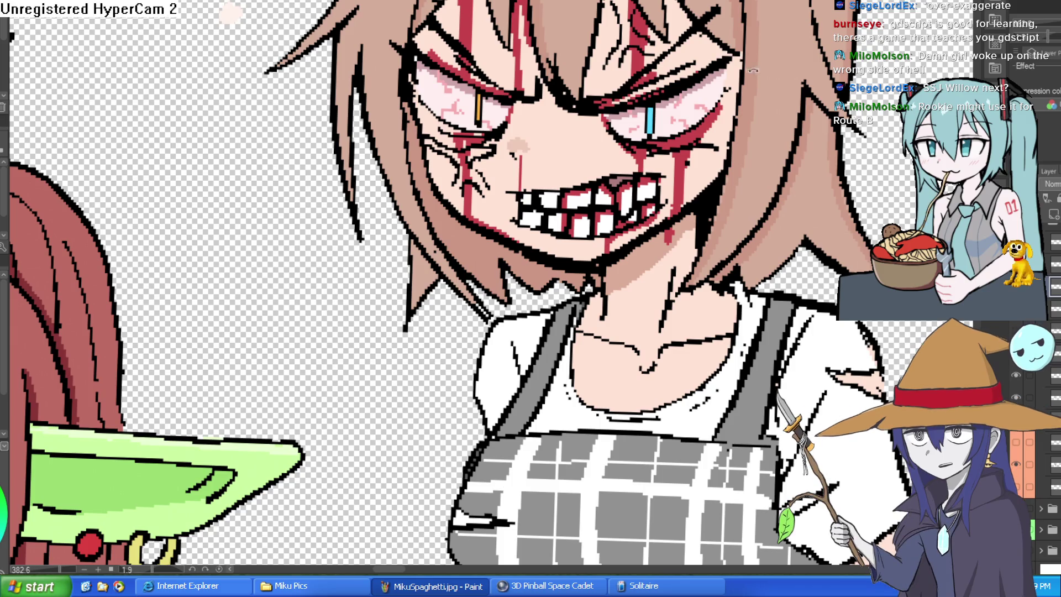
{"action": "left_click_drag", "start_coordinate": [230, 14], "coordinate": [503, 232]}
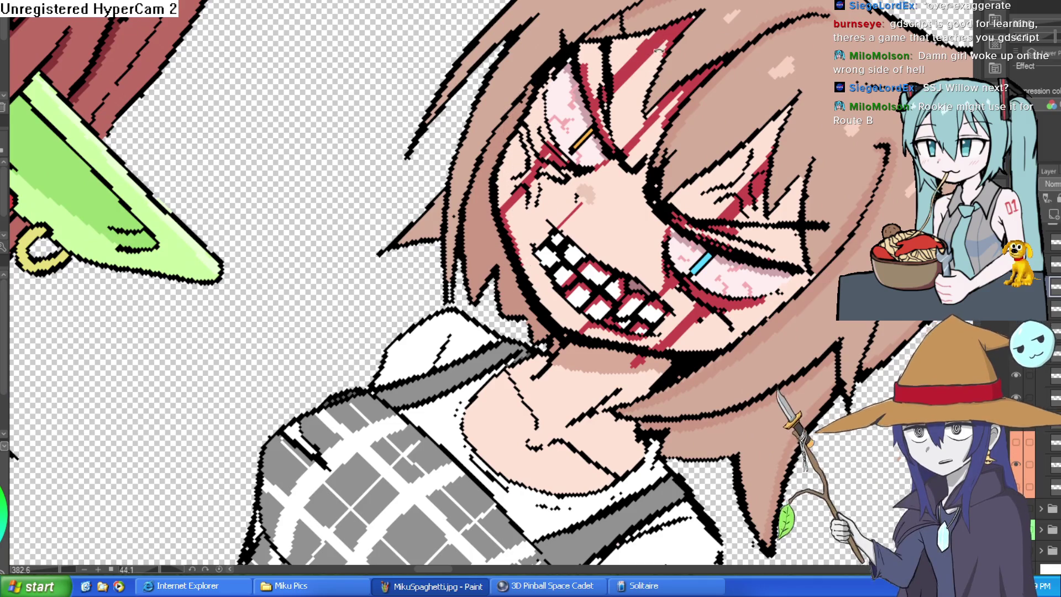
{"action": "left_click_drag", "start_coordinate": [534, 99], "coordinate": [498, 122]}
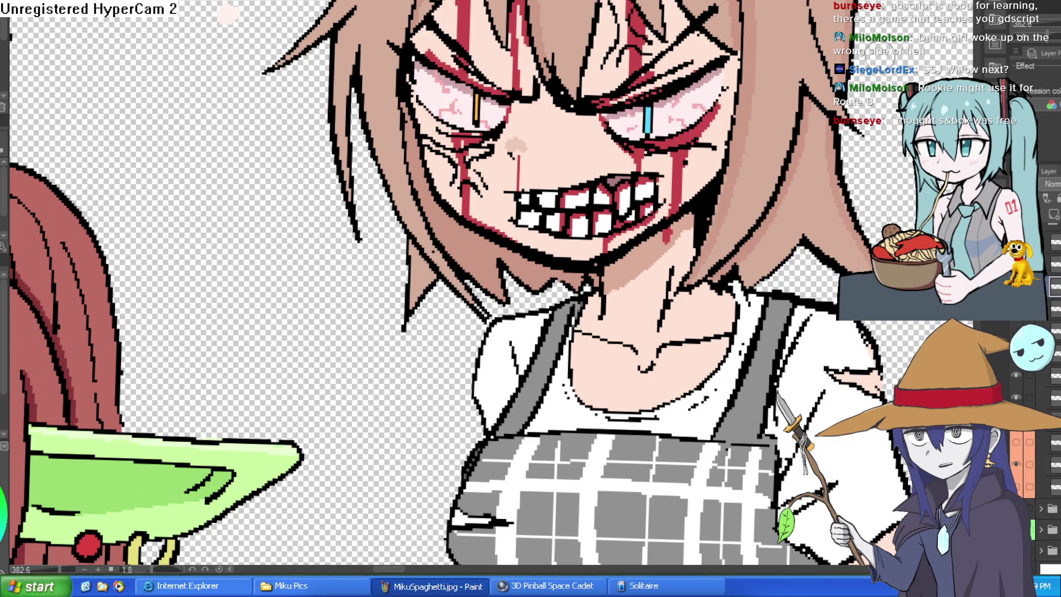
{"action": "left_click_drag", "start_coordinate": [905, 75], "coordinate": [872, 114]}
{"action": "scroll", "coordinate": [872, 113], "scroll_direction": "down", "scroll_amount": 4}
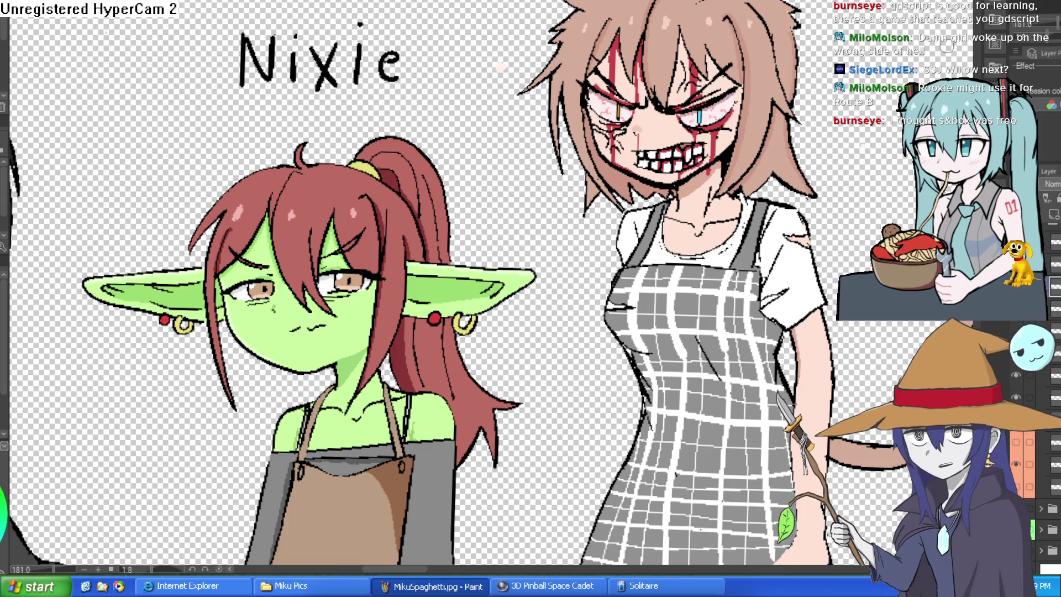
{"action": "scroll", "coordinate": [760, 100], "scroll_direction": "down", "scroll_amount": 3}
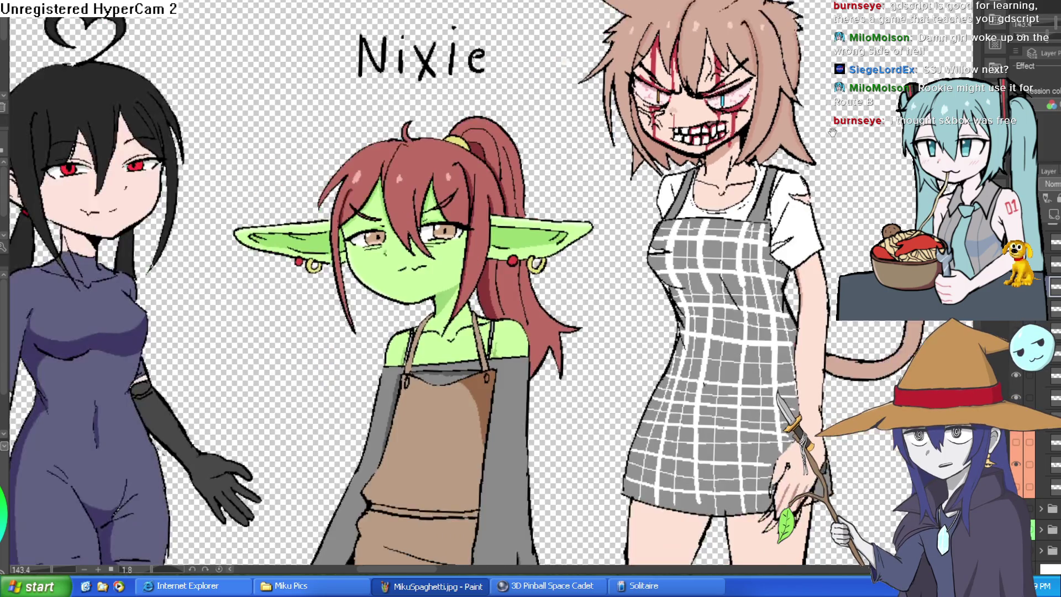
{"action": "scroll", "coordinate": [760, 100], "scroll_direction": "up", "scroll_amount": 3}
{"action": "scroll", "coordinate": [774, 121], "scroll_direction": "down", "scroll_amount": 3}
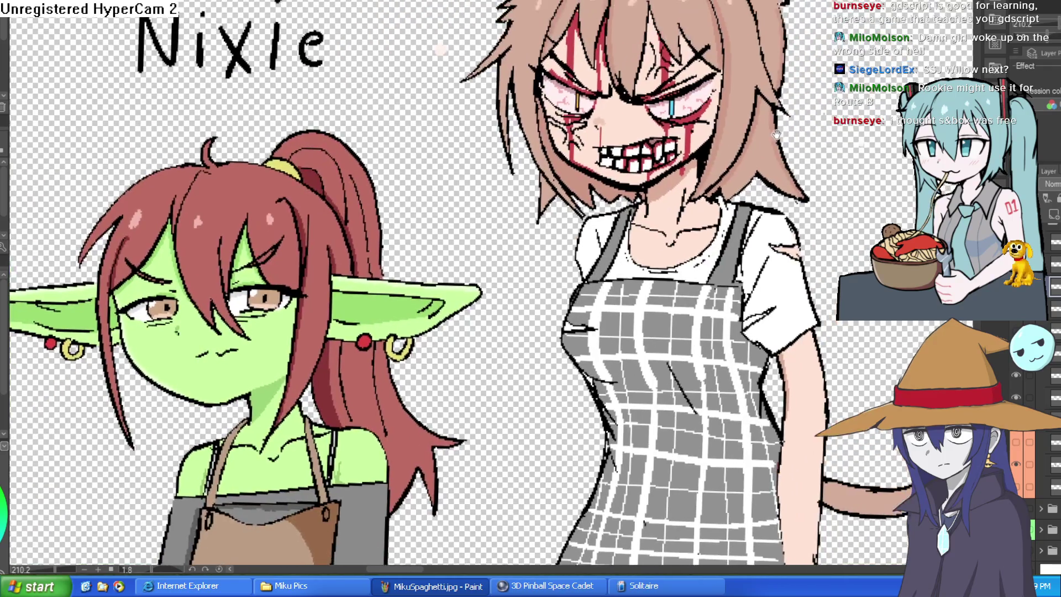
{"action": "scroll", "coordinate": [794, 155], "scroll_direction": "up", "scroll_amount": 2}
{"action": "scroll", "coordinate": [794, 154], "scroll_direction": "down", "scroll_amount": 3}
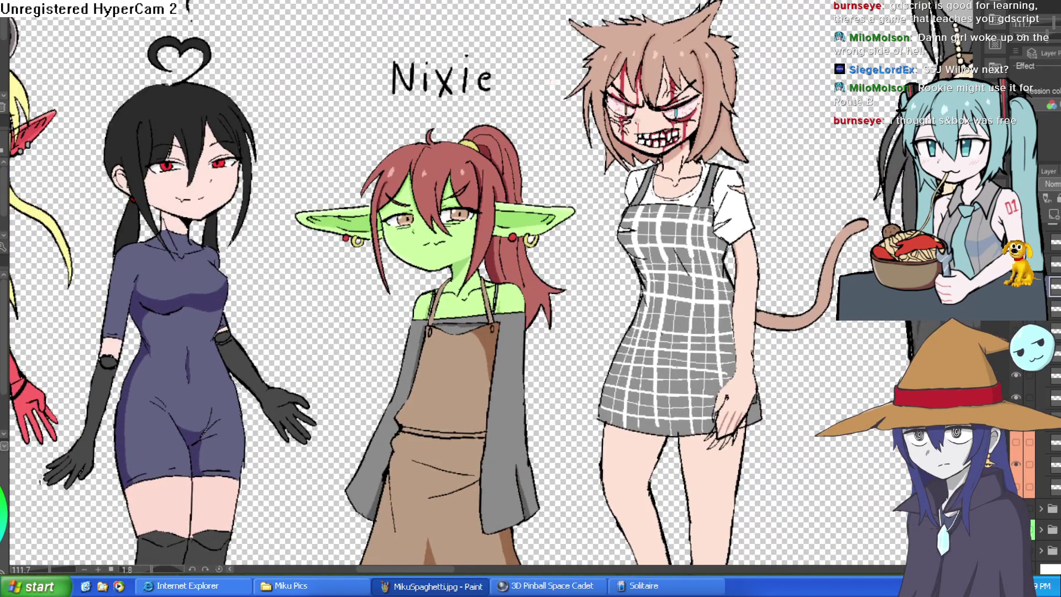
{"action": "key", "text": "ctrl+z"}
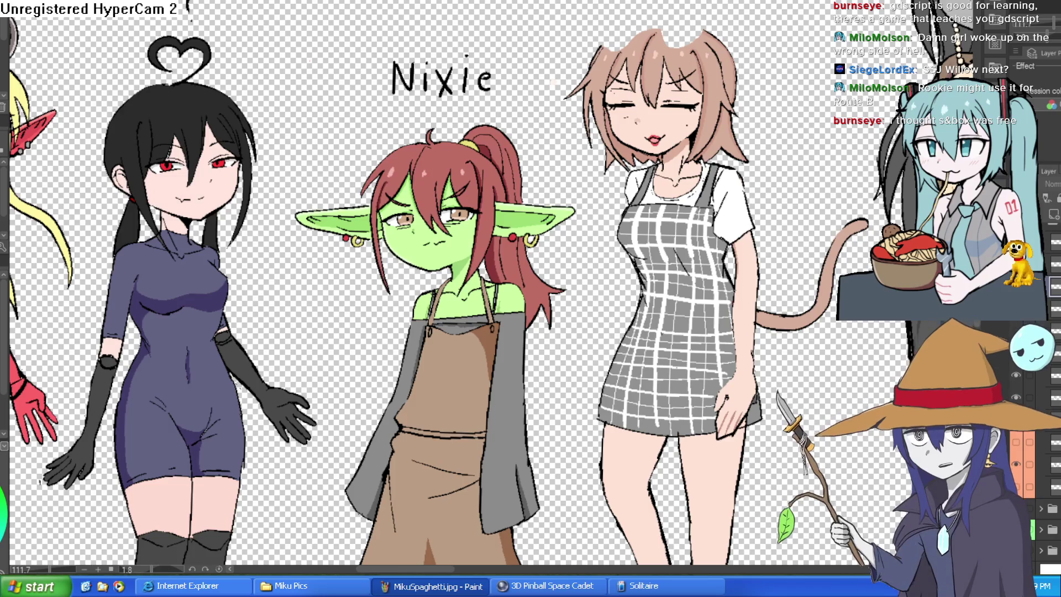
{"action": "scroll", "coordinate": [730, 83], "scroll_direction": "up", "scroll_amount": 3}
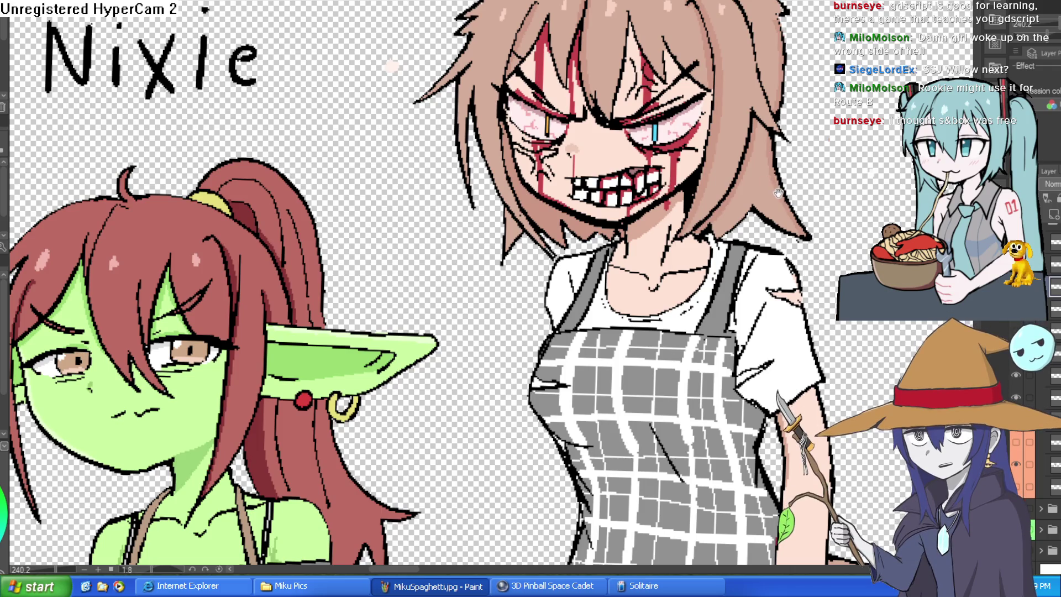
{"action": "scroll", "coordinate": [732, 201], "scroll_direction": "up", "scroll_amount": 2}
{"action": "scroll", "coordinate": [733, 200], "scroll_direction": "up", "scroll_amount": 2}
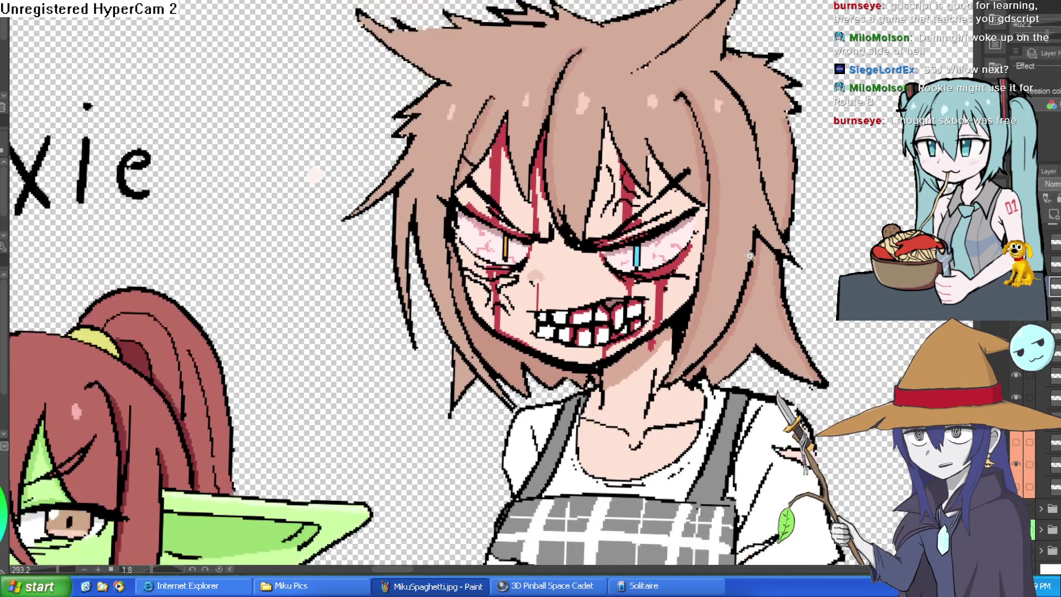